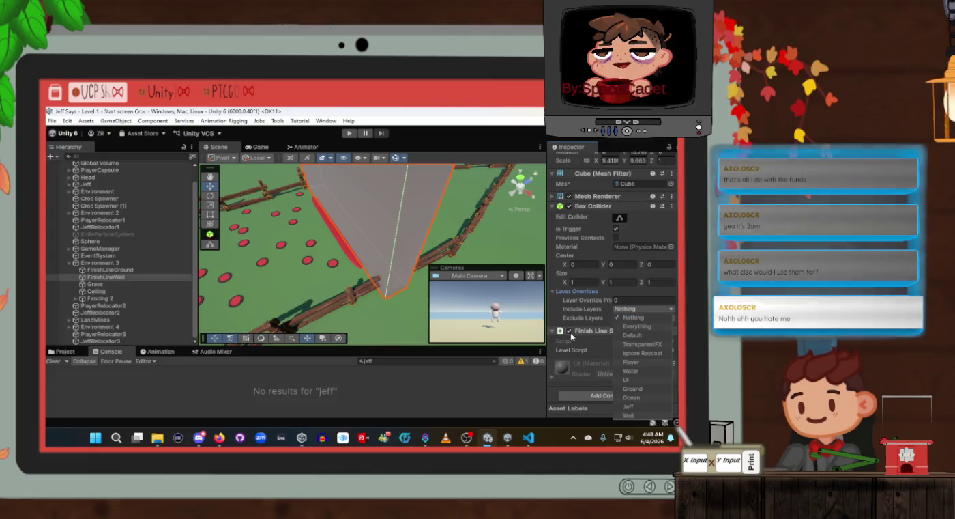
Set the FinishLineWall Box Collider's Exclude Layers to every layer
left_click(591, 325)
left_click(628, 325)
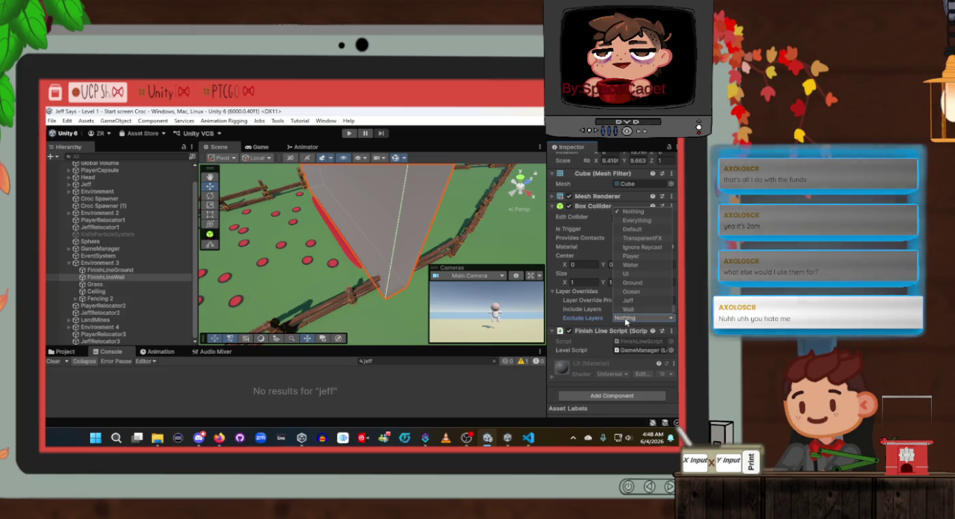
left_click(636, 220)
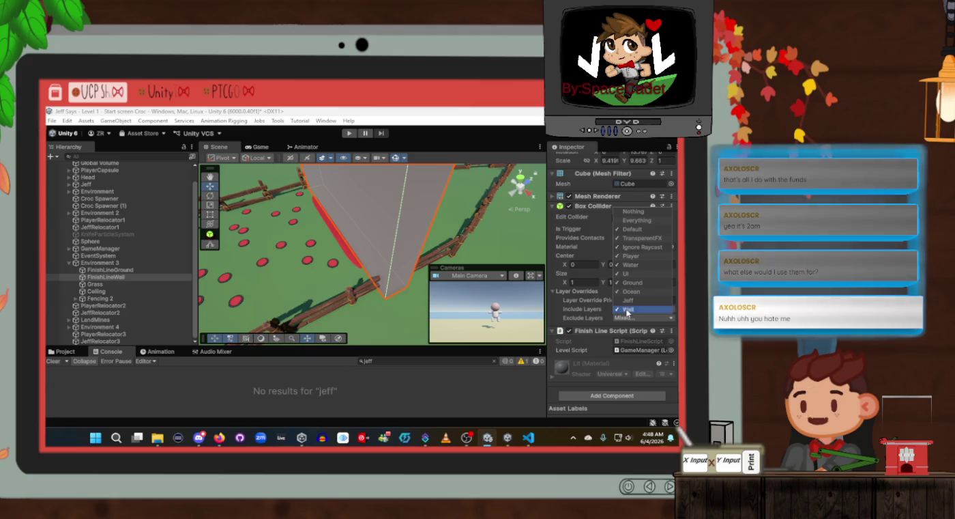
left_click(593, 322)
Set the collider's Include Layers to Jeff only and finish the layer overrides
left_click(627, 310)
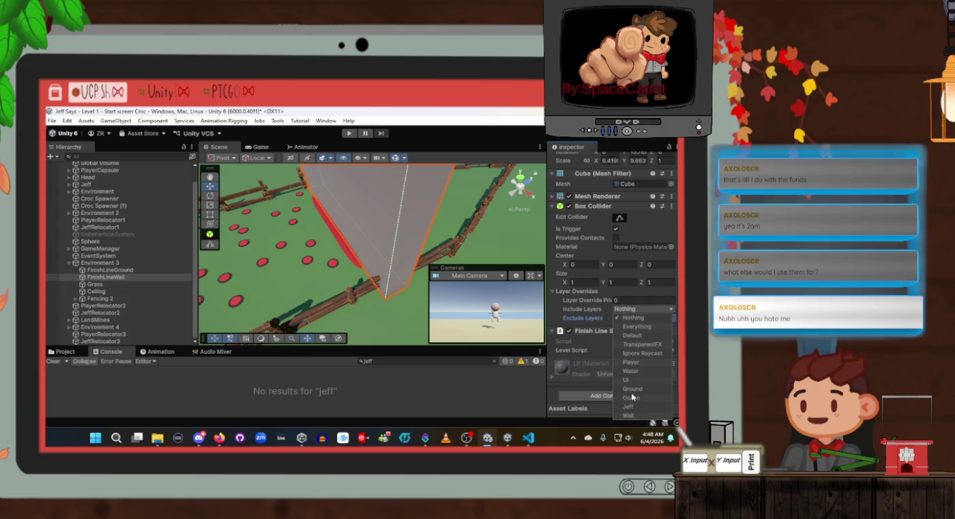
left_click(569, 308)
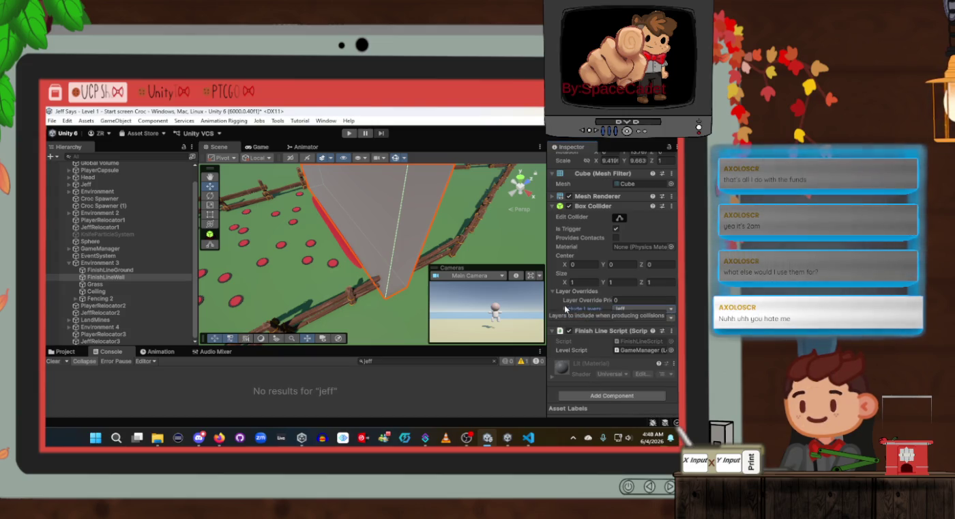
left_click(558, 300)
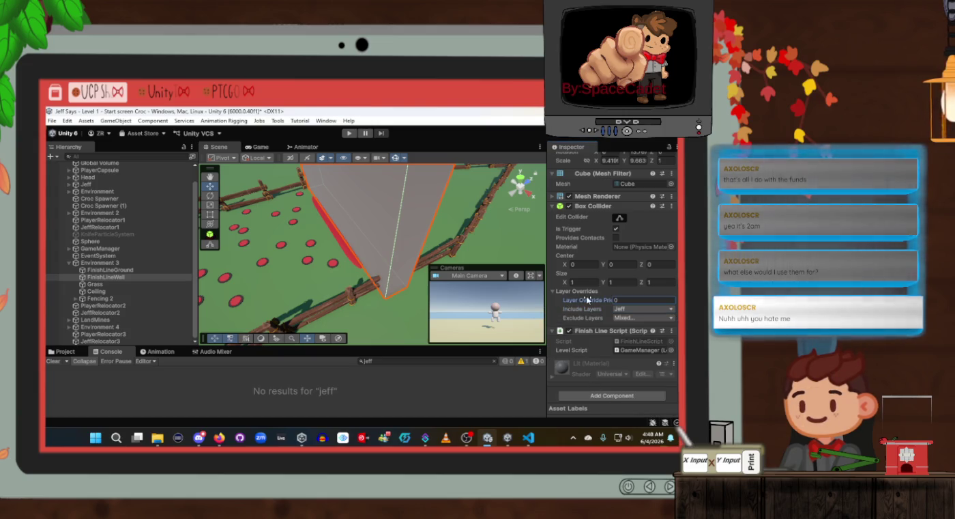
scroll(587, 299, "up", 2)
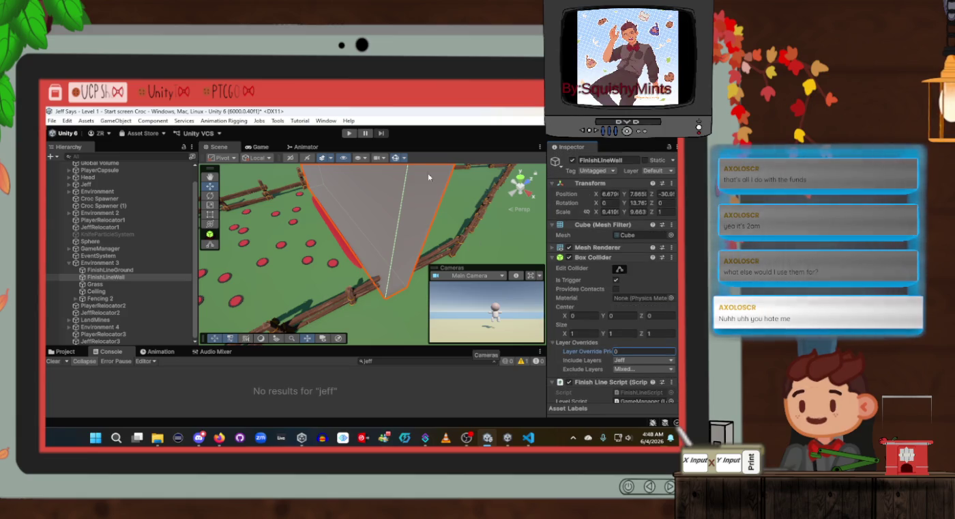
left_click(432, 138)
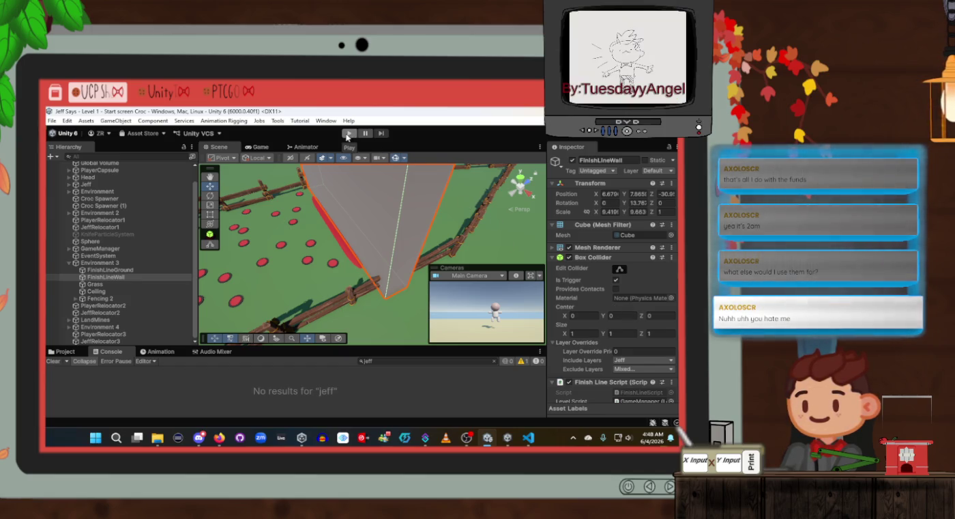
Enter Play mode, glance at FinishLineScript.cs in VS Code, then return to the Scene view
left_click(348, 133)
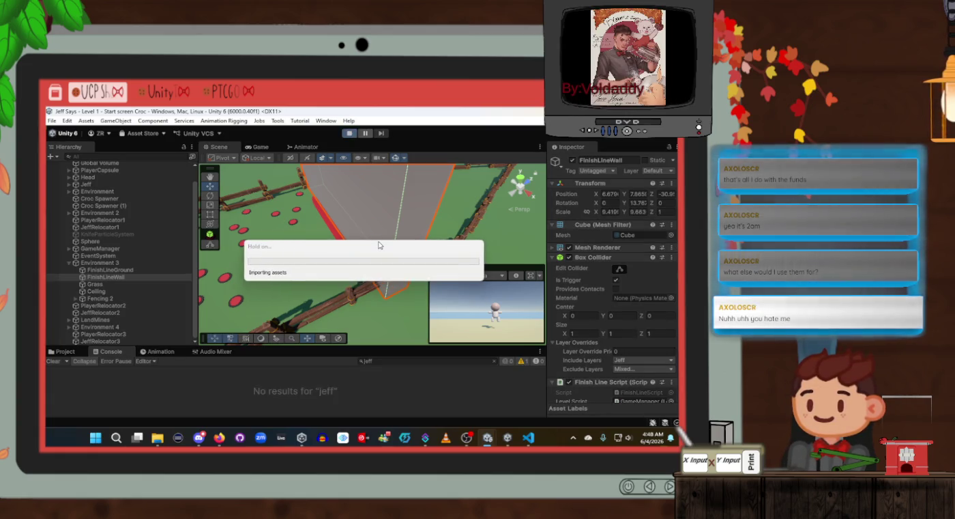
key("alt+Tab")
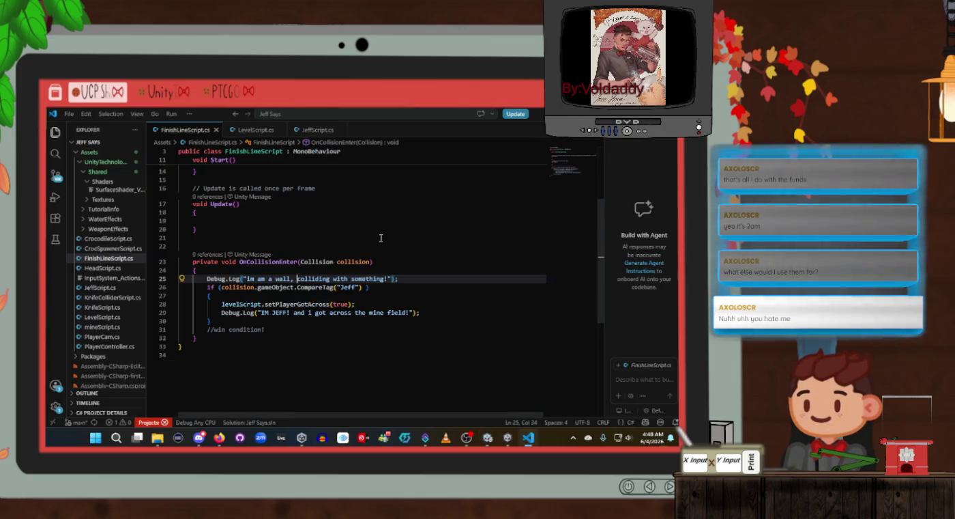
left_click(488, 437)
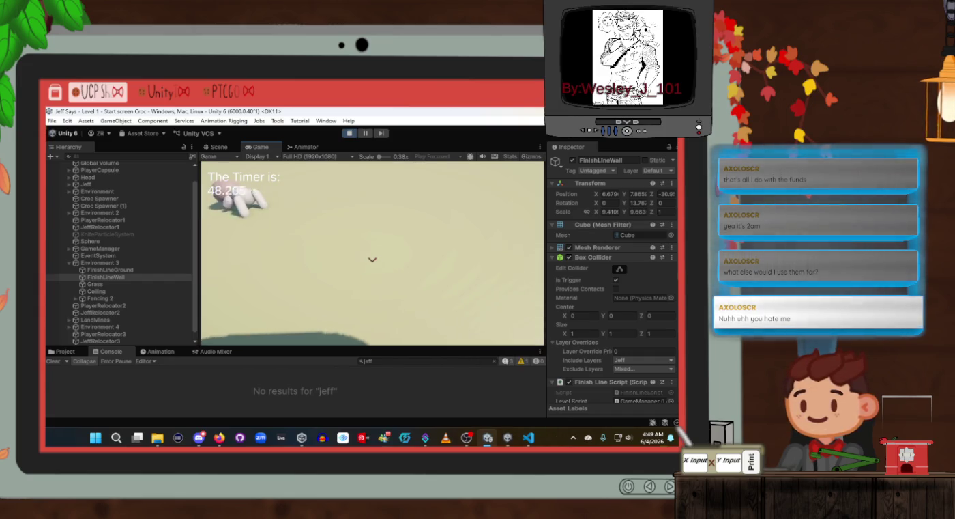
key("alt+Tab")
key("alt+Tab")
left_click(219, 147)
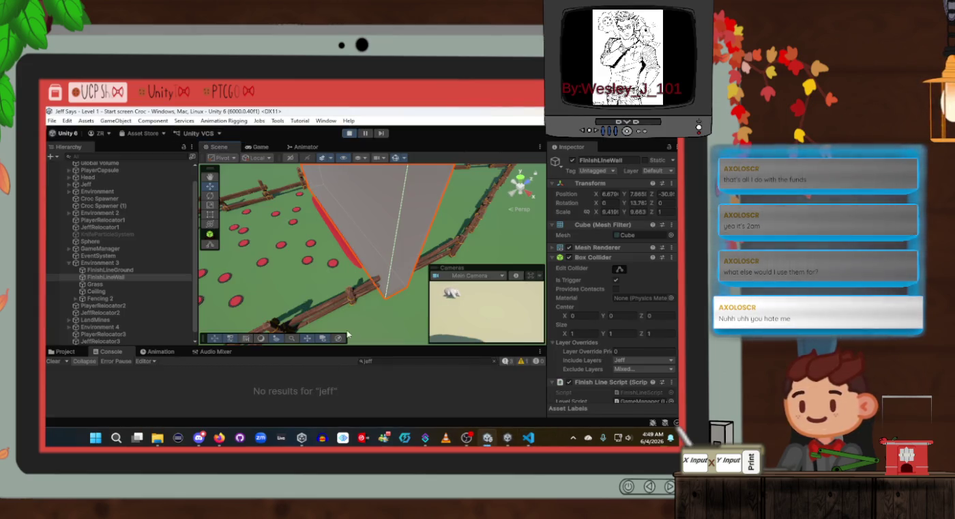
Clear the 'jeff' Console filter and drag the Sphere across the red-dotted field onto a mine near the wall
left_click(494, 362)
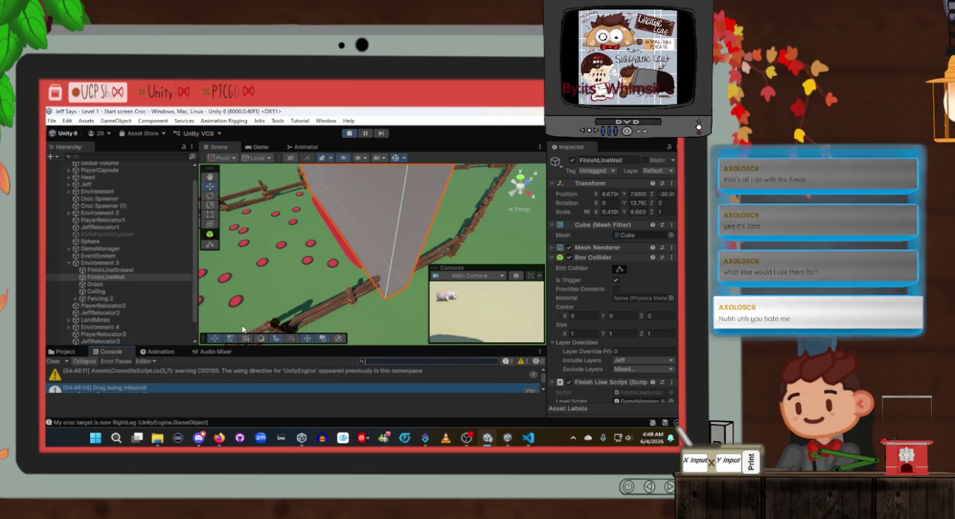
scroll(243, 378, "down", 5)
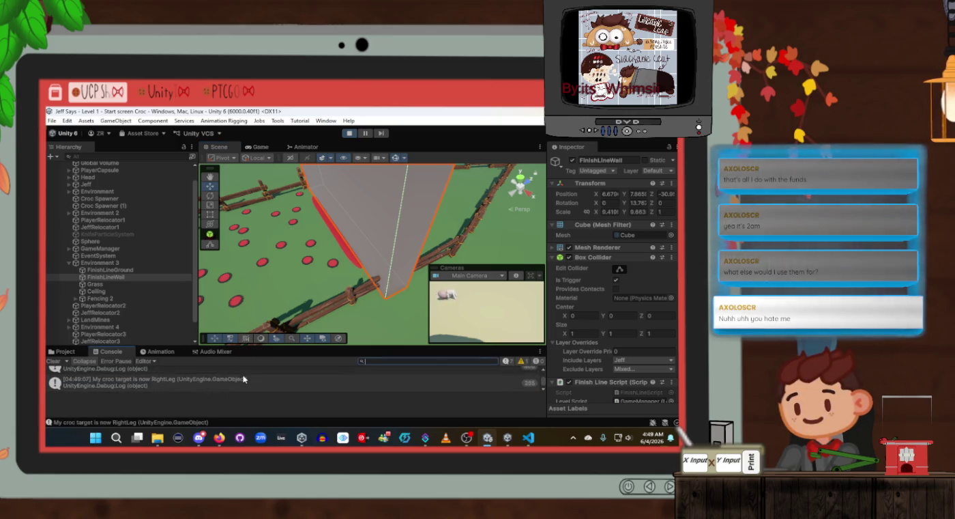
scroll(344, 275, "down", 5)
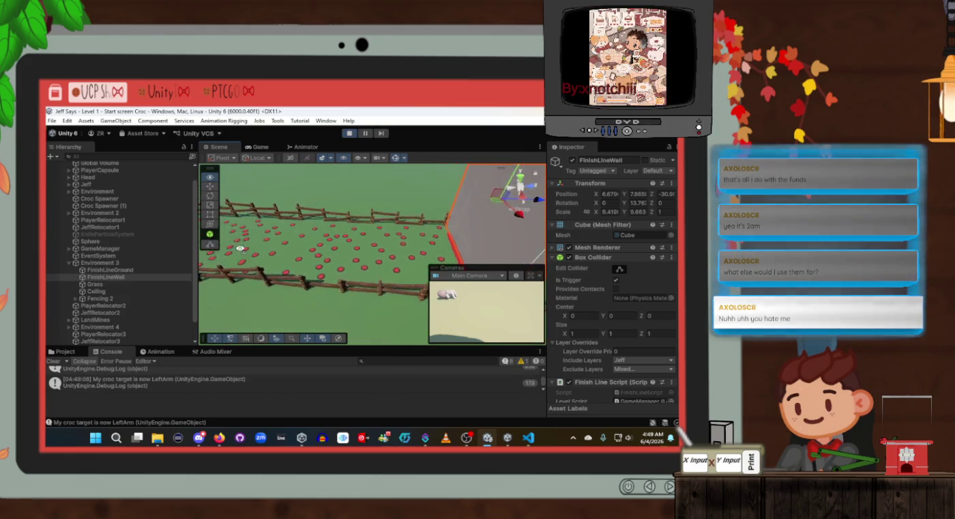
left_click(300, 218)
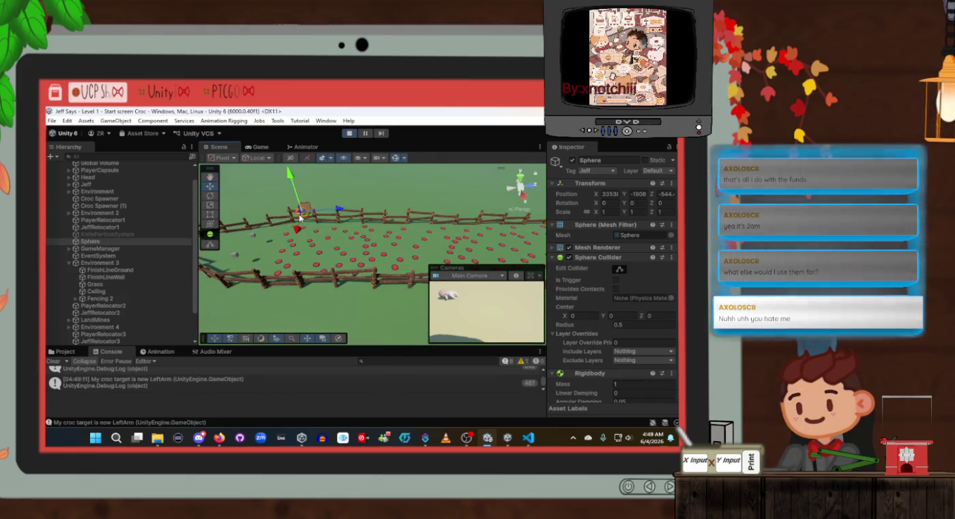
left_click_drag(311, 219, 537, 226)
key("f")
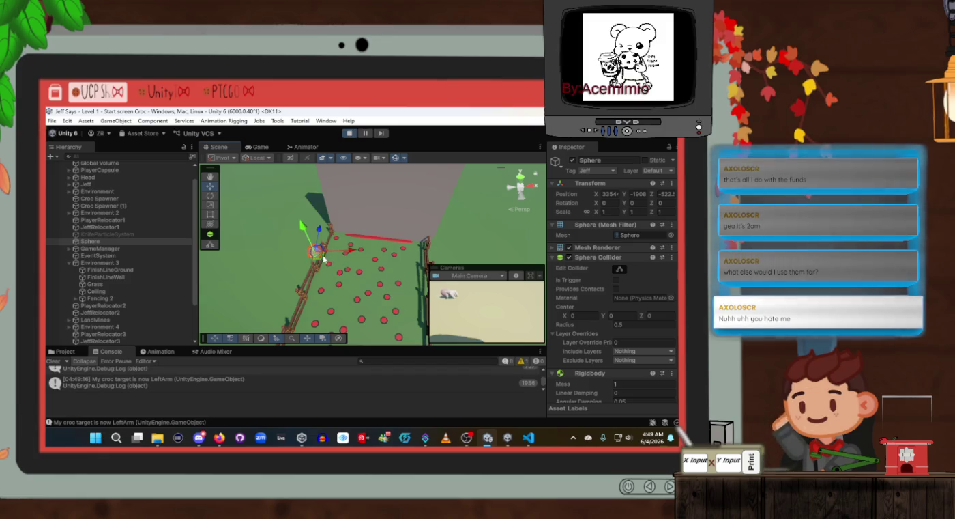
left_click_drag(329, 258, 333, 252)
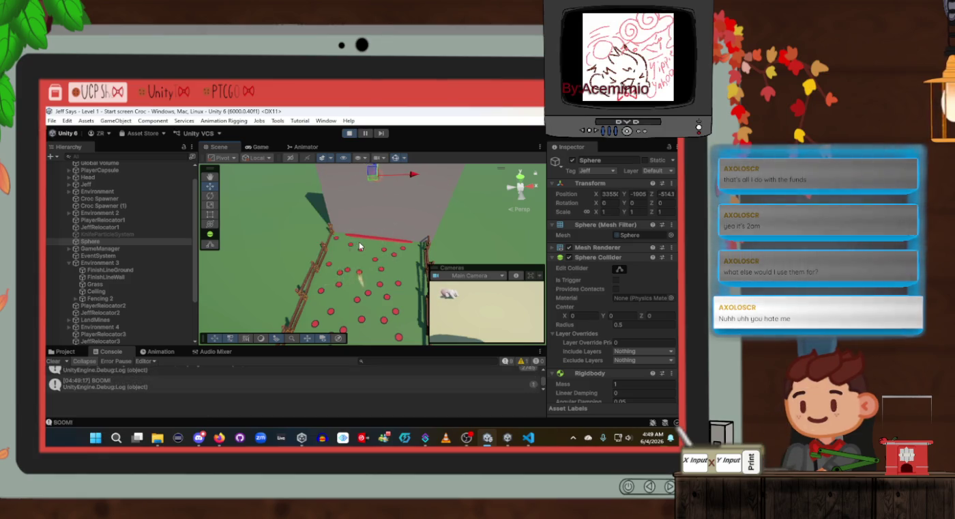
scroll(184, 393, "up", 4)
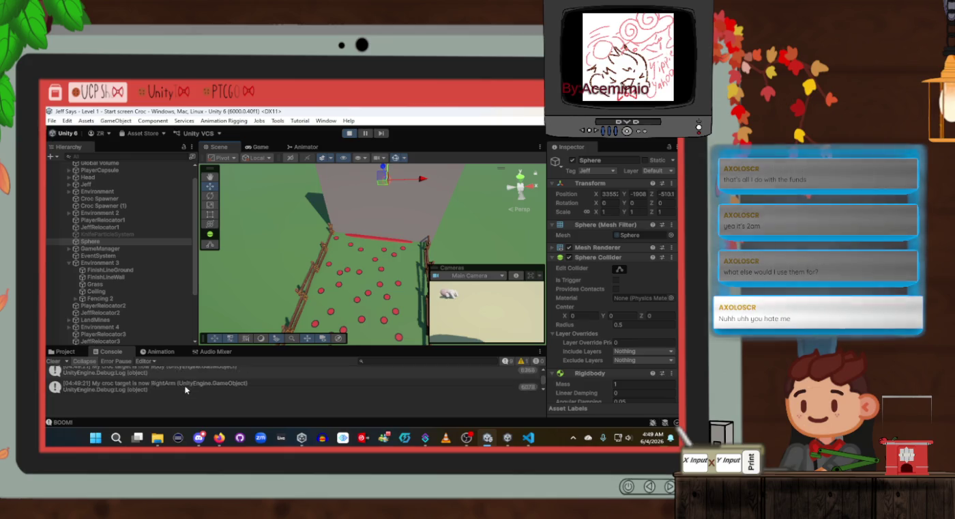
left_click(185, 390)
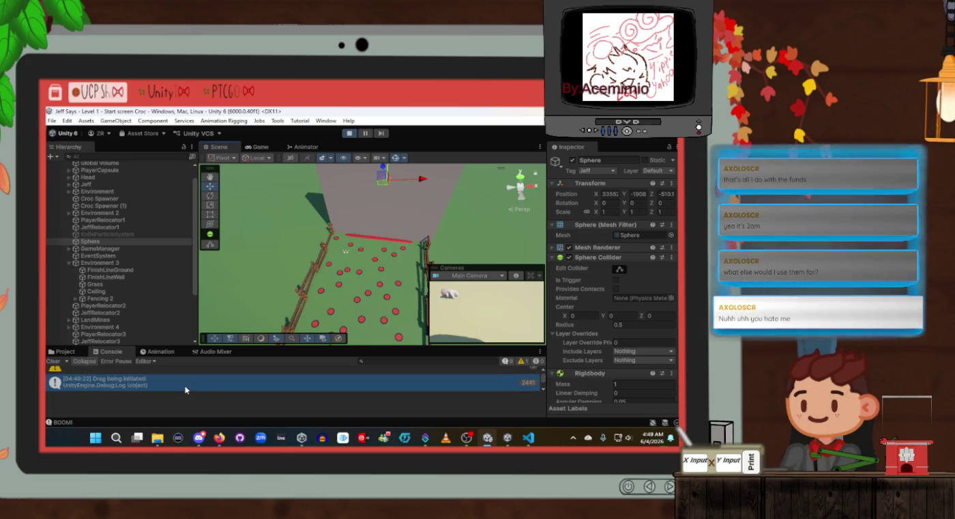
scroll(185, 390, "down", 4)
Centre the wall and Sphere in the view and edit the Console search text
mouse_move(328, 259)
left_mouse_down()
mouse_move(408, 235)
mouse_move(325, 274)
left_mouse_up()
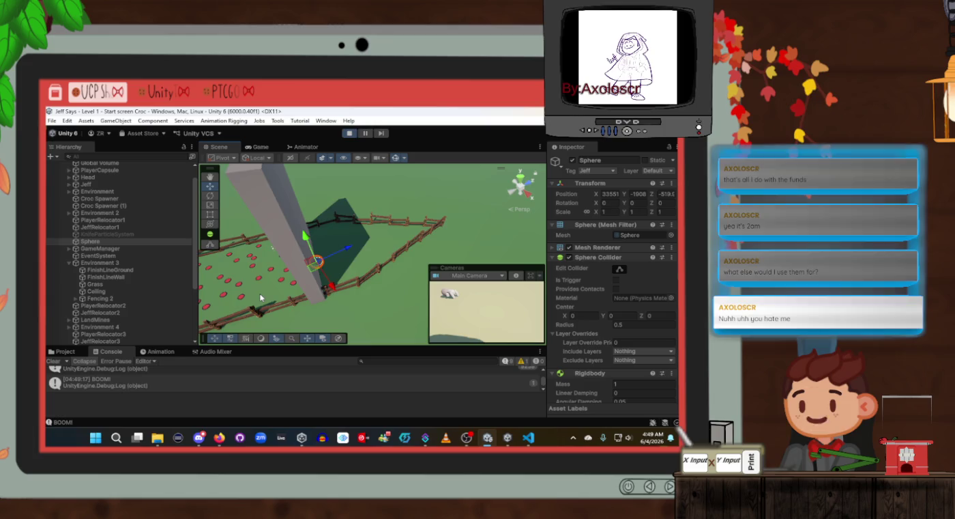
mouse_move(260, 297)
left_mouse_down()
mouse_move(368, 273)
mouse_move(367, 301)
mouse_move(384, 279)
left_mouse_up()
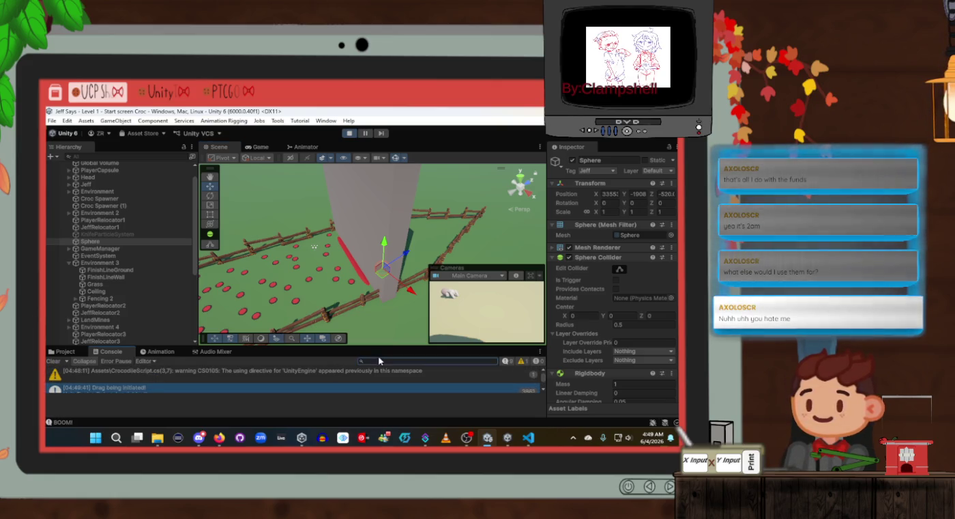
type("q")
key("BackSpace")
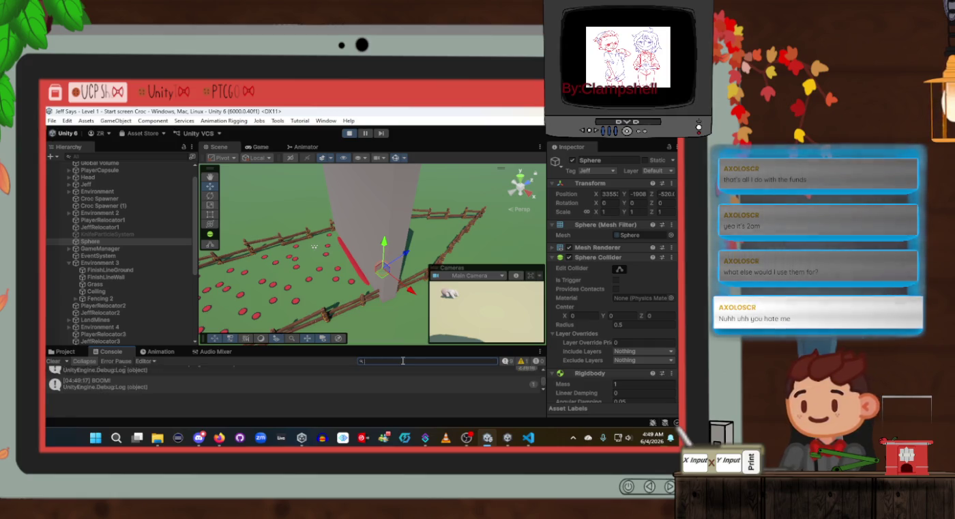
type("wal")
key("BackSpace")
key("BackSpace")
key("BackSpace")
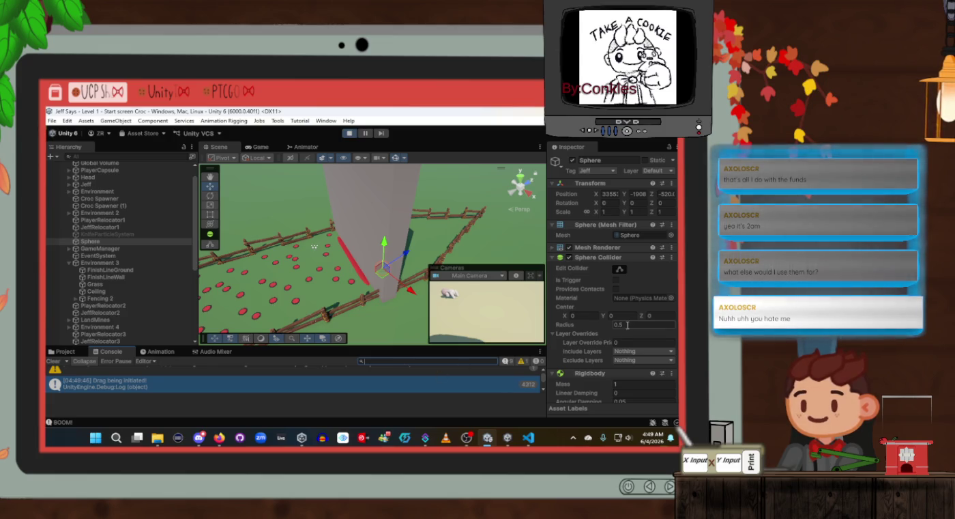
Turn off Is Trigger on the FinishLineWall's Box Collider
left_click(122, 277)
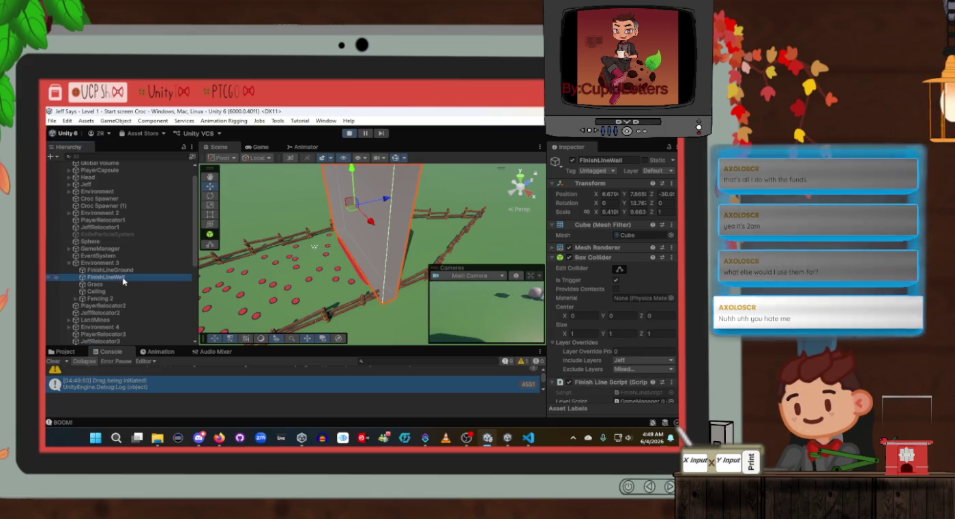
scroll(624, 329, "down", 2)
scroll(624, 330, "up", 2)
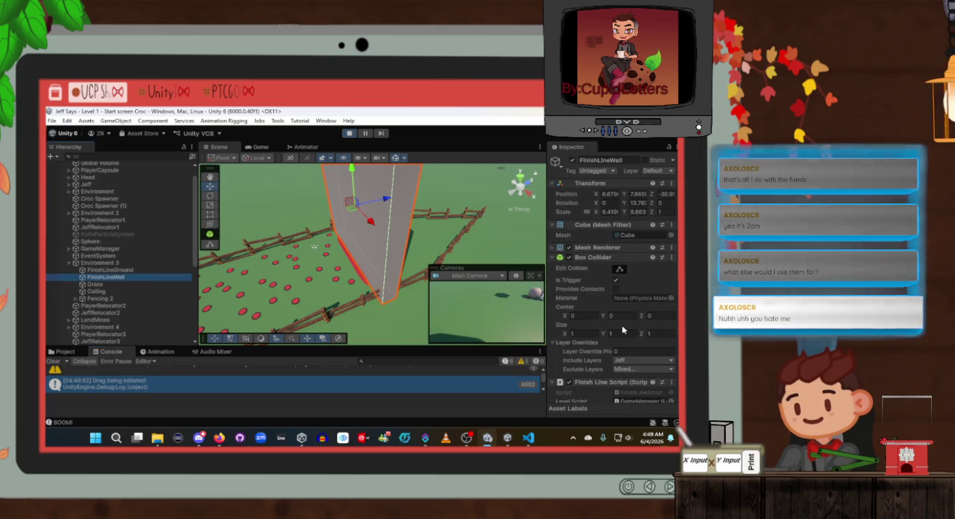
scroll(623, 330, "down", 2)
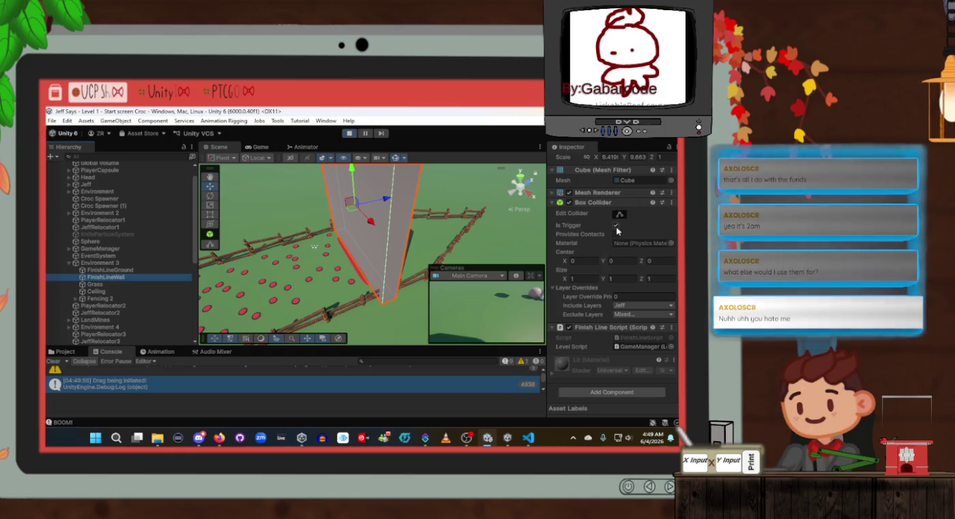
left_click(617, 225)
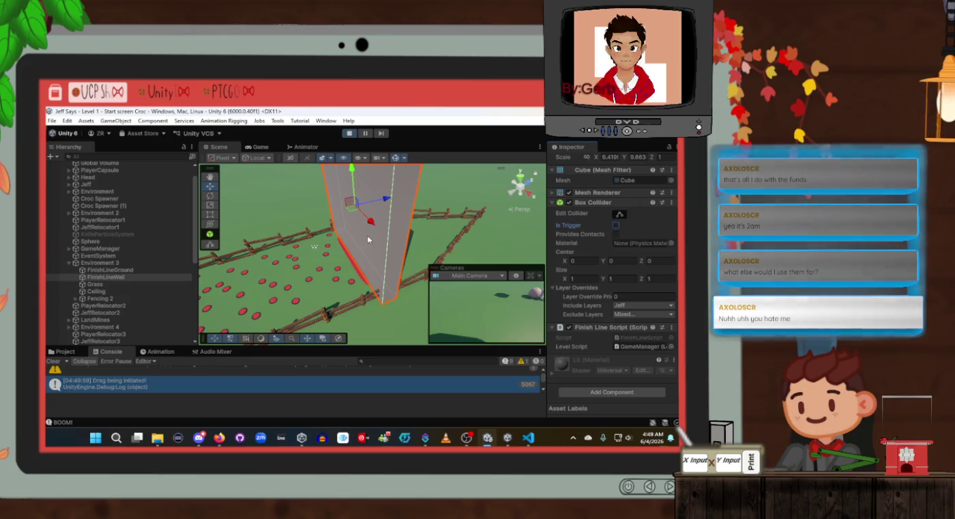
Push the Sphere toward the finish wall with the Console filtered for 'wal'
mouse_move(370, 240)
left_mouse_down()
mouse_move(389, 260)
mouse_move(338, 264)
left_mouse_up()
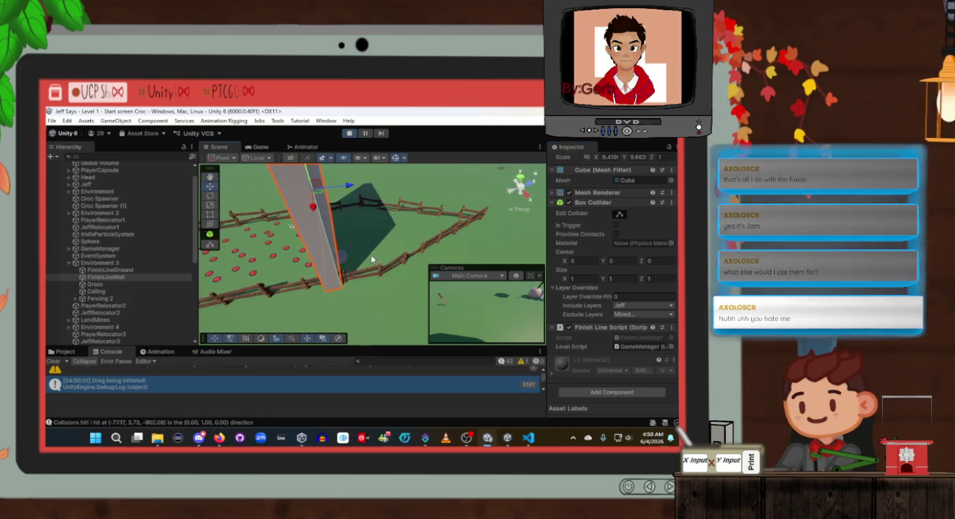
left_click(314, 266)
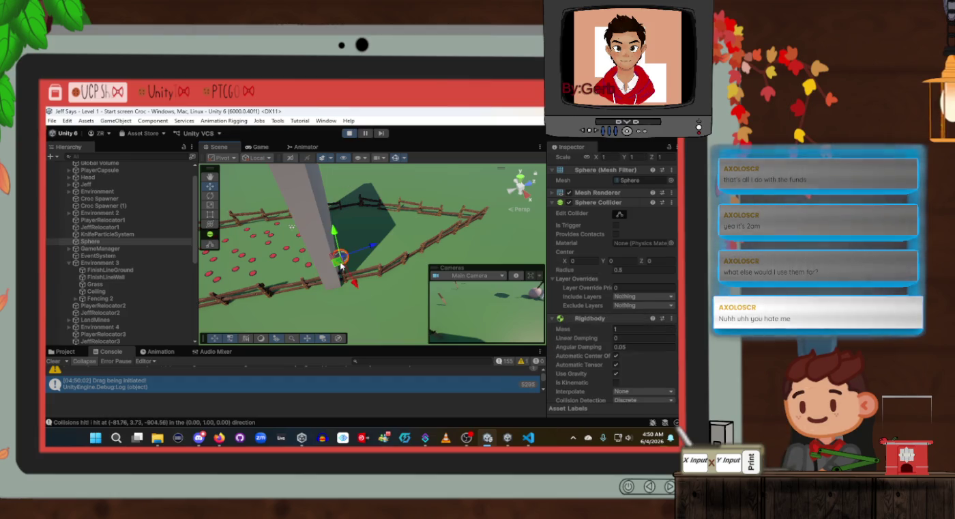
left_click_drag(314, 270, 300, 280)
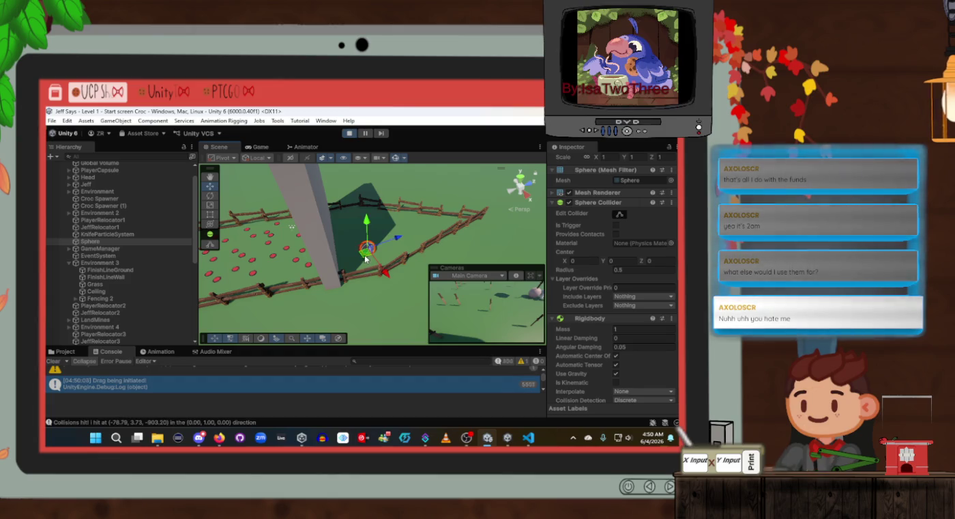
scroll(225, 381, "up", 1)
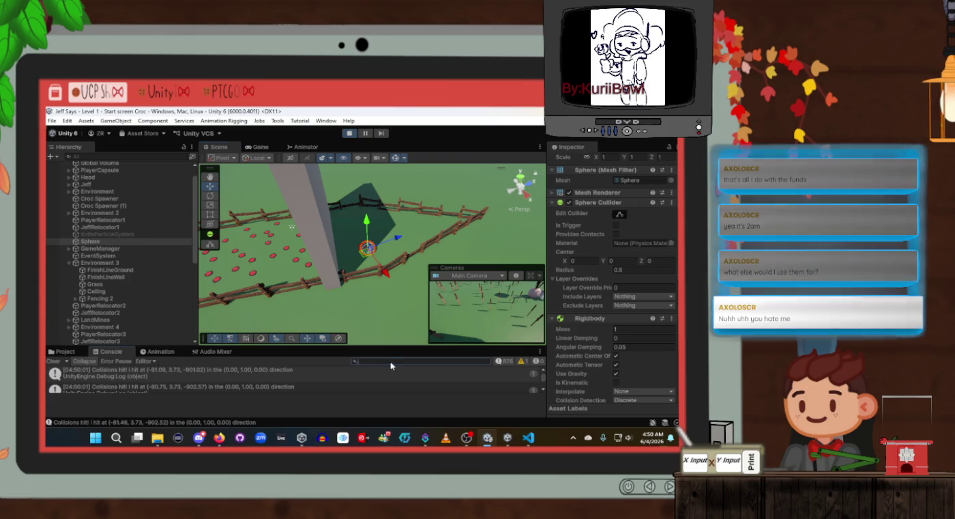
type("wa")
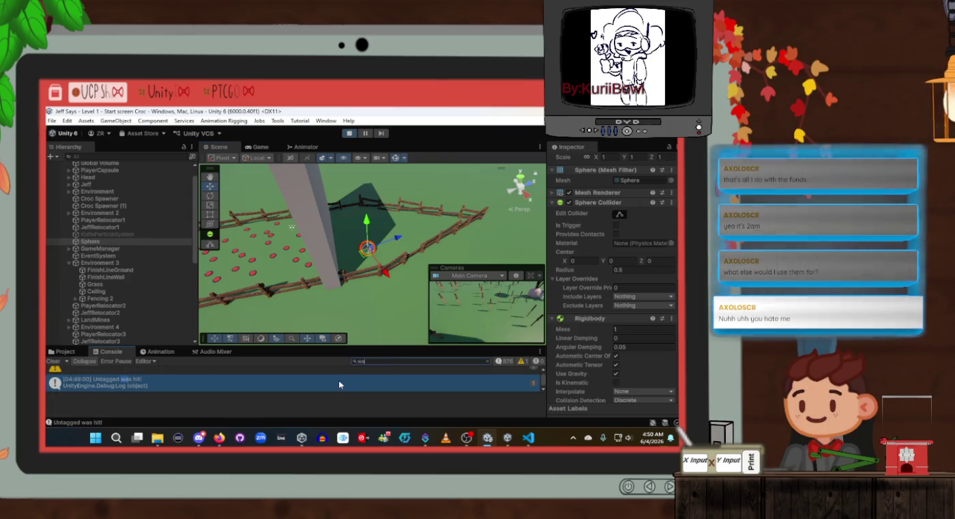
type("l")
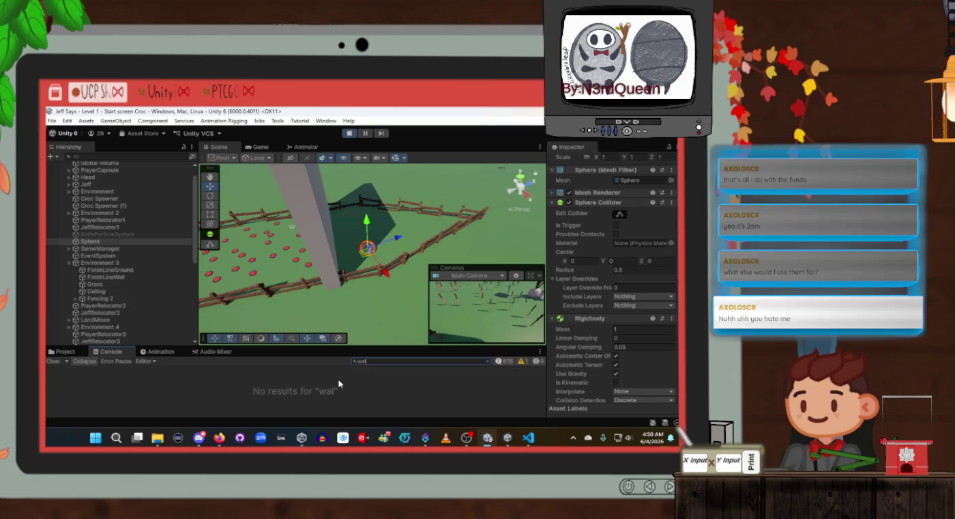
mouse_move(368, 261)
left_mouse_down()
mouse_move(336, 263)
mouse_move(389, 258)
mouse_move(364, 253)
left_mouse_up()
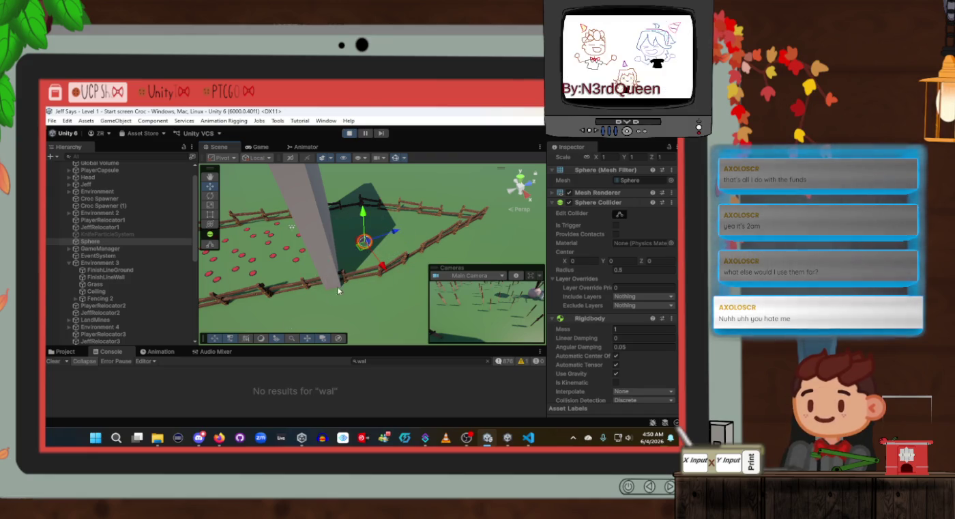
Make FinishLineWall's Box Collider a trigger with Provides Contacts enabled
left_click(107, 277)
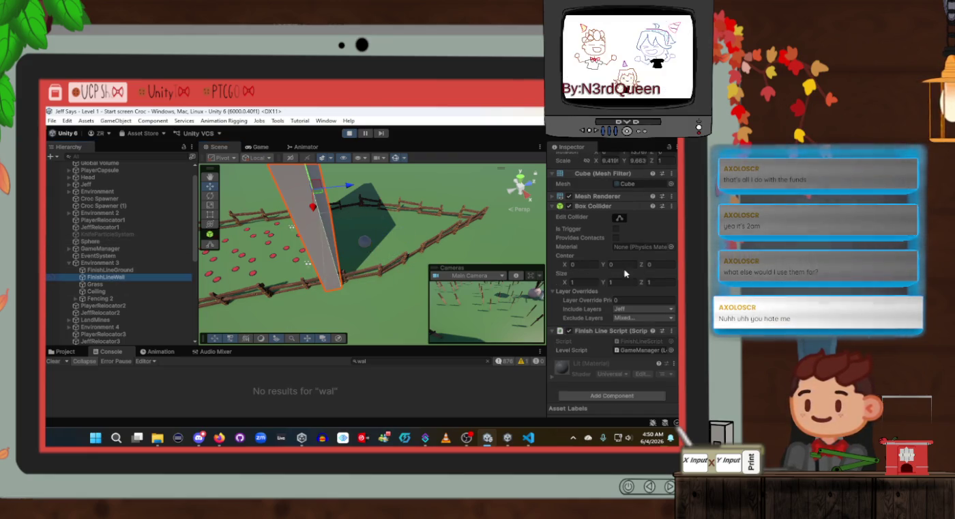
left_click(617, 229)
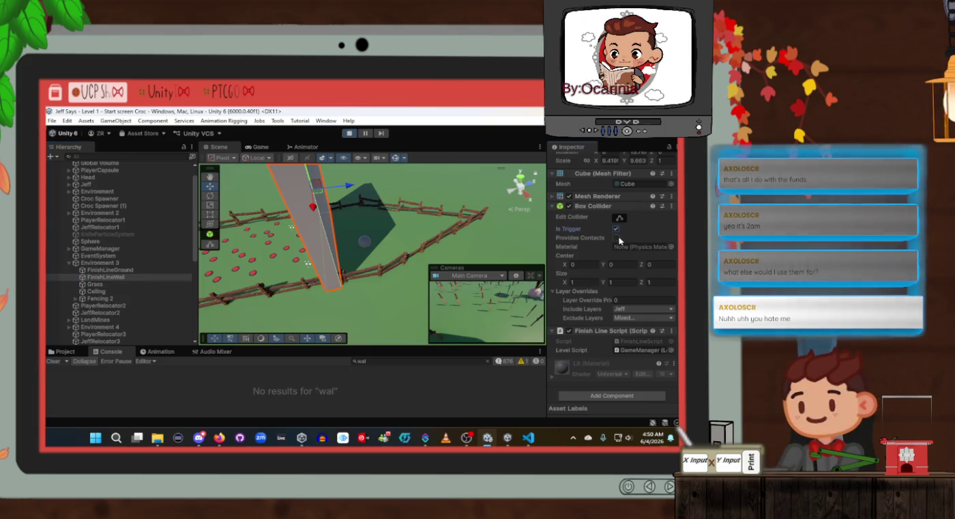
left_click(618, 238)
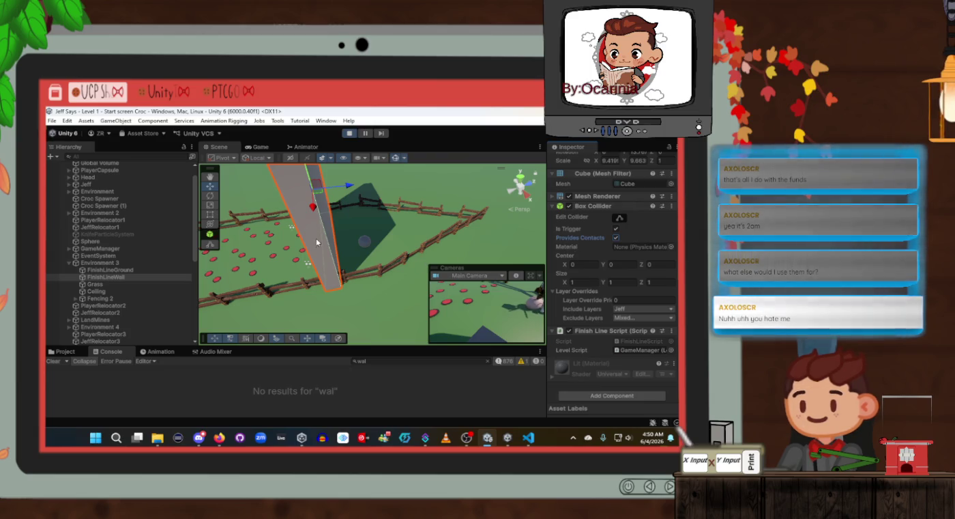
Enable Provides Contacts on the Sphere's collider, then disable it on the wall's collider
left_click(364, 248)
mouse_move(363, 250)
left_mouse_down()
mouse_move(323, 269)
mouse_move(414, 239)
mouse_move(338, 269)
mouse_move(358, 254)
left_mouse_up()
left_click(618, 238)
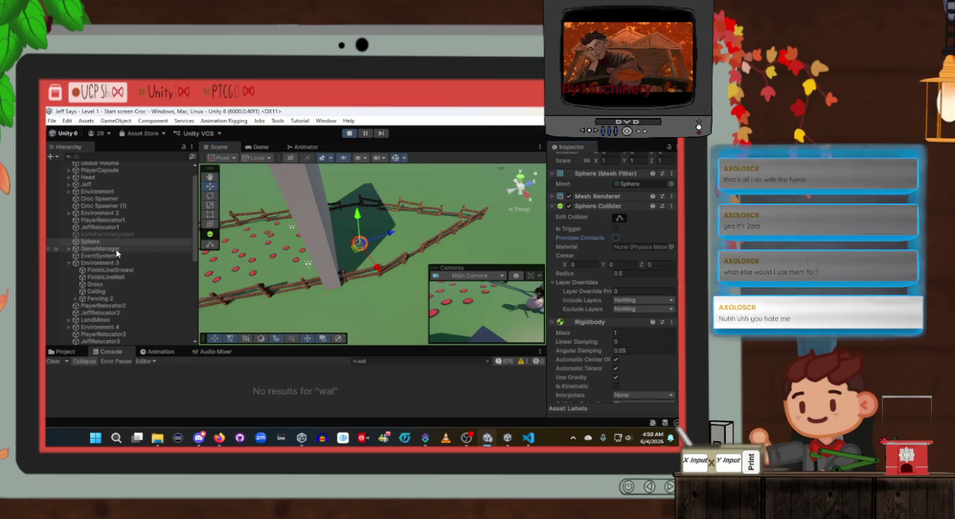
left_click(117, 278)
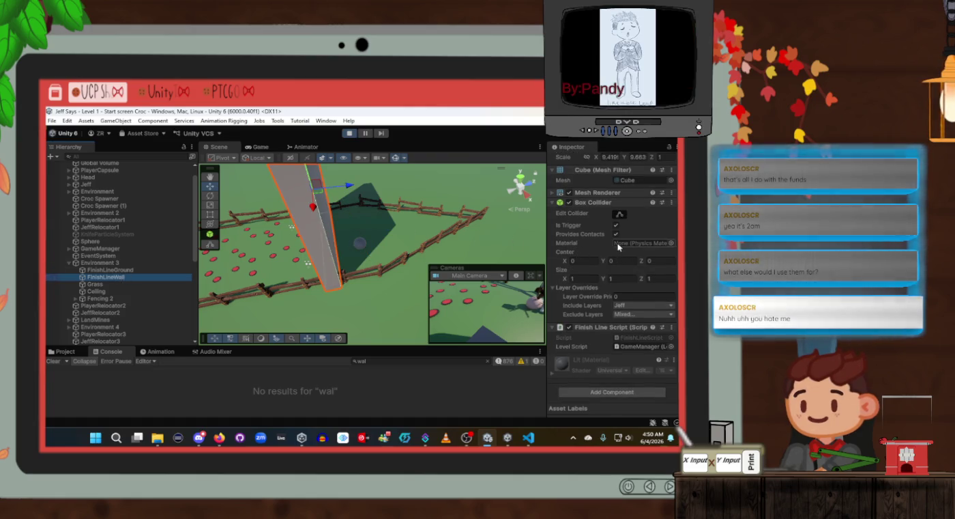
left_click(580, 235)
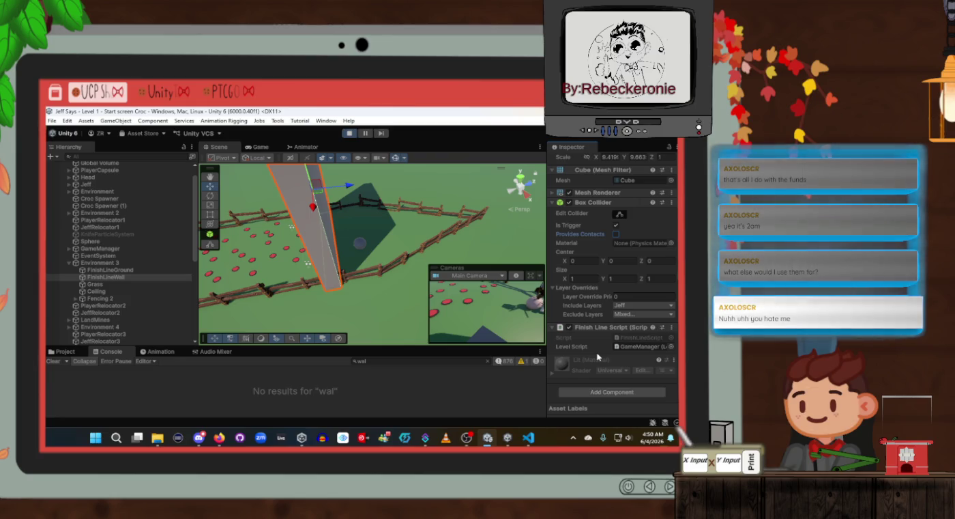
Add a Rigidbody to FinishLineWall via a 'rig' component search, watch the scene, then exit Play mode
left_click(604, 396)
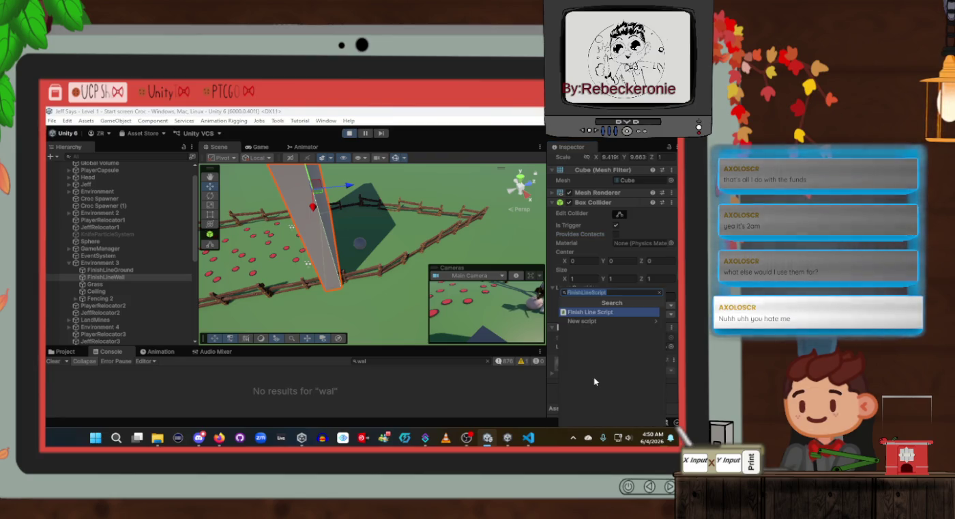
type("rig")
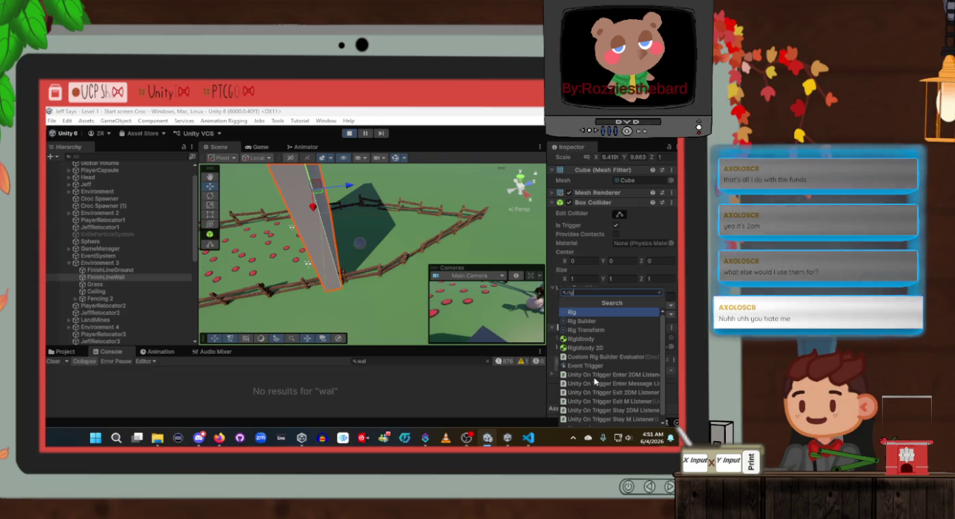
key("Down")
key("Down")
key("Down")
key("Return")
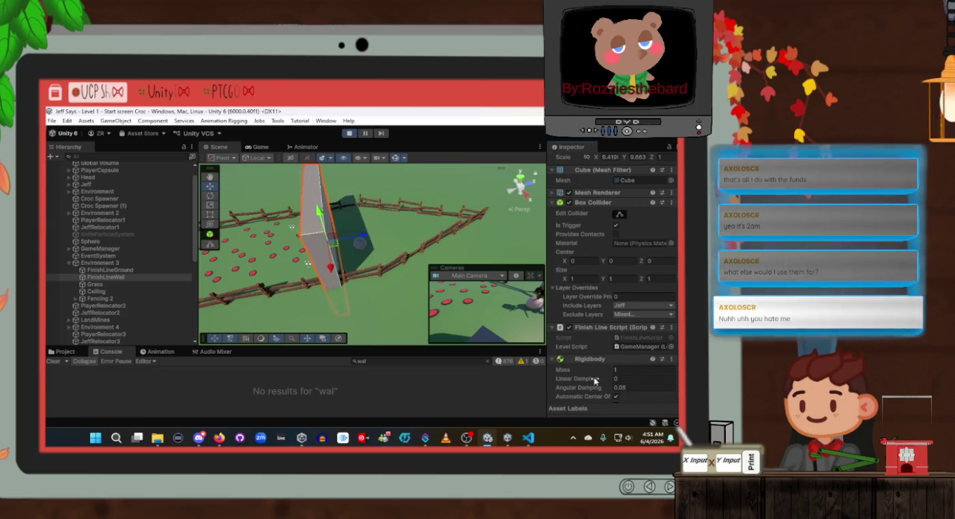
left_click(362, 318)
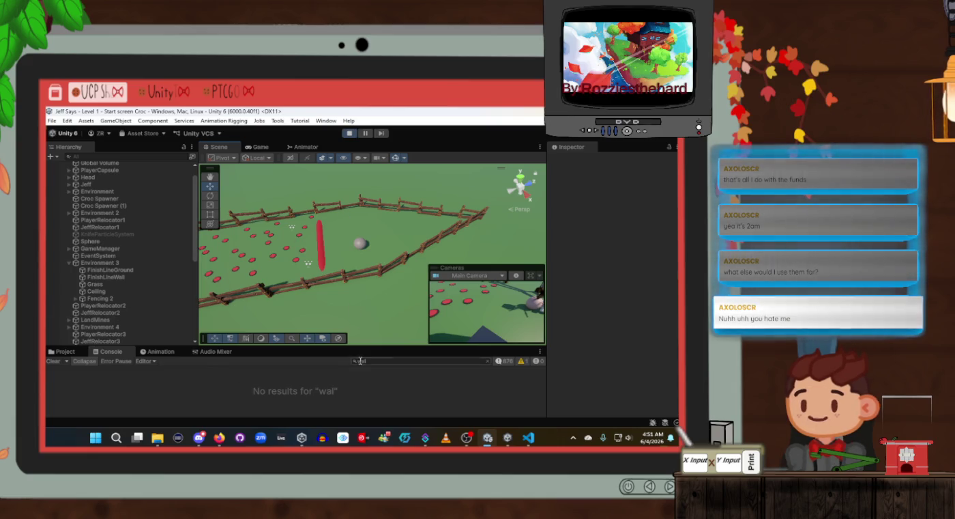
key("ctrl+p")
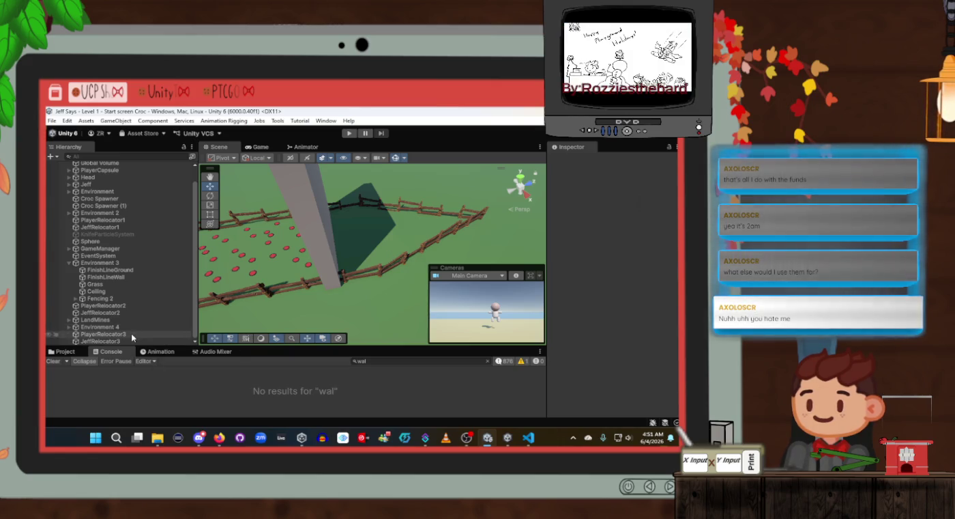
Review FinishLineWall's Tag and Layer lists, leaving it Untagged on the Default layer
left_click(109, 284)
left_click(108, 277)
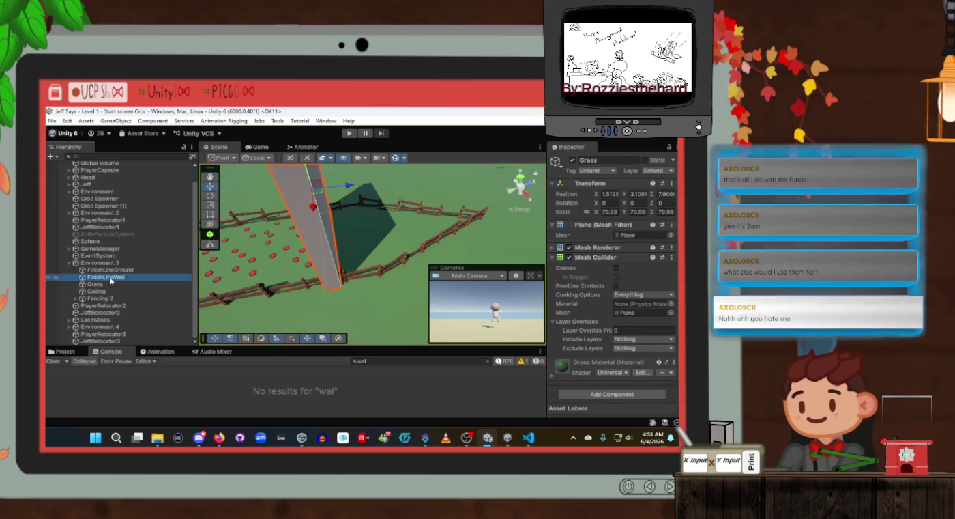
left_click(598, 172)
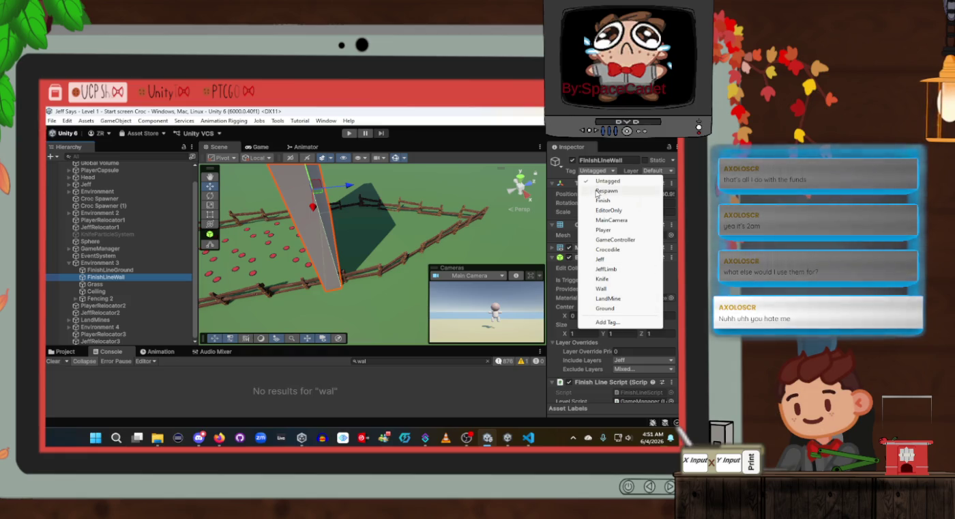
left_click(628, 180)
left_click(650, 173)
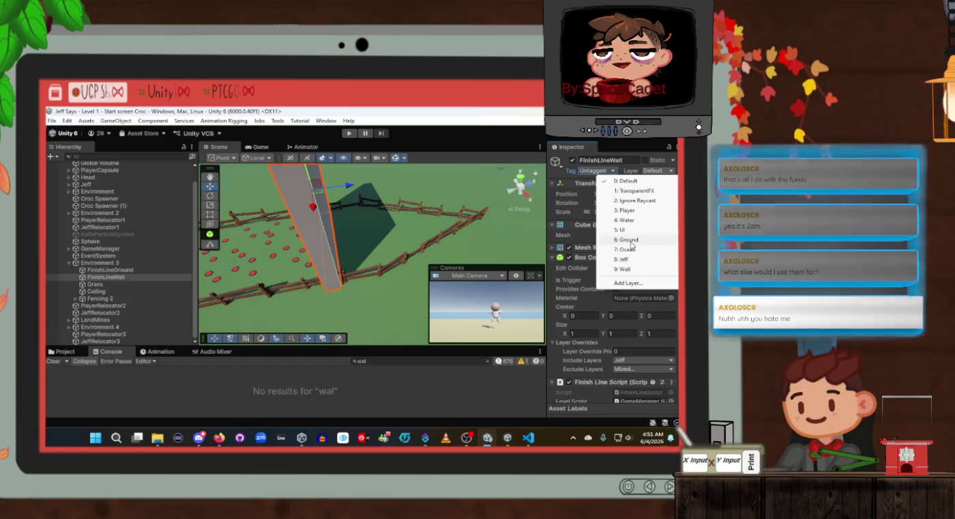
left_click(603, 172)
left_click(603, 170)
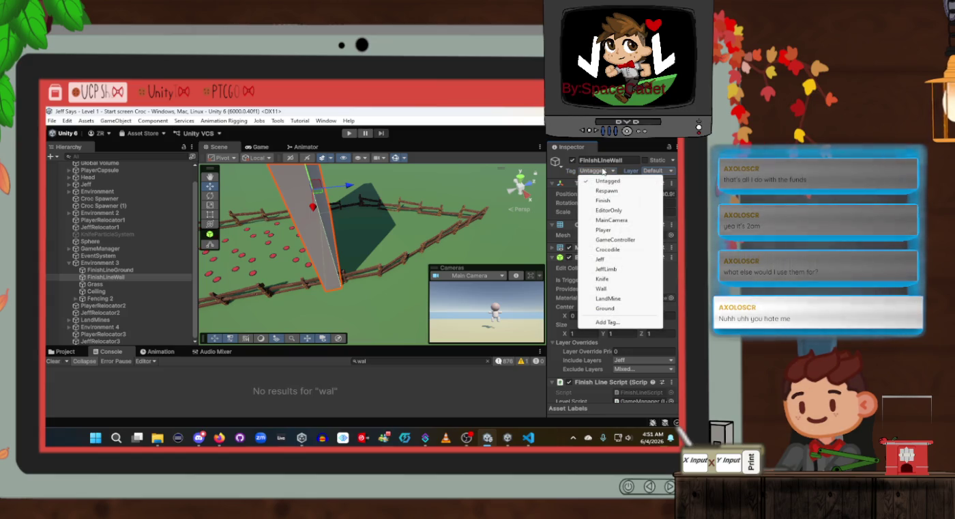
left_click(658, 172)
left_click(658, 172)
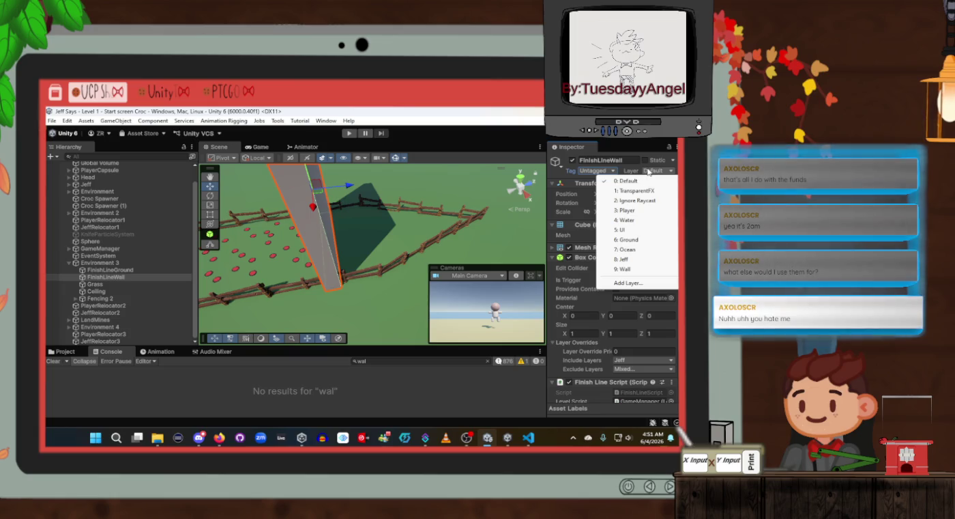
left_click(627, 170)
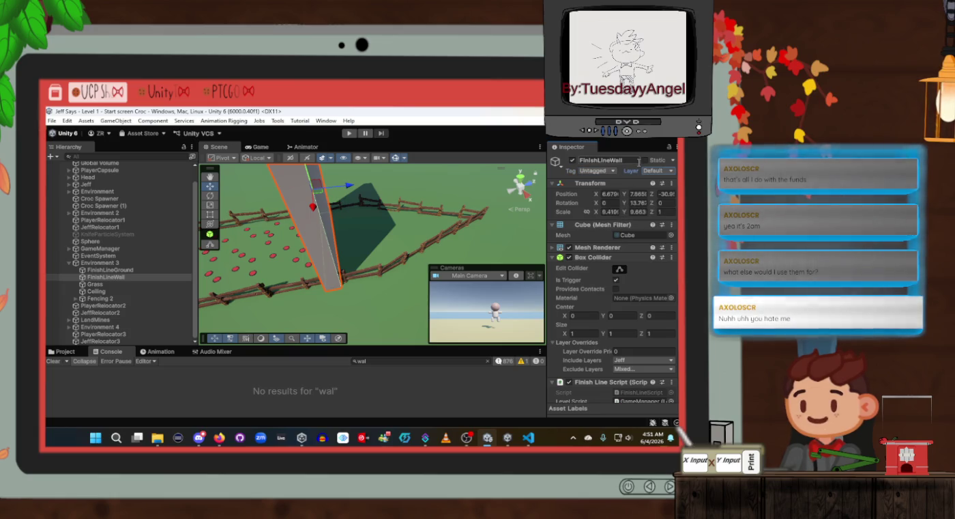
Mark FinishLineWall as Static and add a Rigidbody component to it
left_click(646, 161)
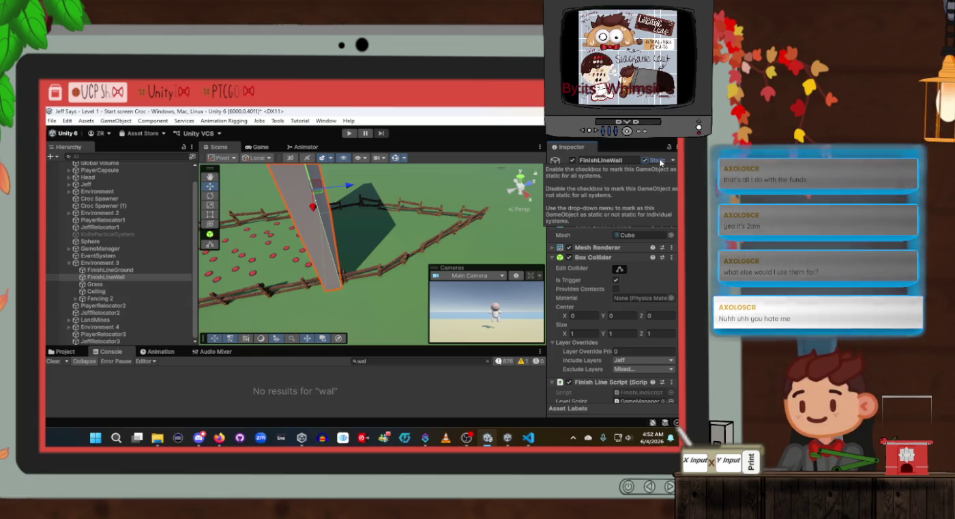
scroll(635, 289, "down", 2)
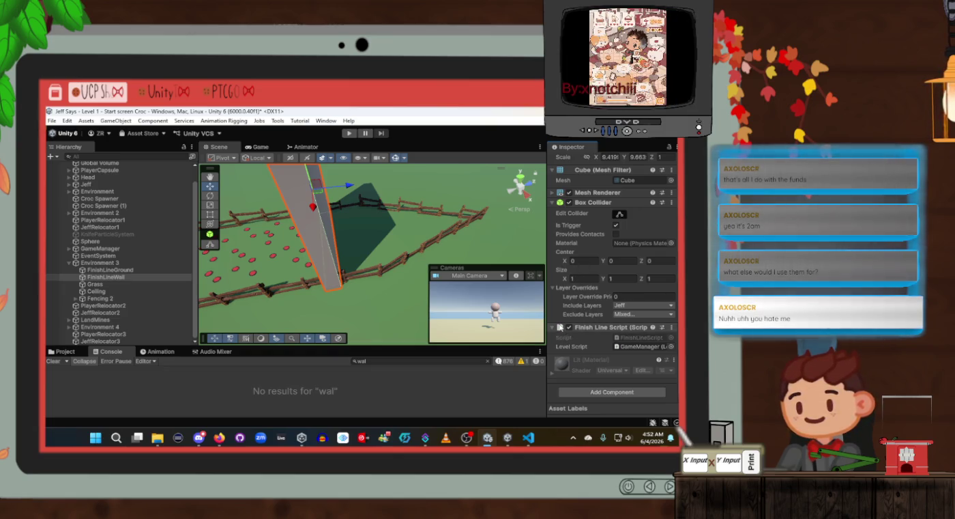
left_click(600, 393)
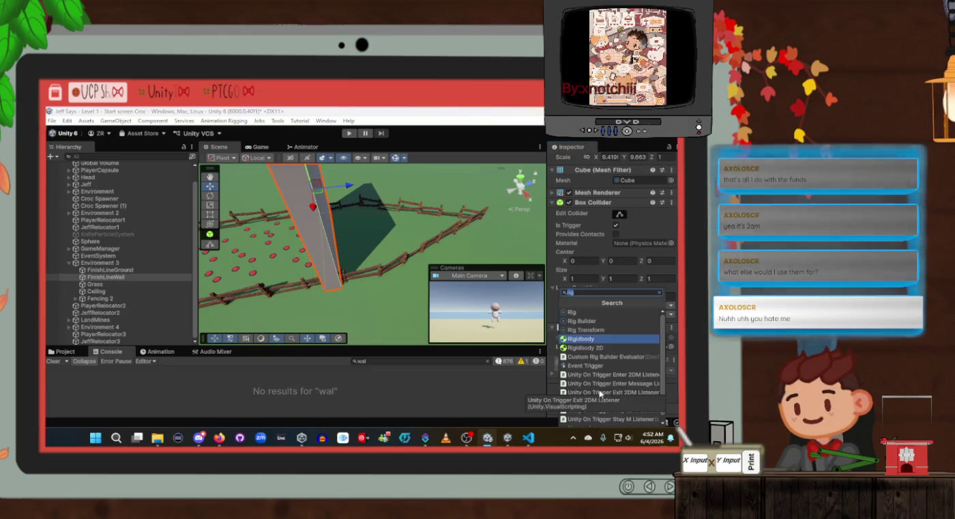
left_click(592, 343)
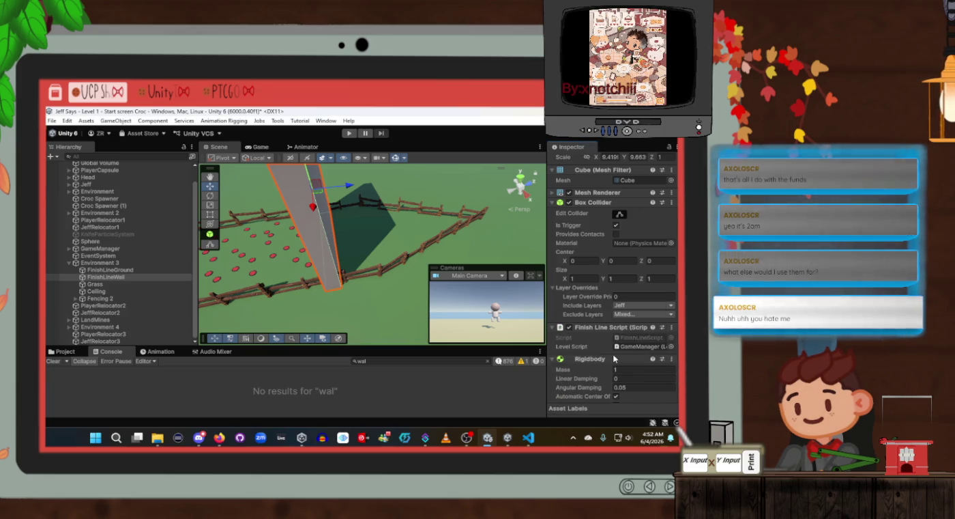
Freeze the Rigidbody's position and rotation axes under Constraints
scroll(614, 358, "down", 4)
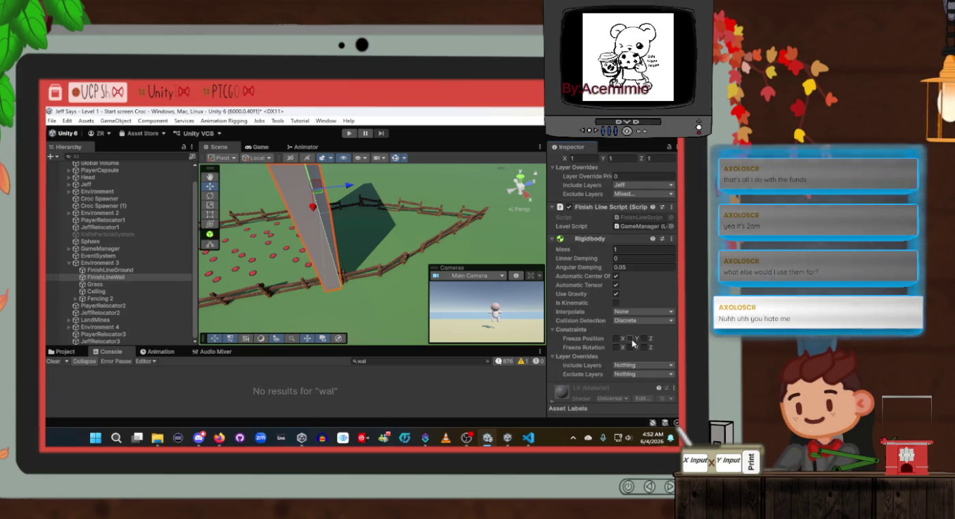
left_click(617, 338)
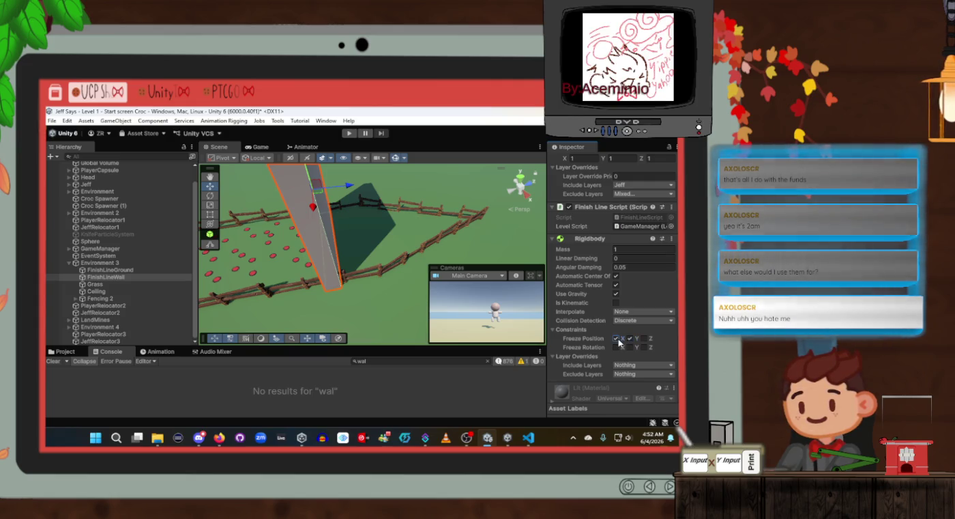
left_click(644, 338)
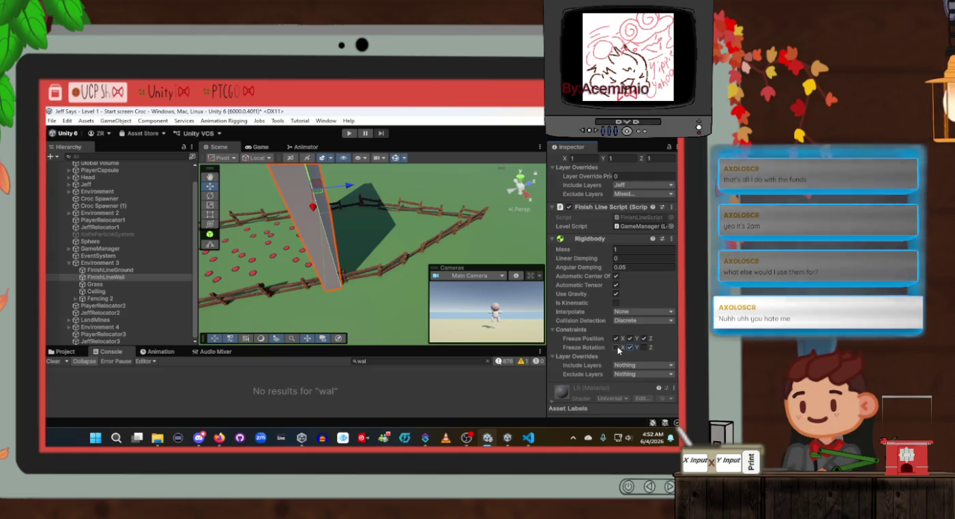
left_click(617, 348)
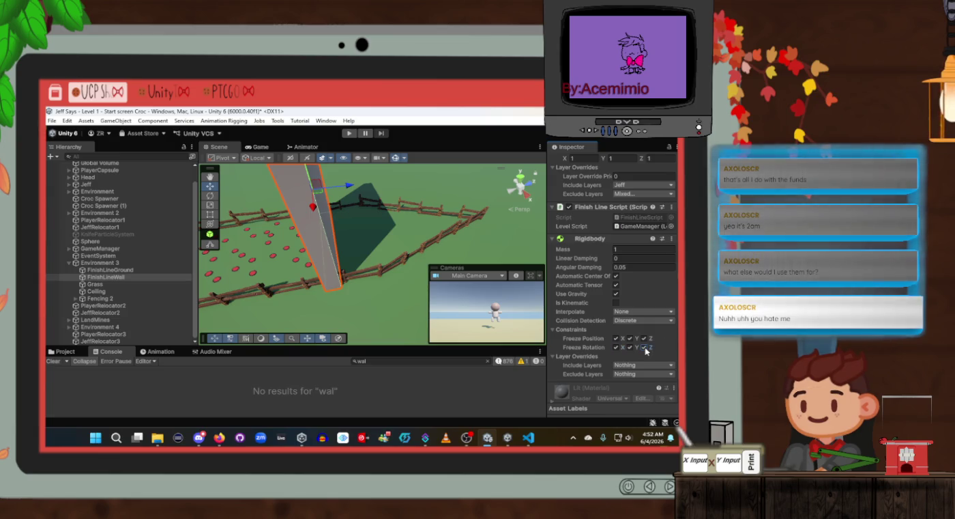
scroll(646, 350, "down", 2)
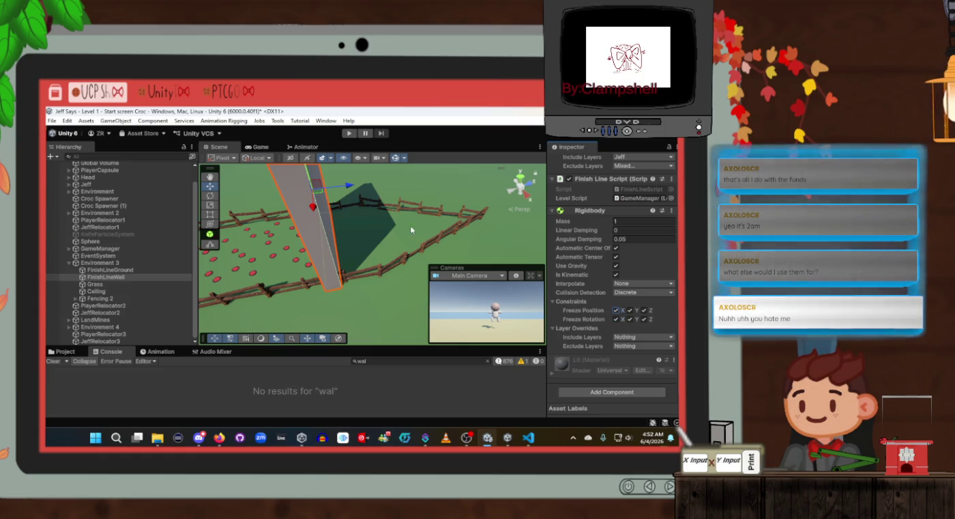
Play the level, push the Sphere toward the wall, and open KnifeColliderScript.cs from a 'Collisions hit!' log
left_click(349, 133)
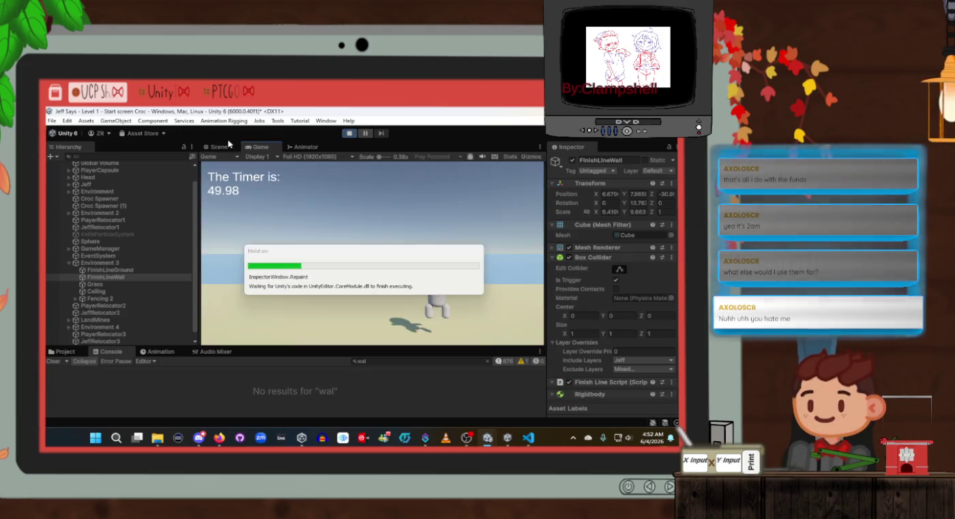
mouse_move(356, 229)
left_mouse_down()
mouse_move(270, 251)
mouse_move(416, 240)
mouse_move(429, 251)
left_mouse_up()
left_click(267, 254)
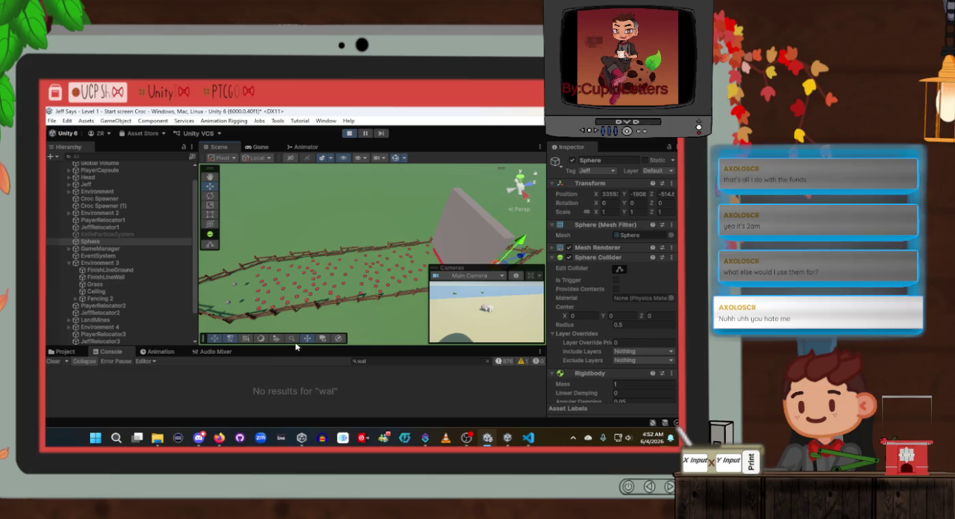
mouse_move(442, 265)
left_mouse_down()
mouse_move(427, 280)
mouse_move(414, 265)
mouse_move(360, 279)
mouse_move(354, 295)
mouse_move(369, 292)
mouse_move(351, 296)
mouse_move(364, 290)
left_mouse_up()
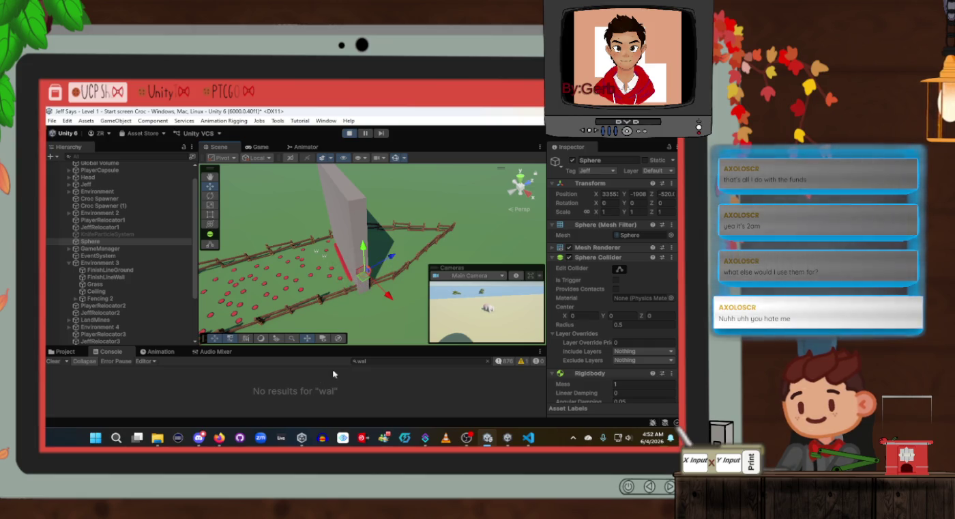
left_click(488, 361)
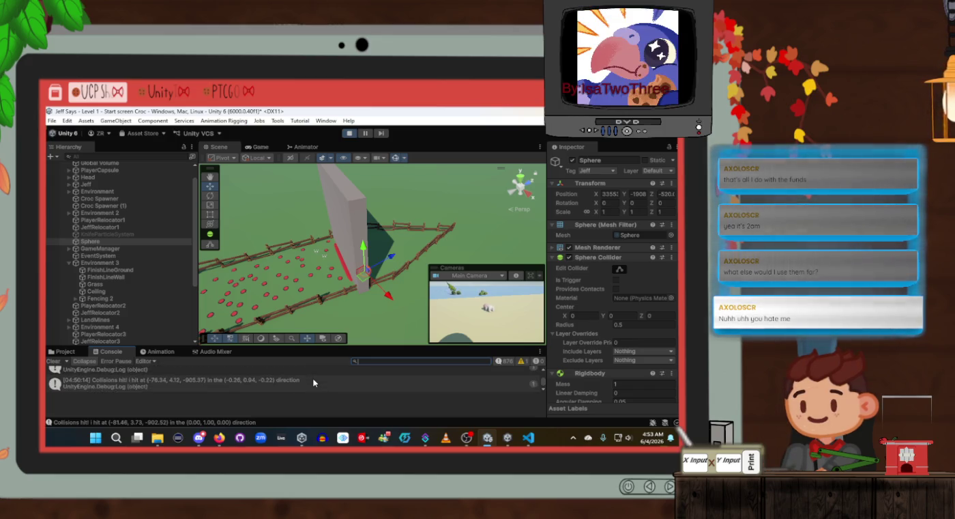
double_click(314, 382)
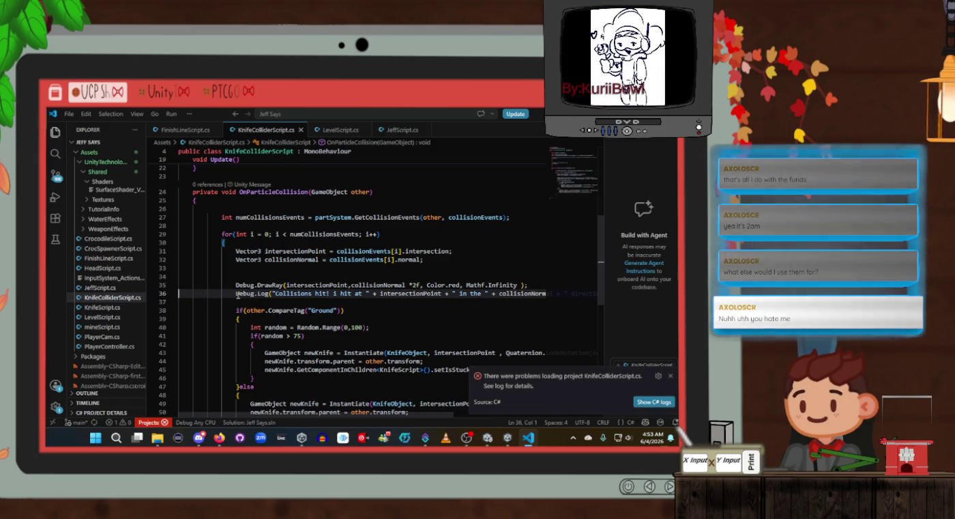
Back in Unity, clear the Console and nudge the Sphere along Z against the finish wall
key("alt+Tab")
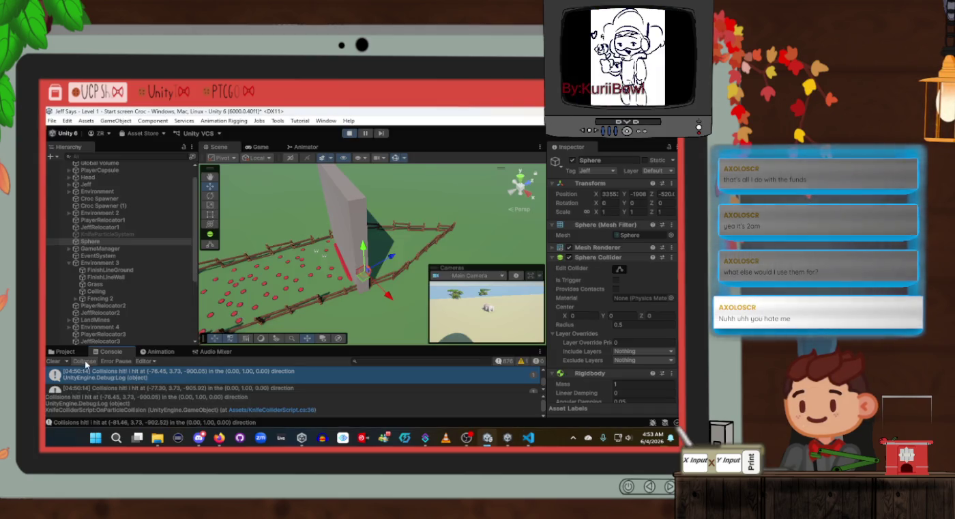
left_click(52, 363)
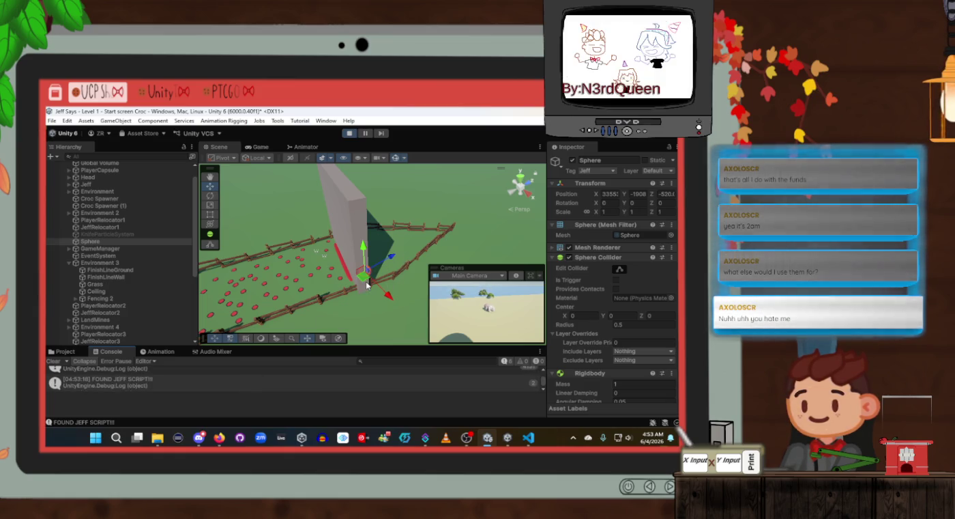
mouse_move(368, 282)
left_mouse_down()
mouse_move(357, 295)
mouse_move(361, 285)
mouse_move(352, 292)
mouse_move(348, 281)
mouse_move(364, 282)
mouse_move(348, 282)
mouse_move(361, 282)
mouse_move(334, 303)
mouse_move(372, 266)
left_mouse_up()
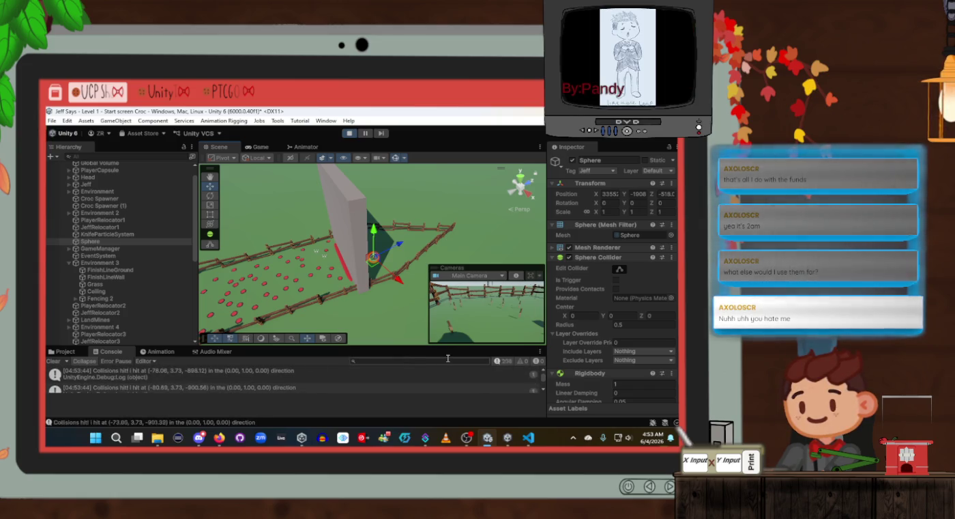
Comment out the Debug.Log 'Collisions hit!' and Debug.DrawRay lines in KnifeColliderScript.cs
double_click(251, 389)
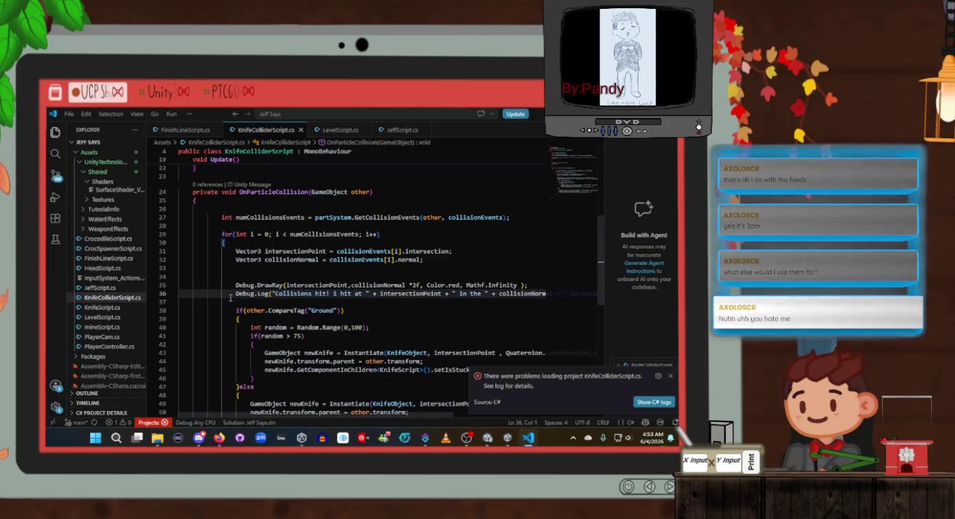
left_click(236, 294)
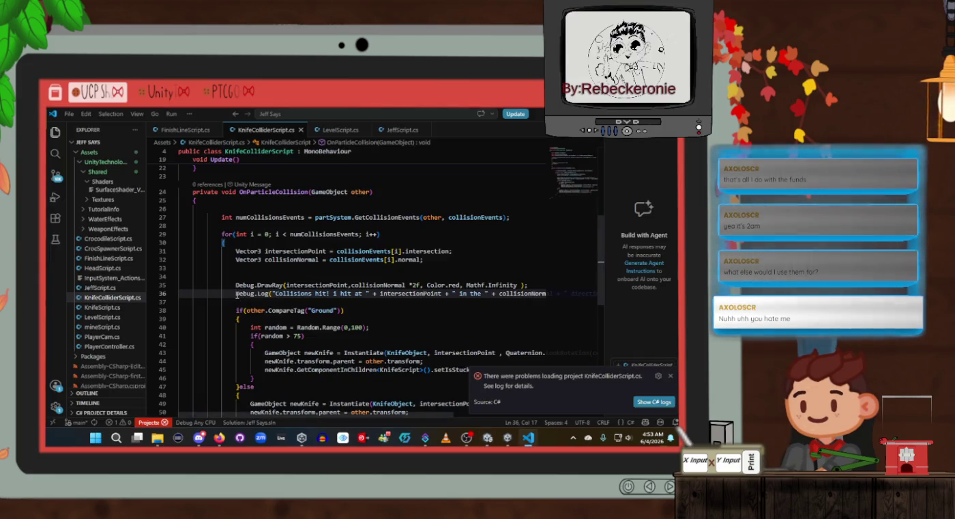
type("//")
left_click(235, 284)
type("//")
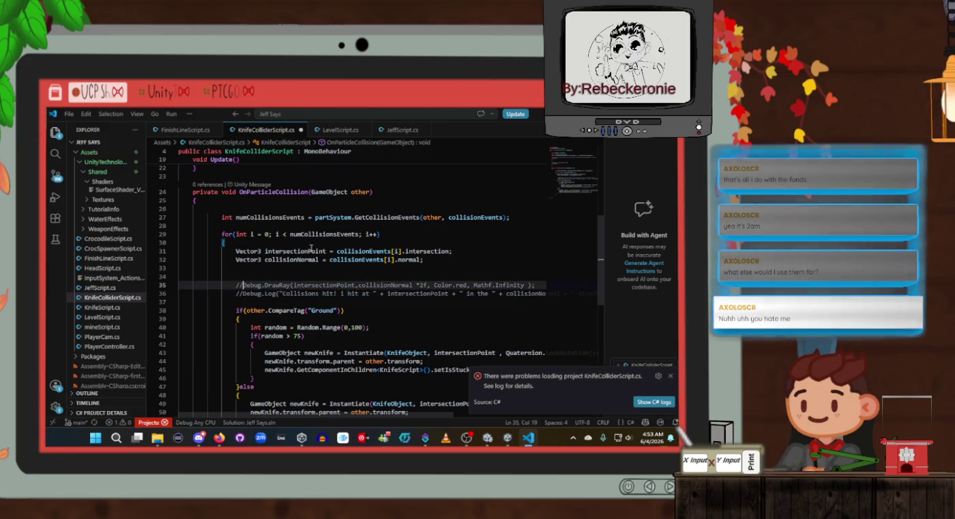
Stop the running game in Unity, then return to the code editor
key("alt+Tab")
key("alt+Tab")
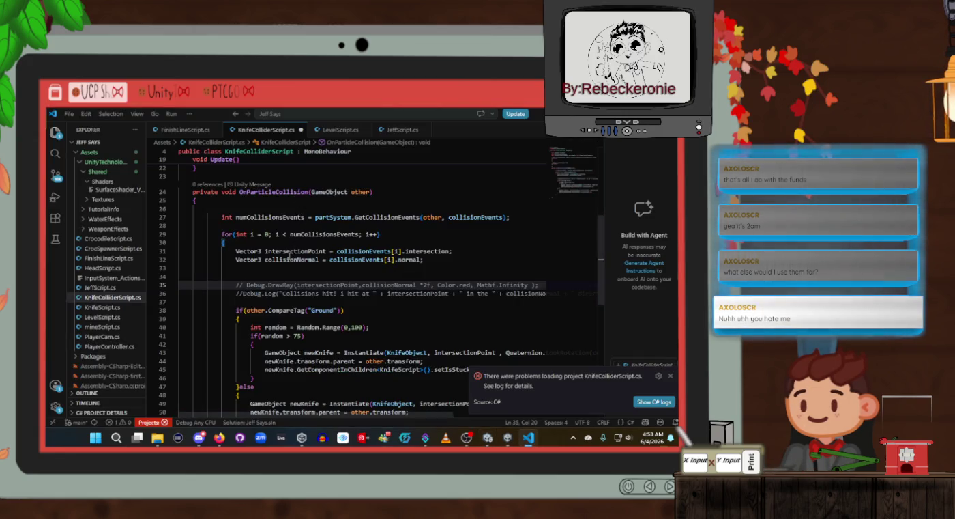
key("alt+Tab")
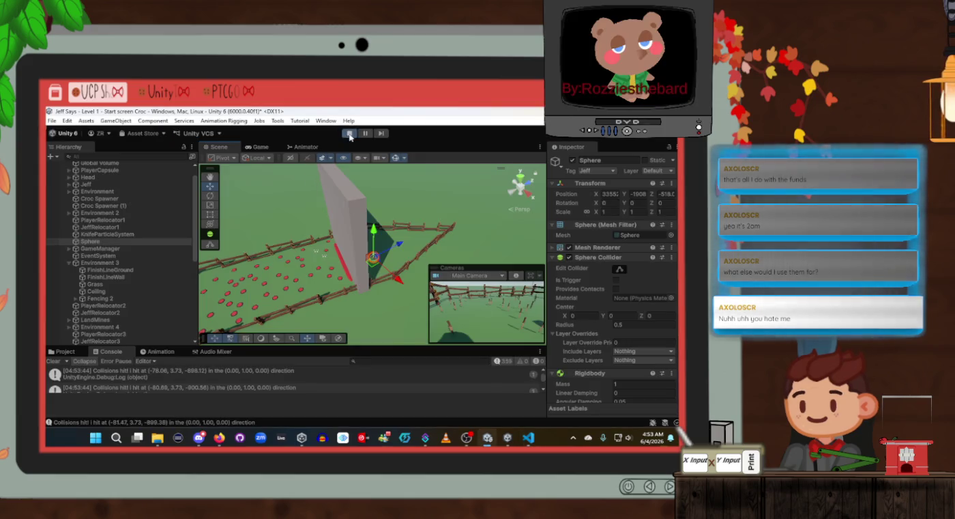
left_click(349, 135)
key("alt+Tab")
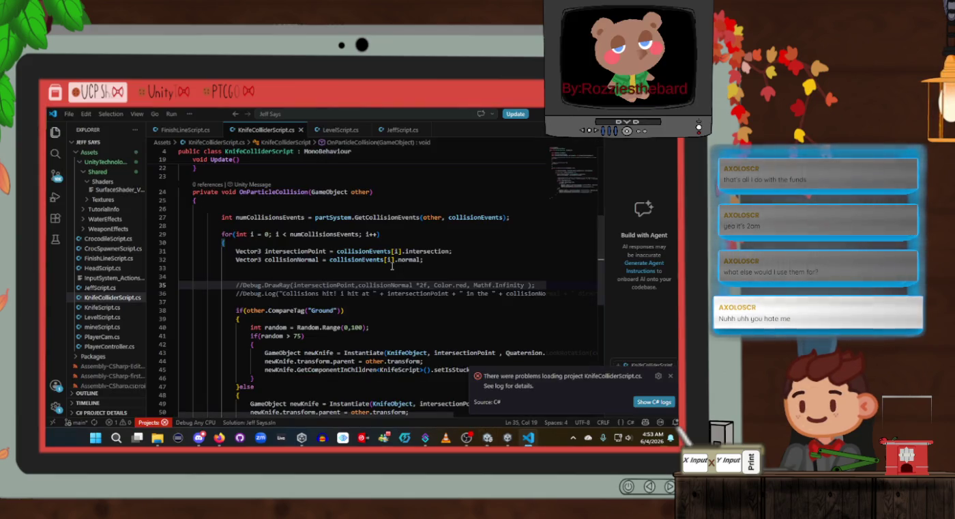
key("alt+Tab")
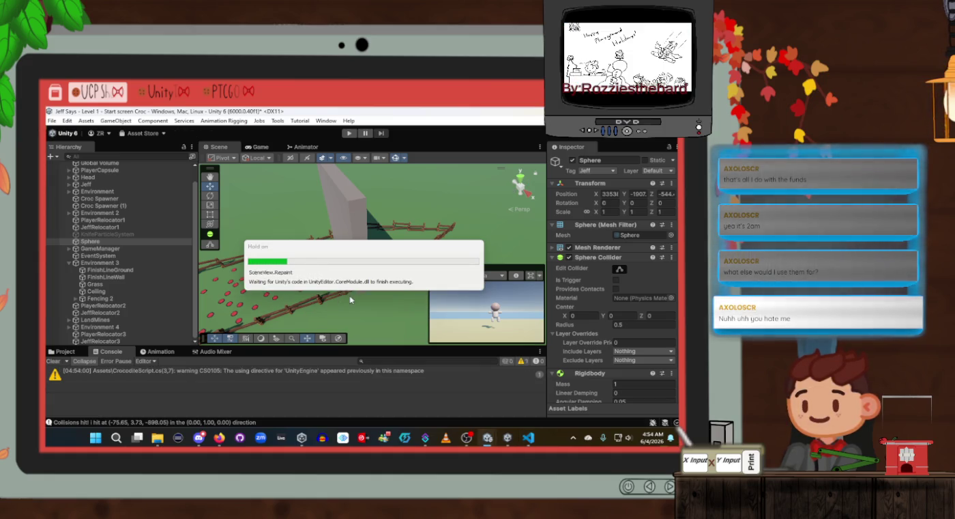
Remove the Rigidbody component from FinishLineWall, keeping its trigger Box Collider and Finish Line Script
mouse_move(350, 298)
left_mouse_down()
mouse_move(391, 251)
mouse_move(369, 258)
left_mouse_up()
left_click(370, 257)
scroll(587, 293, "down", 3)
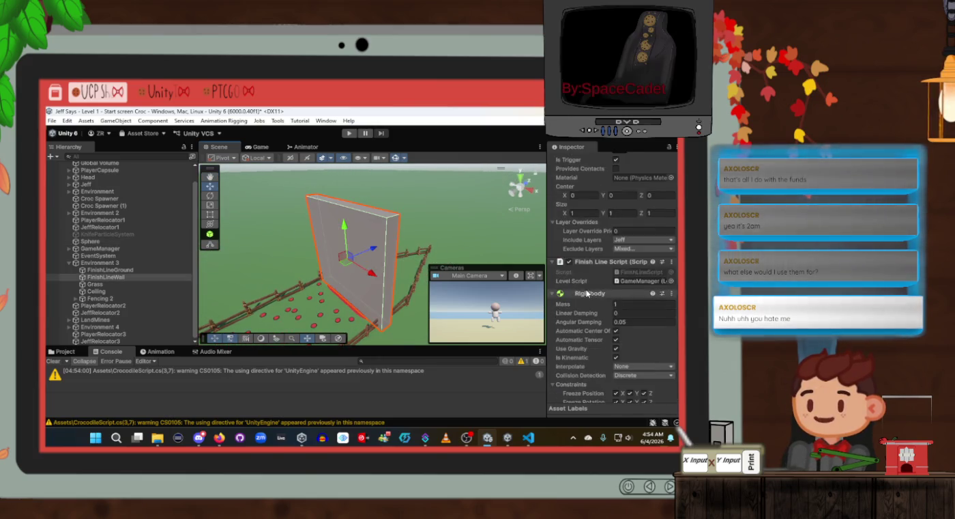
scroll(589, 294, "down", 3)
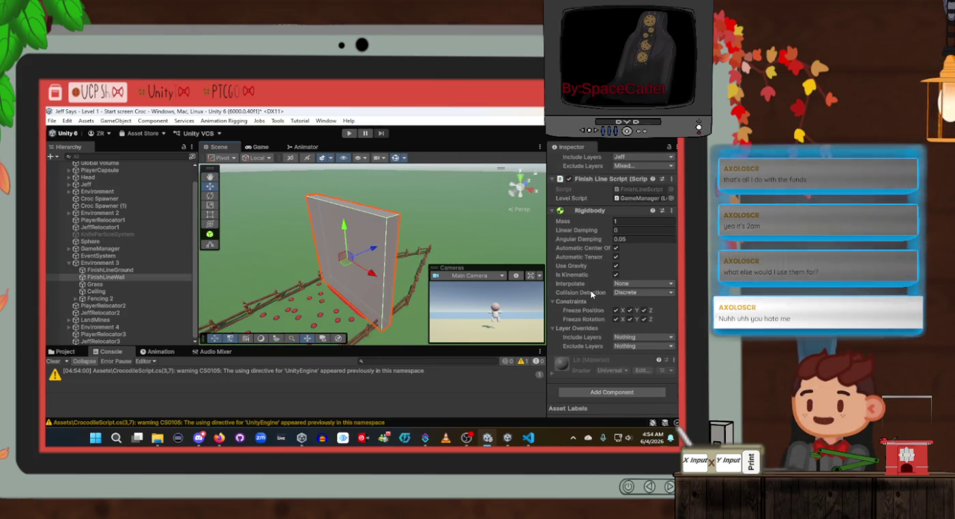
left_click(673, 212)
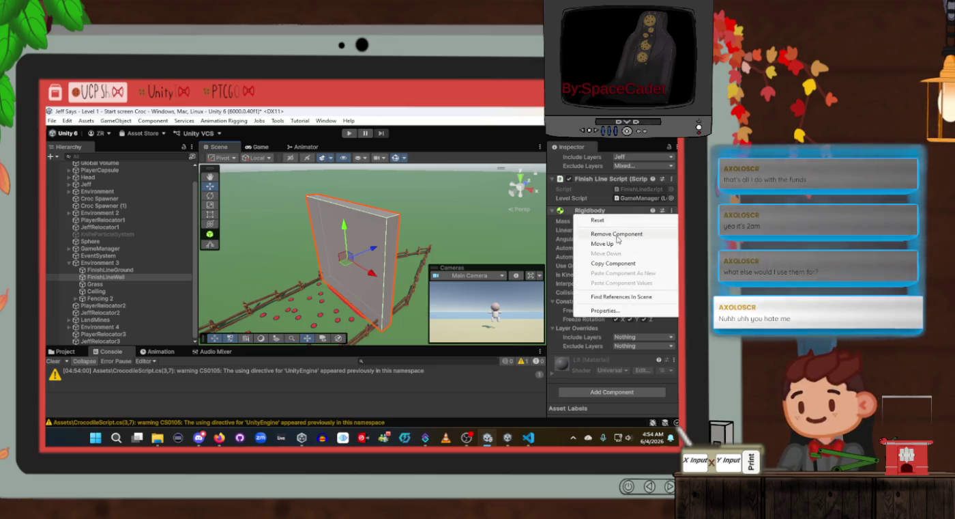
left_click(617, 236)
scroll(600, 287, "up", 2)
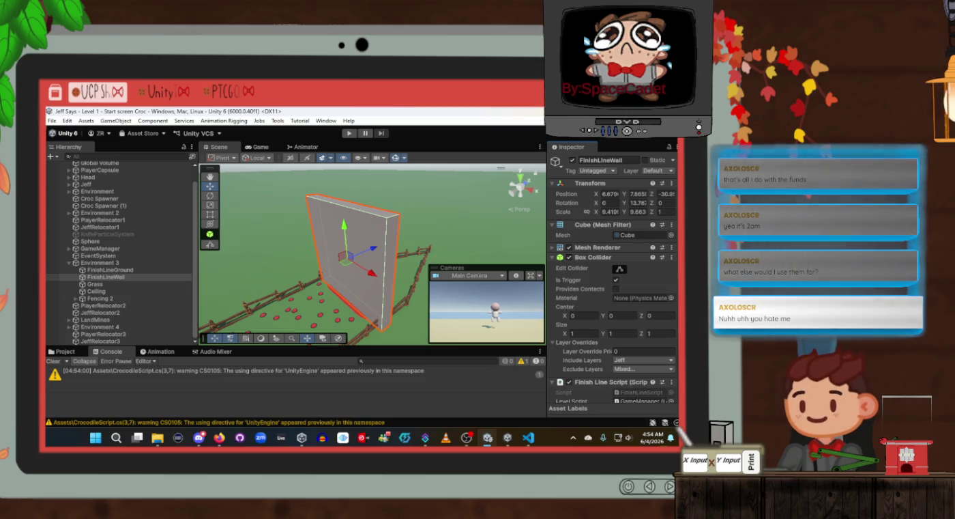
scroll(672, 256, "down", 2)
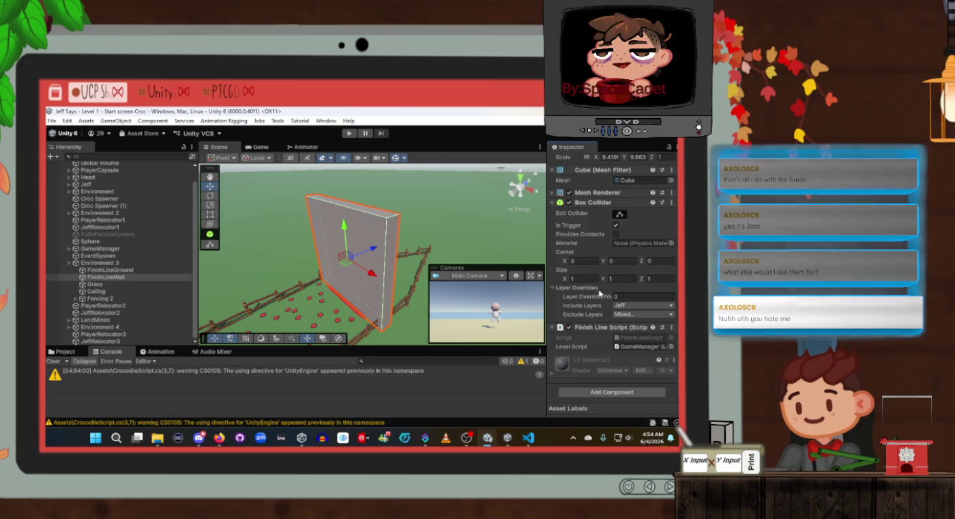
key("alt+Tab")
scroll(384, 275, "down", 1)
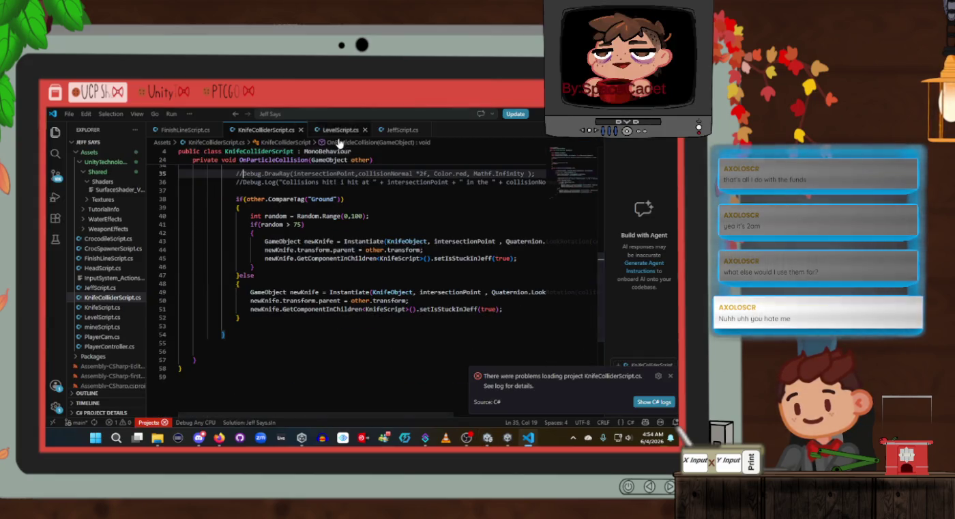
Check JeffScript.cs and LevelScript.cs, then select 'private' on line 23 of FinishLineScript.cs
left_click(386, 134)
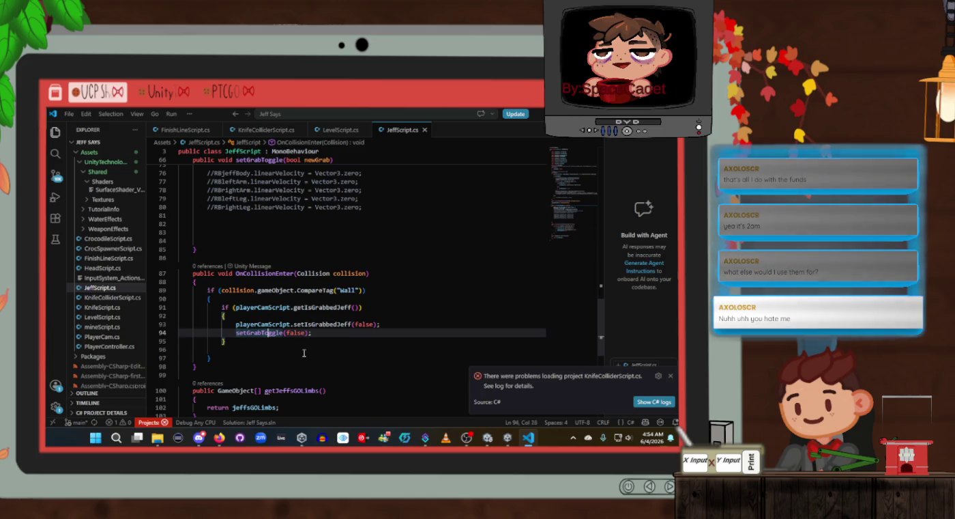
left_click(279, 275)
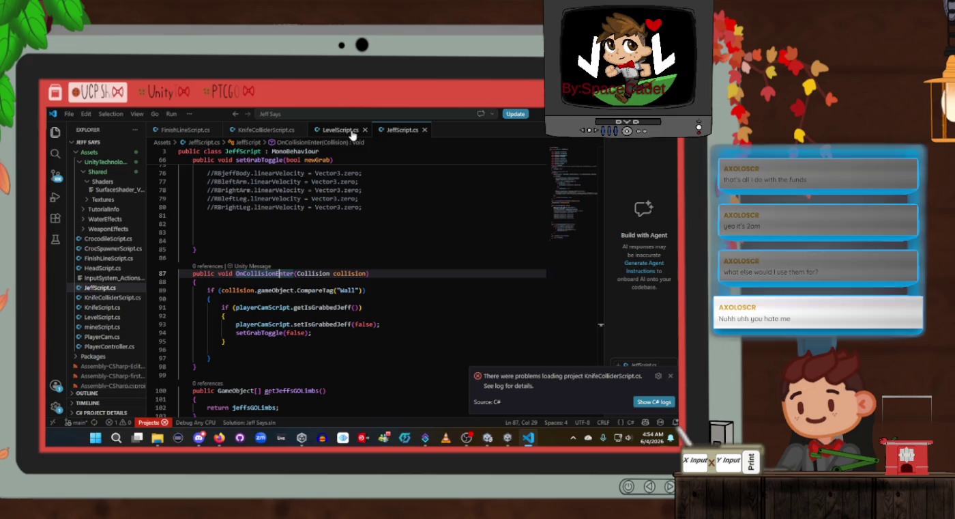
left_click(351, 133)
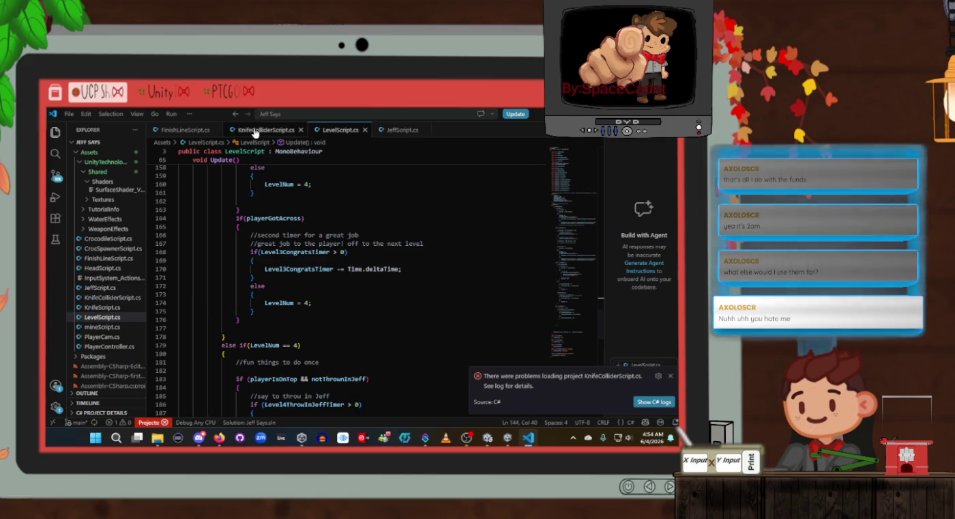
left_click(262, 130)
left_click(181, 130)
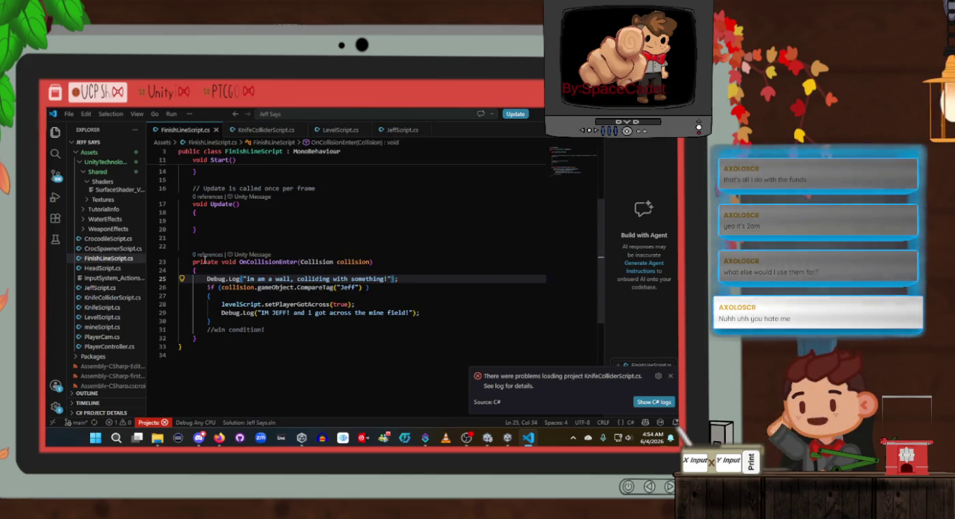
double_click(204, 261)
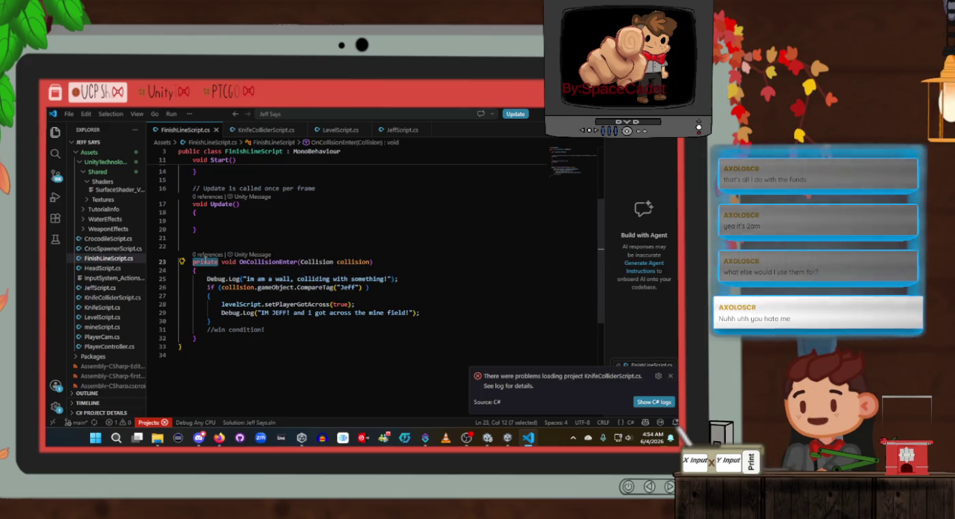
Delete the private keyword and its trailing space from the OnCollisionEnter declaration
key("BackSpace")
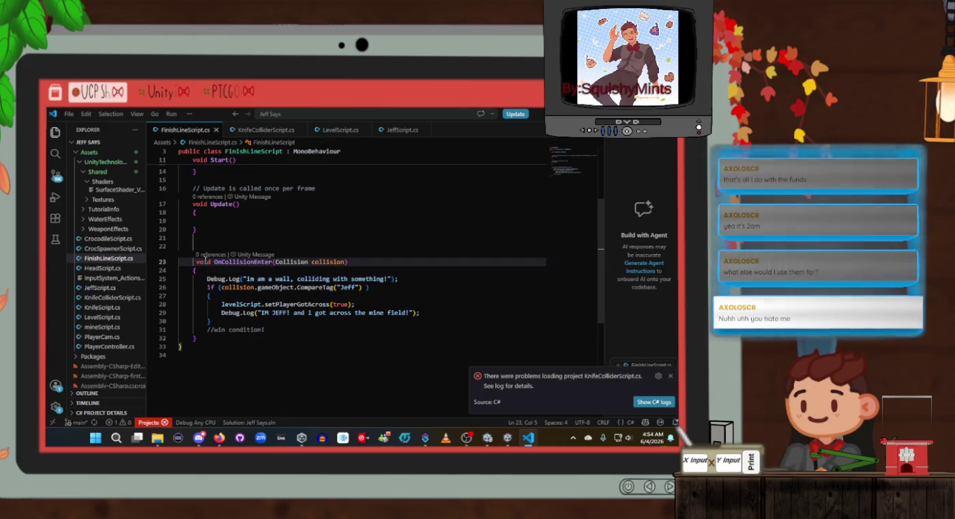
key("Delete")
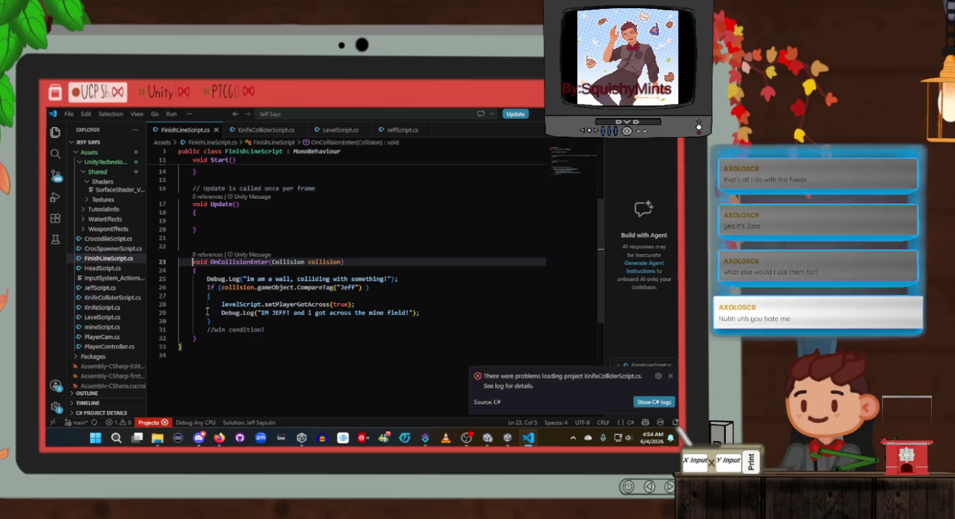
left_click(284, 321)
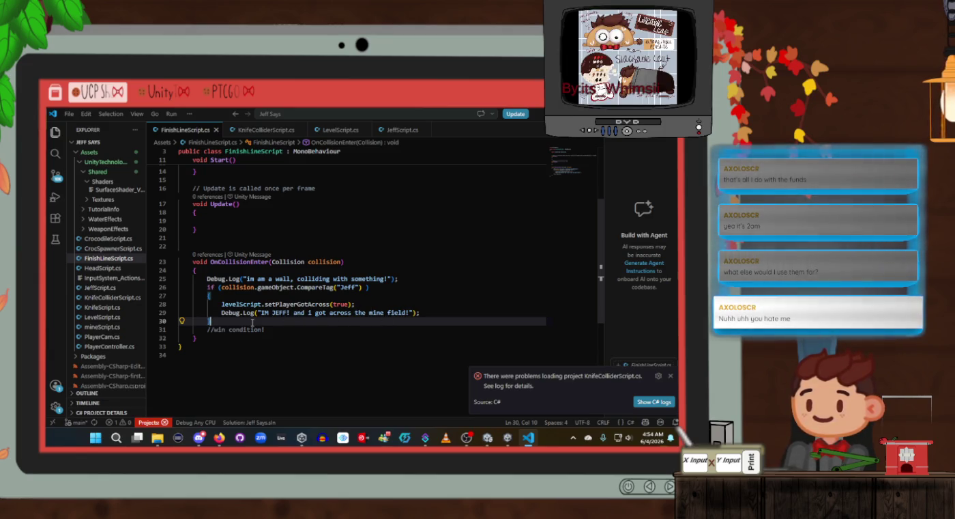
Insert 'hit wall' before 'and' in line 29's Debug.Log and dismiss the project-loading error
left_click(294, 311)
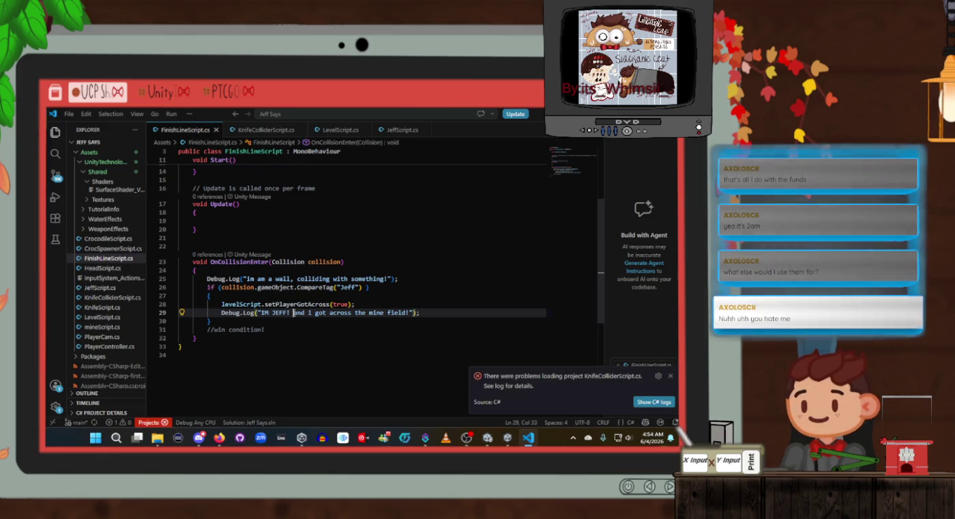
type("hit wall")
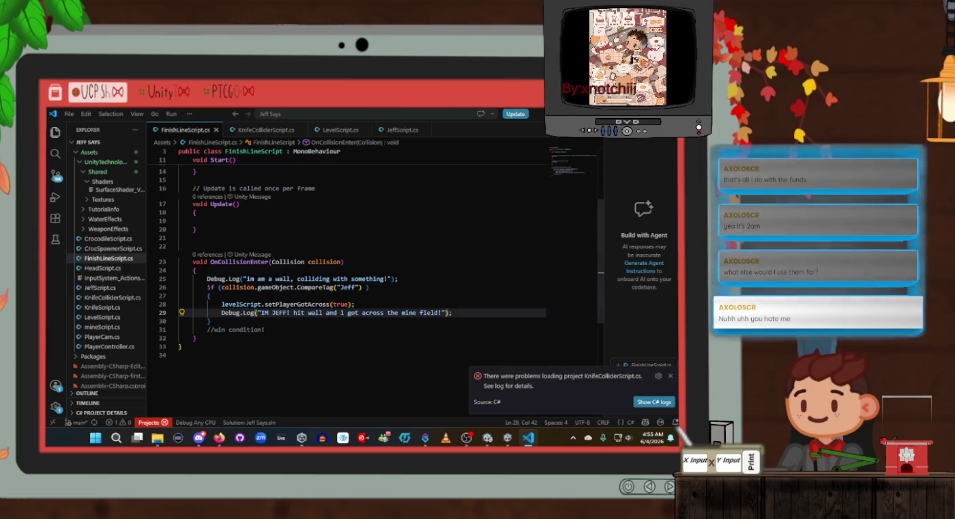
left_click(672, 376)
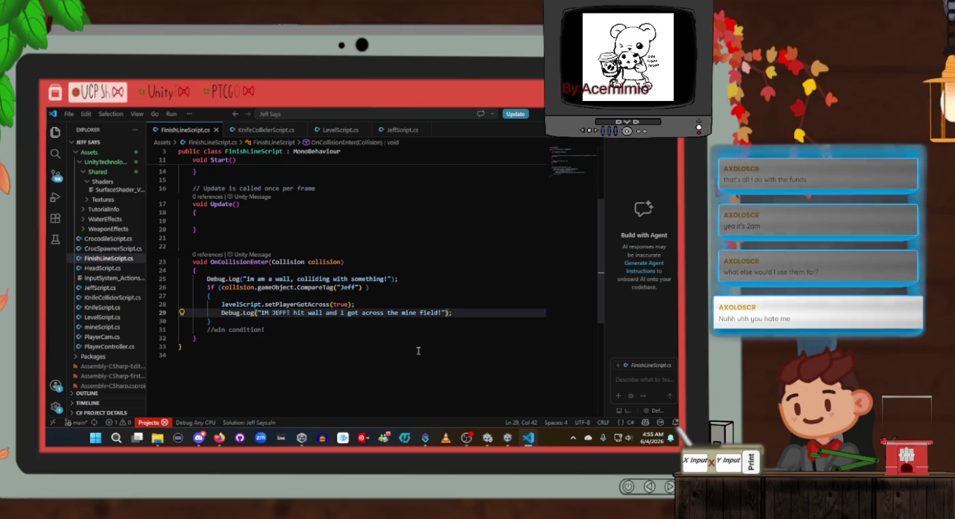
scroll(337, 299, "up", 5)
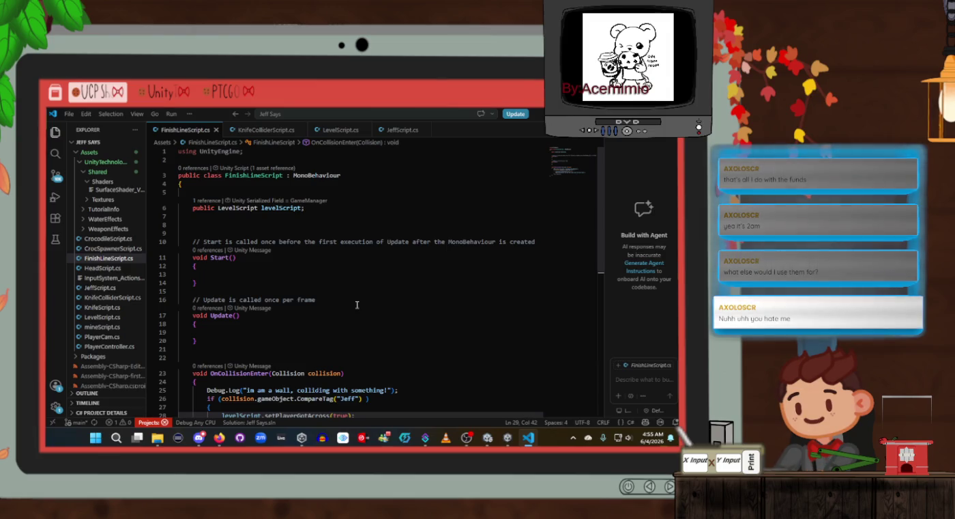
scroll(357, 305, "down", 4)
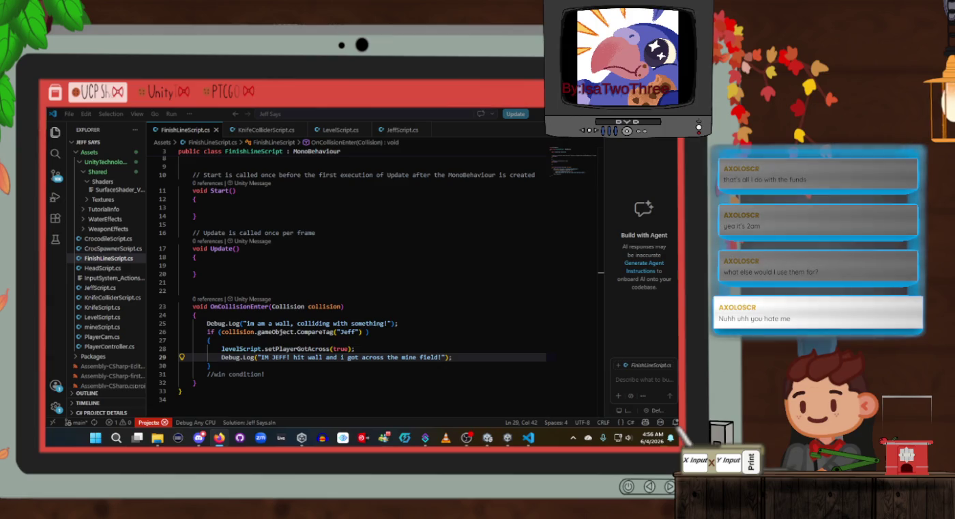
Rename the handler to OnTriggerEnter with a 'Collider other' parameter, saving the script
left_click(232, 307)
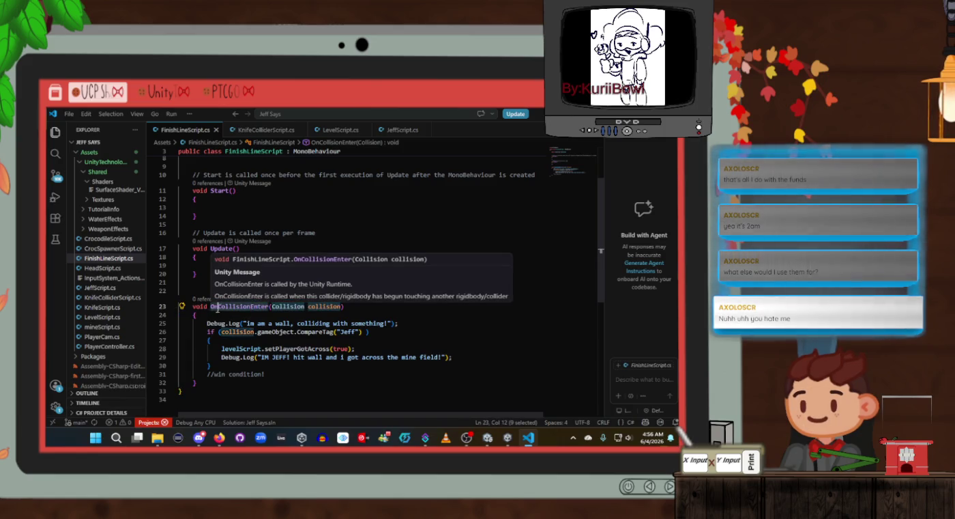
left_click_drag(272, 307, 215, 307)
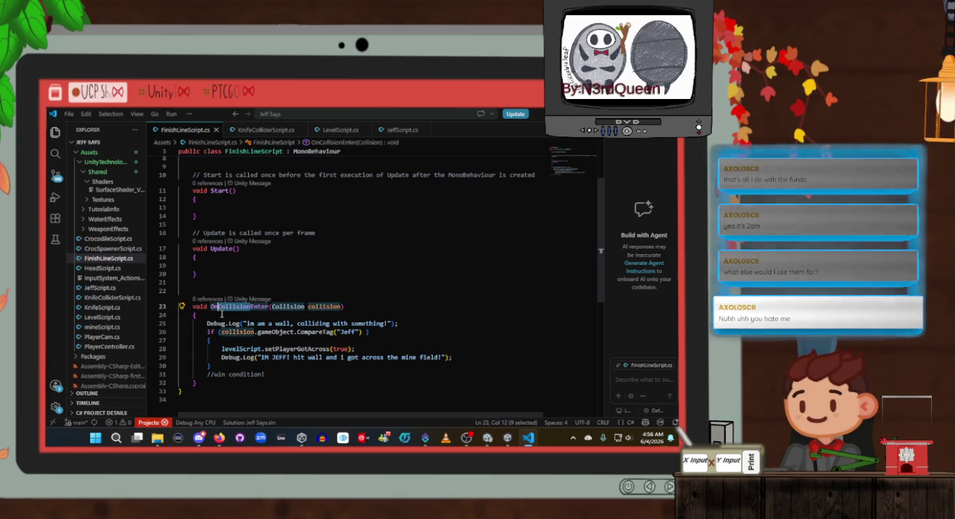
type("Trigger")
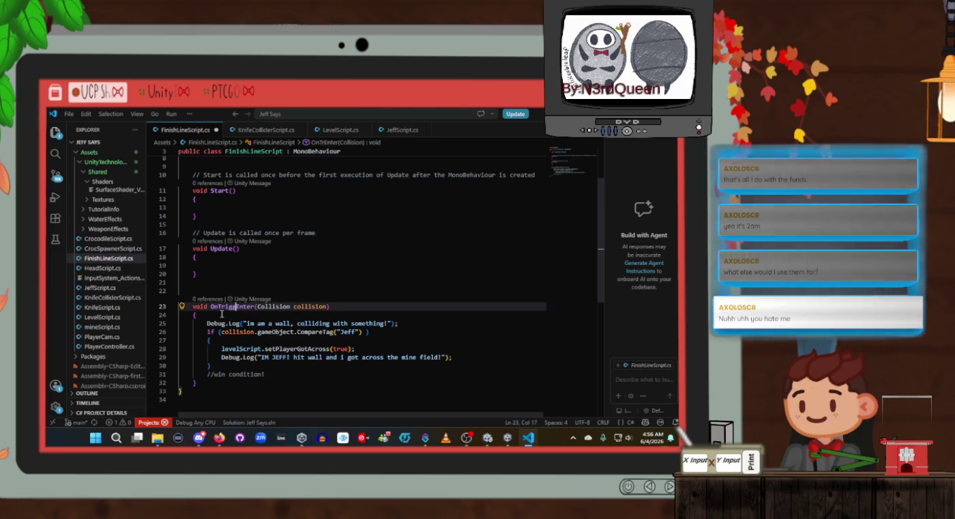
left_click(196, 314)
key("ctrl+s")
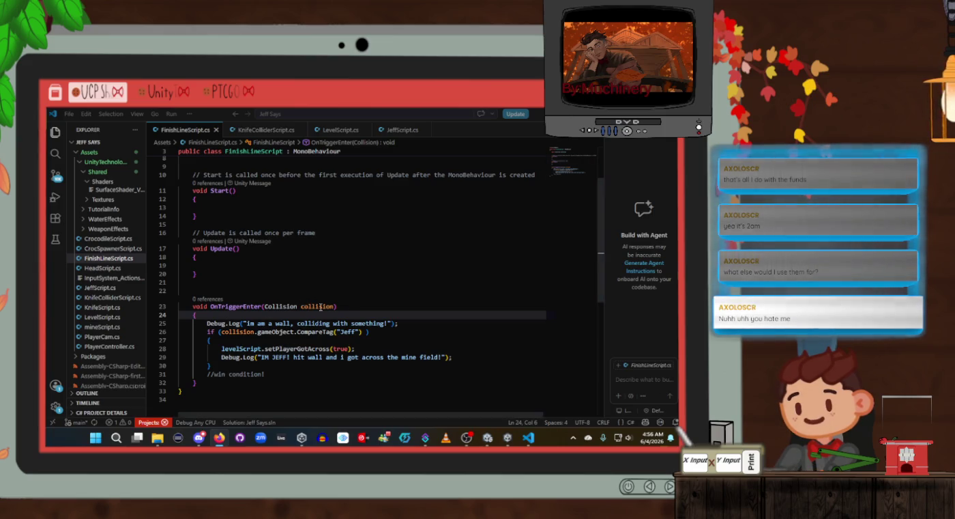
left_click_drag(335, 307, 266, 308)
type("Collide")
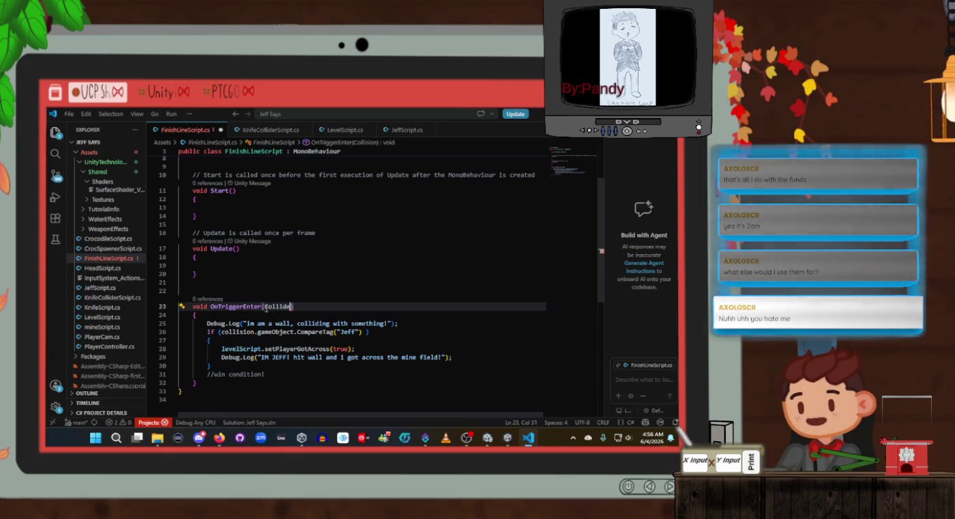
type("r other)")
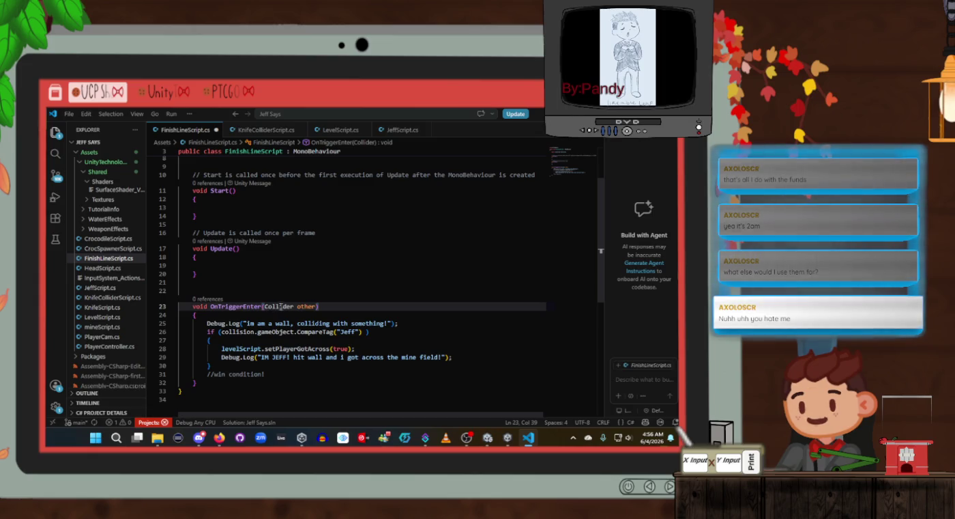
left_click(295, 315)
key("ctrl+s")
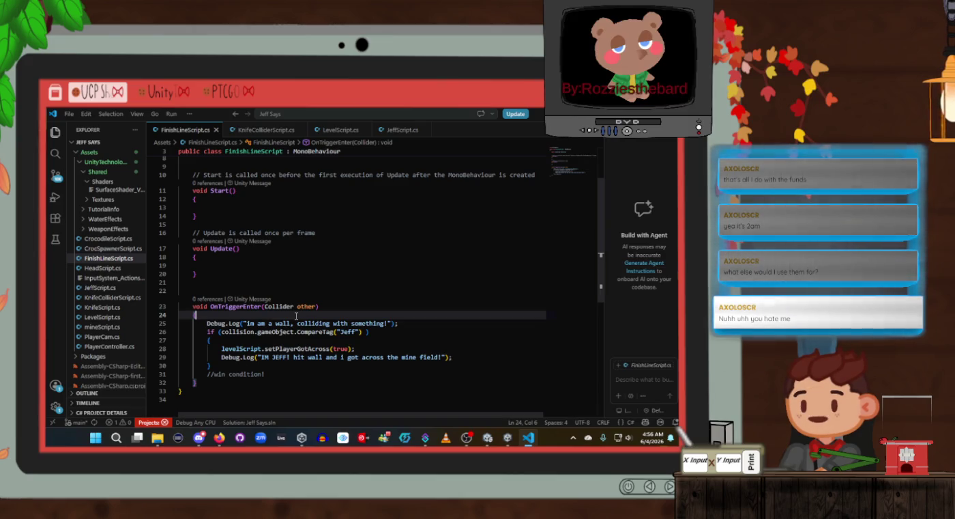
Switch the Jeff tag check to other.CompareTag, make the method private, and save
left_click_drag(298, 332, 221, 333)
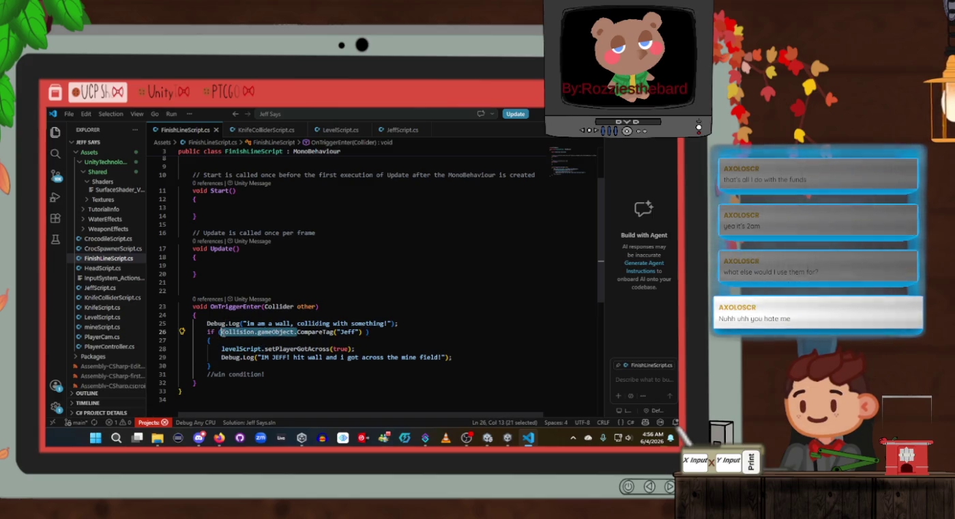
type("other.")
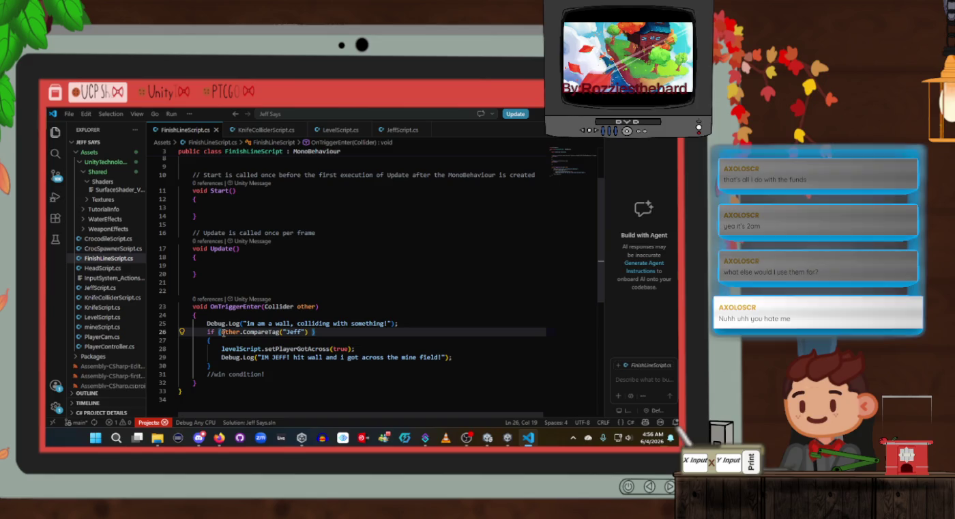
left_click(320, 348)
left_click(319, 338)
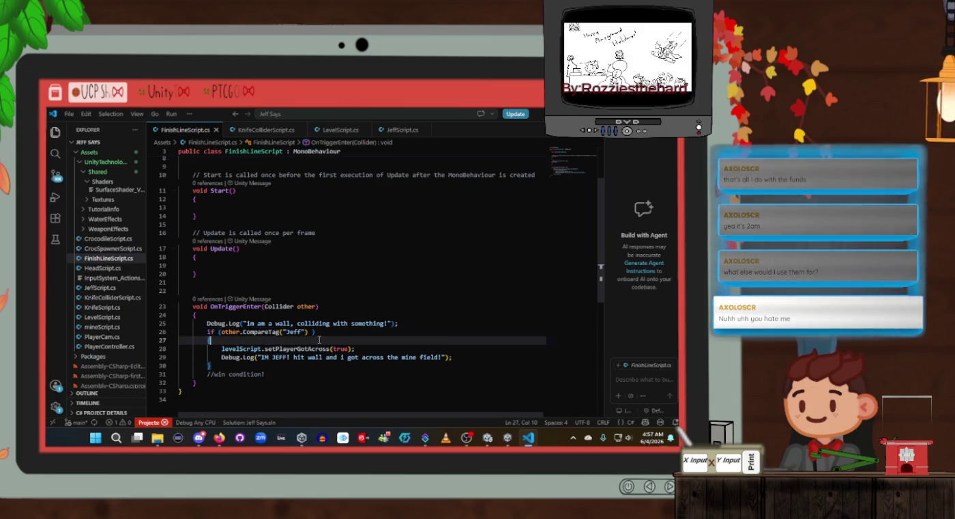
left_click(194, 315)
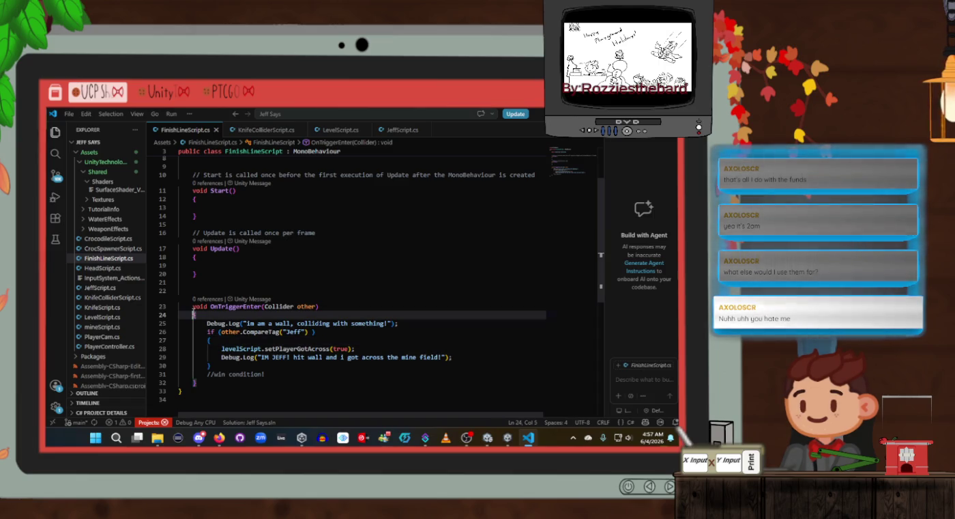
left_click(193, 306)
type("private")
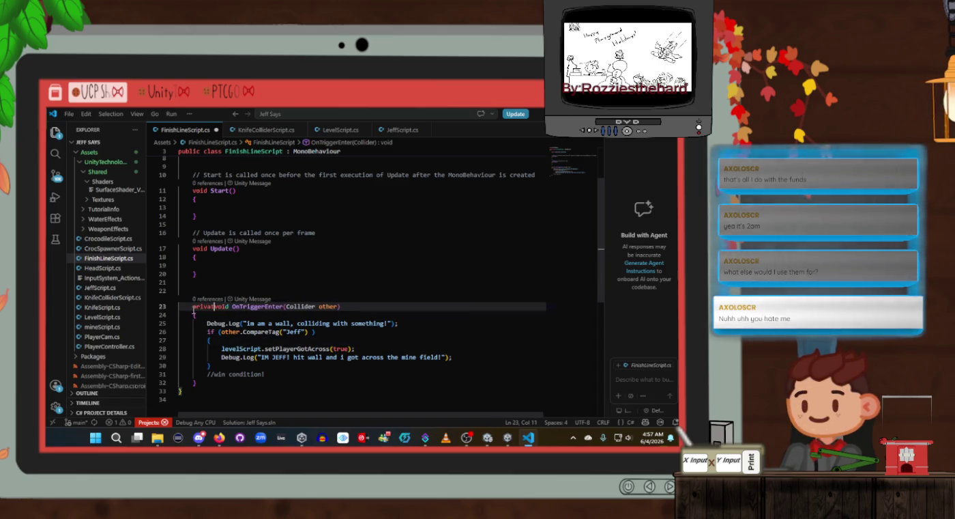
key("ctrl+s")
key("alt+Tab")
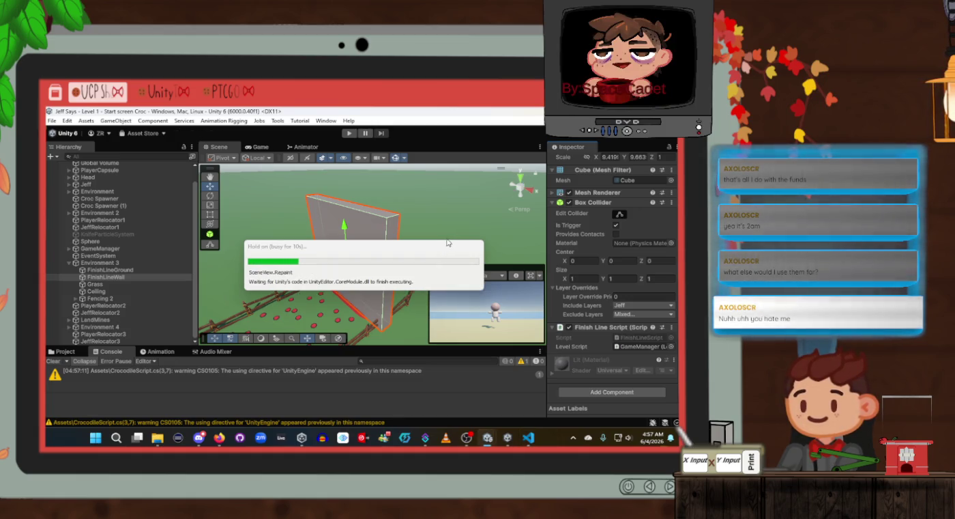
Frame the mine field and finish wall in the Scene view and start Play mode
left_click_drag(382, 259, 327, 262)
scroll(354, 259, "down", 10)
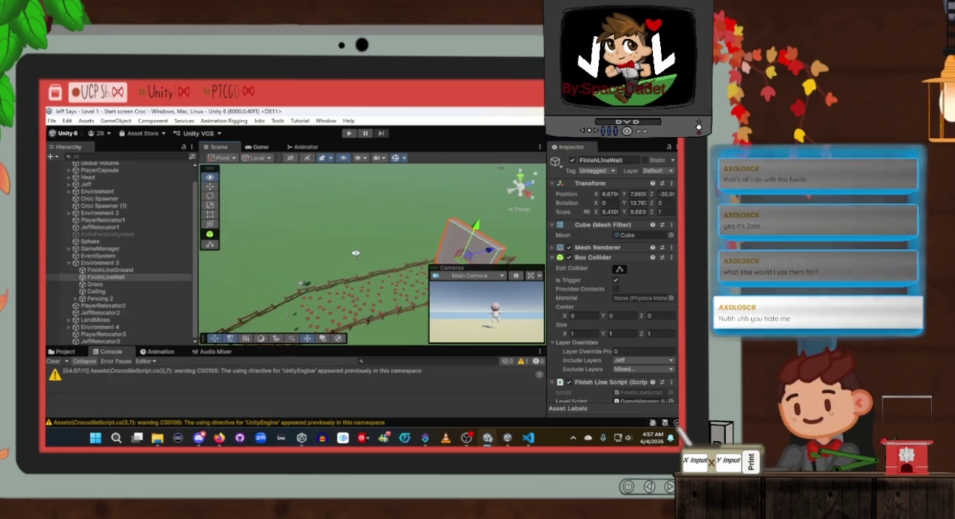
left_click(260, 148)
left_click(219, 147)
left_click(348, 133)
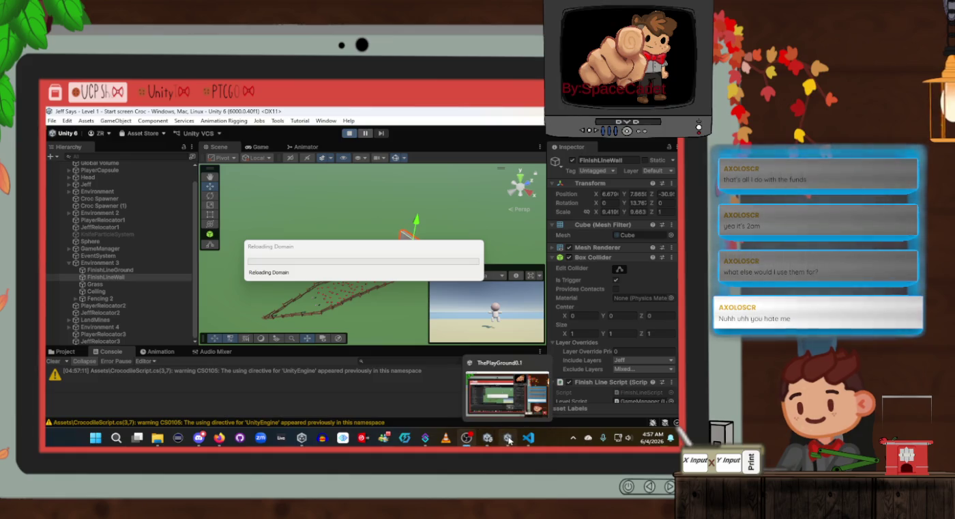
mouse_move(509, 441)
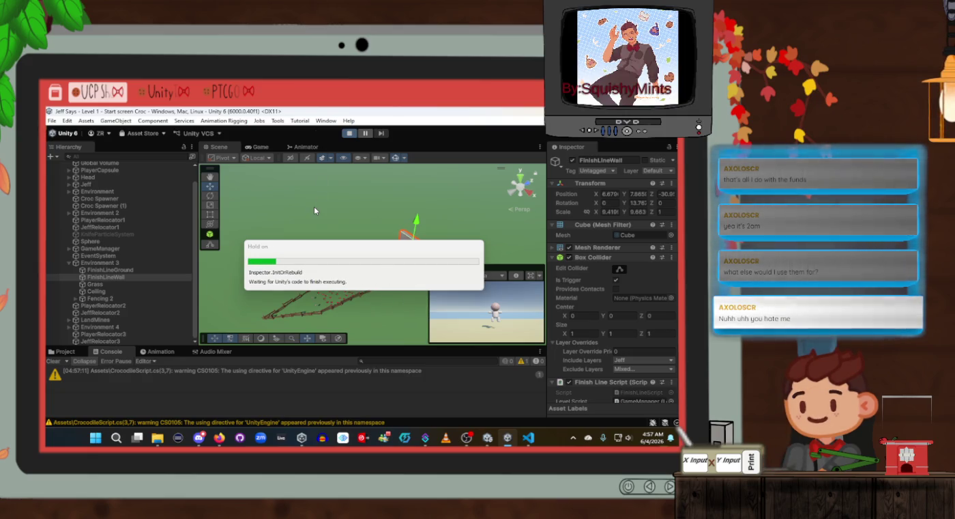
left_click(219, 147)
scroll(355, 215, "up", 5)
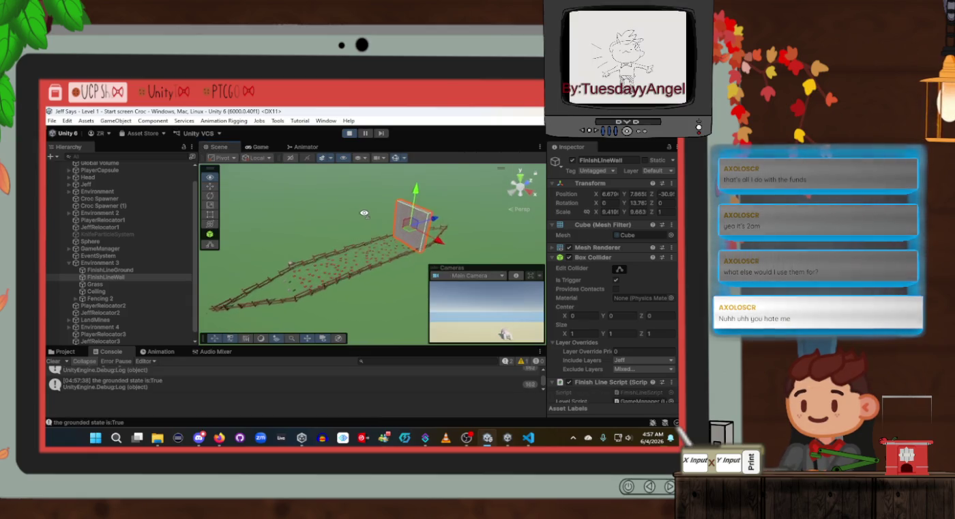
Drag the Jeff-tagged Sphere into the finish wall and filter the Console for 'wall'
left_click(285, 257)
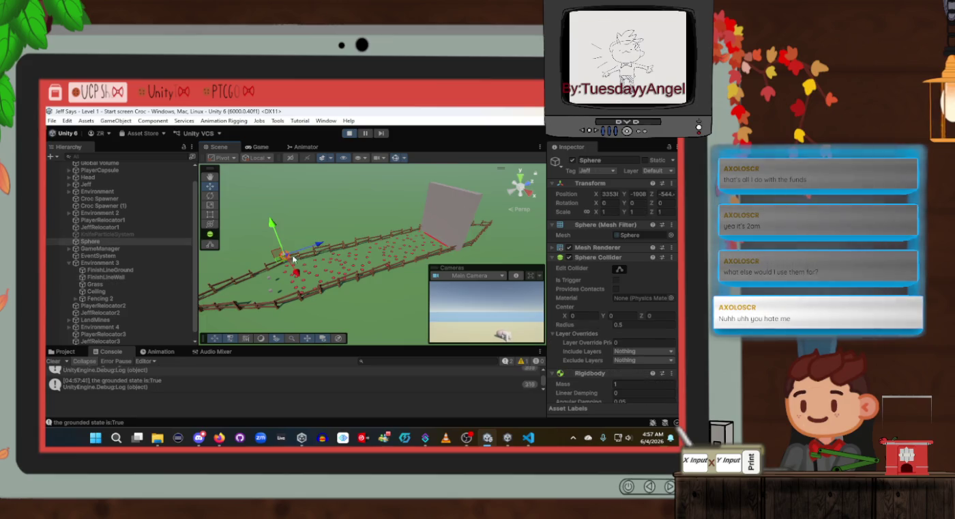
mouse_move(285, 258)
left_mouse_down()
mouse_move(384, 230)
mouse_move(407, 235)
mouse_move(437, 213)
mouse_move(428, 233)
mouse_move(448, 243)
mouse_move(422, 315)
left_mouse_up()
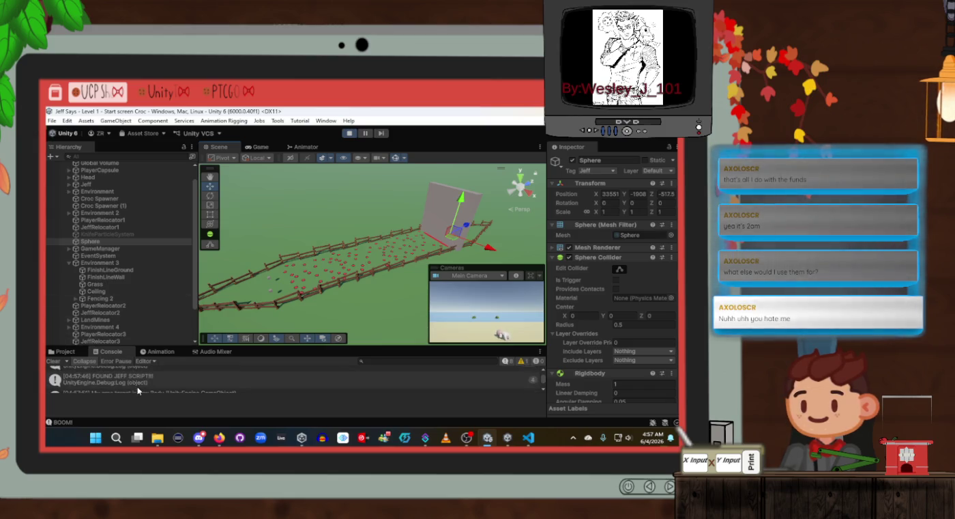
left_click(384, 361)
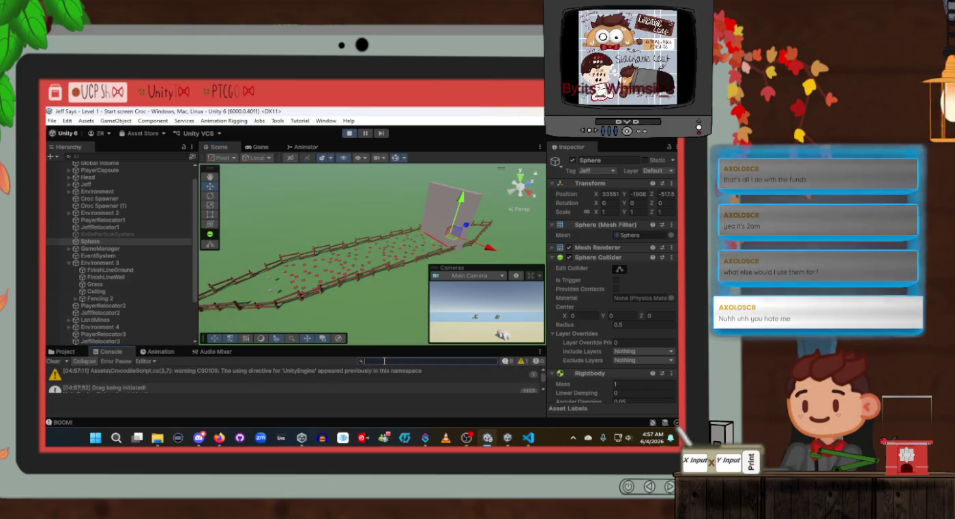
type("wa")
type("r")
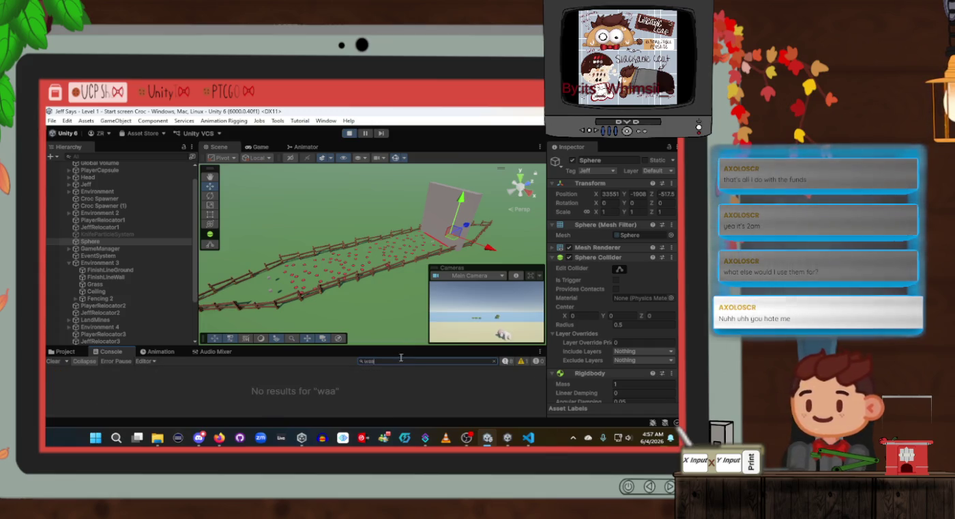
key("BackSpace")
type(";;")
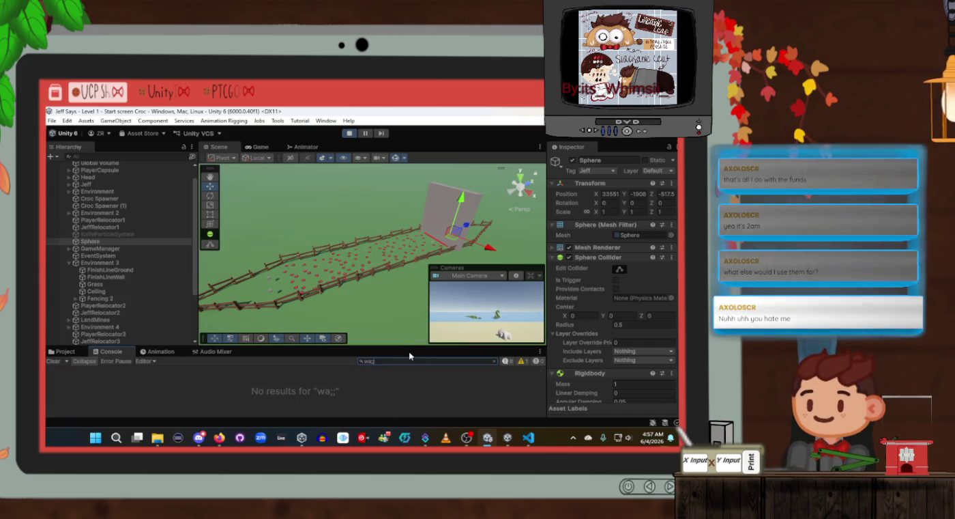
key("BackSpace")
key("BackSpace")
type("ll")
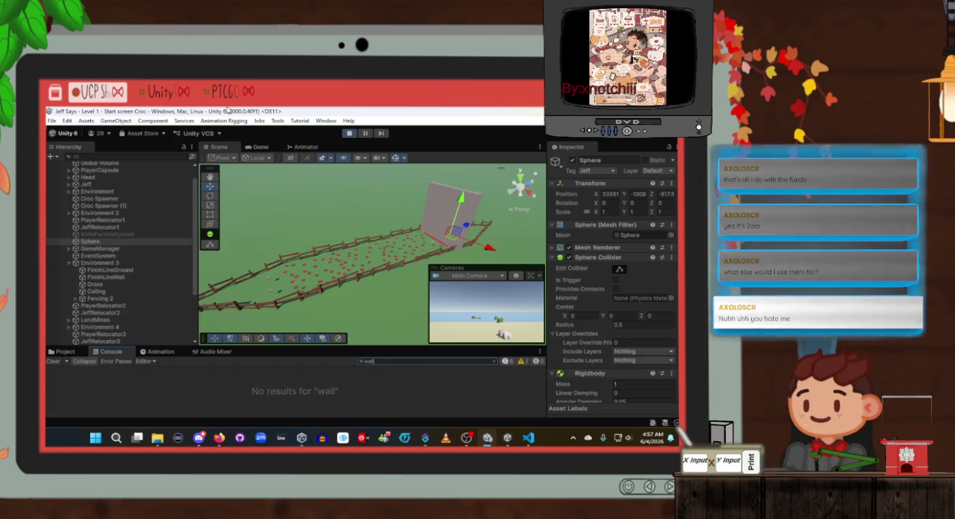
mouse_move(365, 245)
left_mouse_down()
mouse_move(423, 276)
mouse_move(385, 261)
left_mouse_up()
scroll(591, 329, "down", 5)
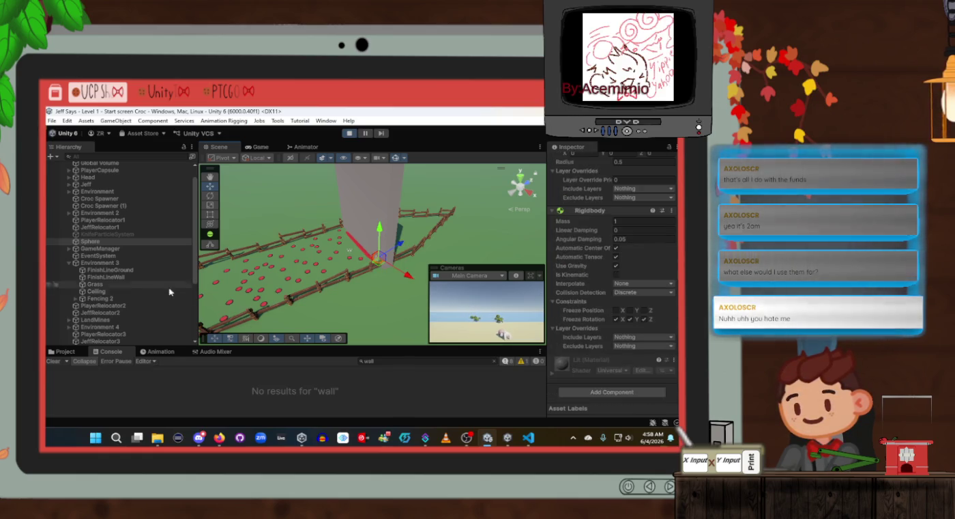
Toggle Provides Contacts on the wall and sphere colliders and push the Sphere through the wall
left_click(112, 278)
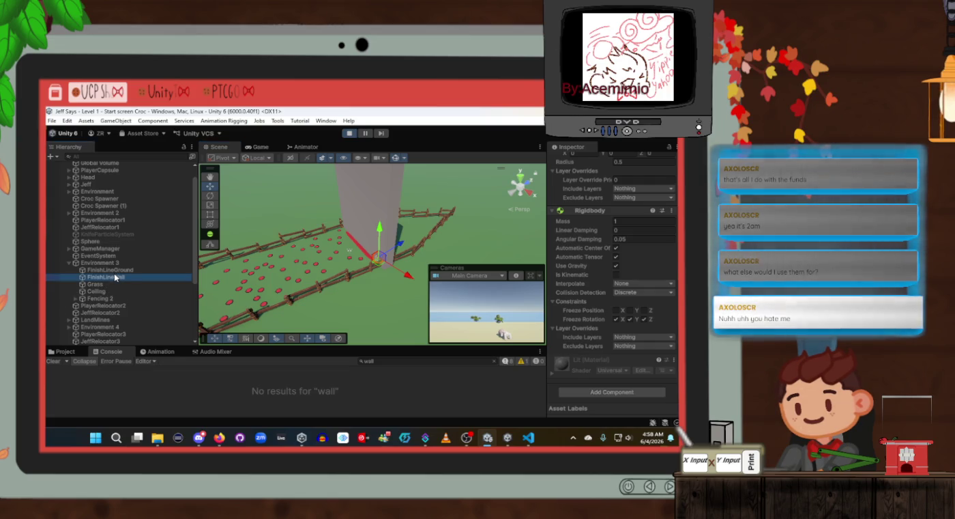
scroll(633, 291, "up", 2)
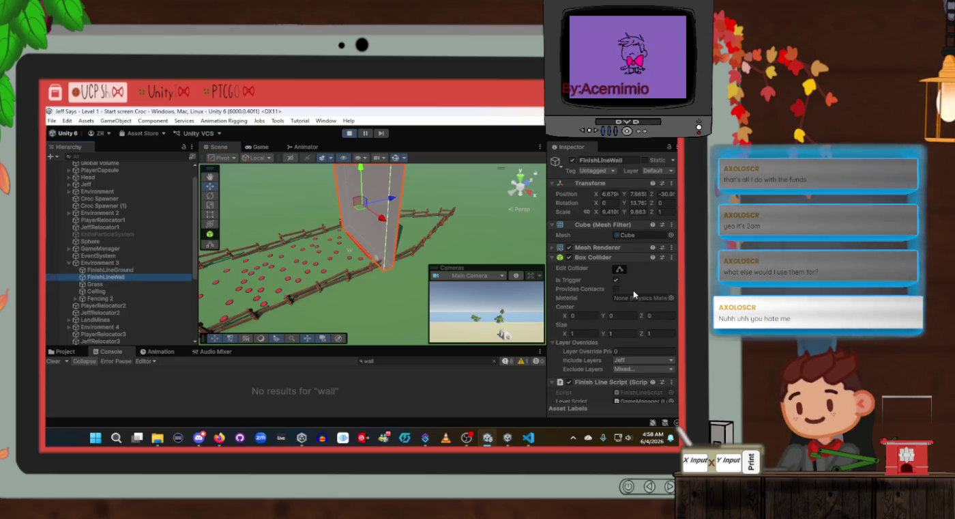
left_click(617, 289)
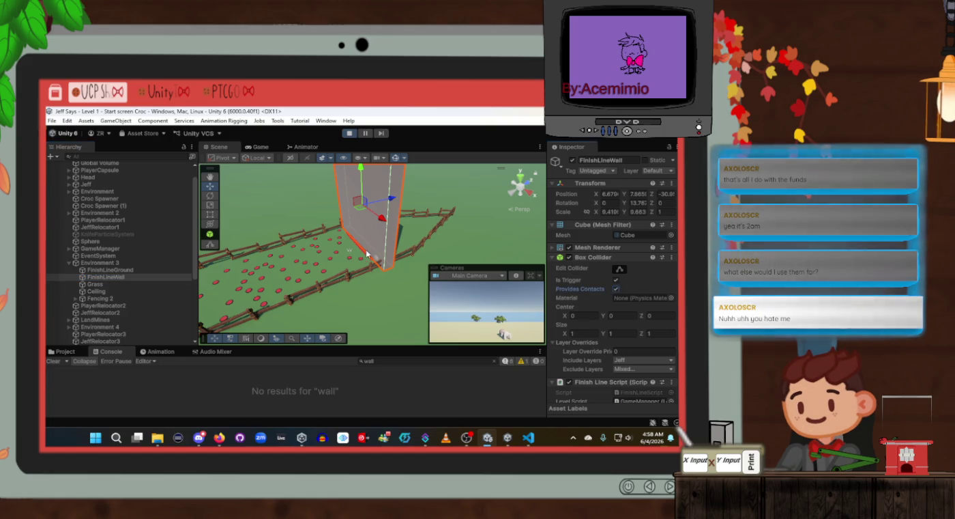
left_click(376, 262)
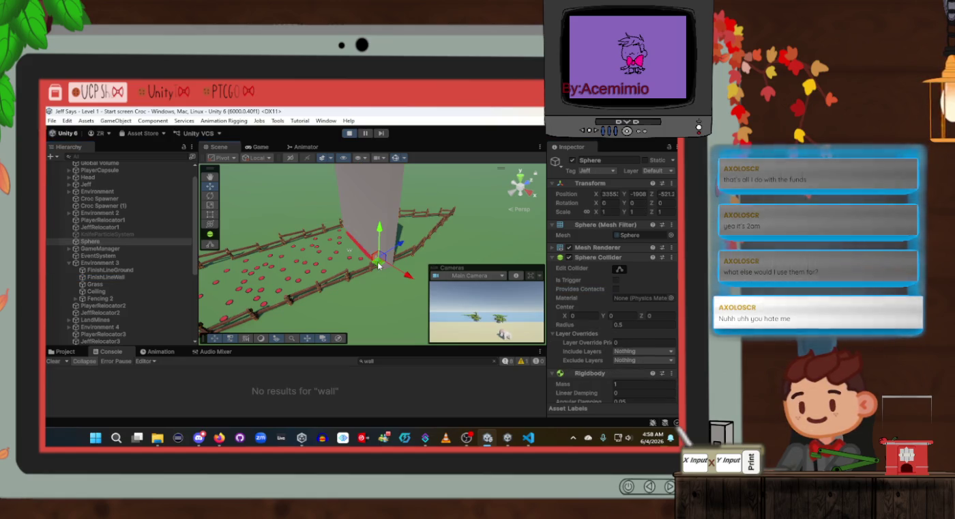
mouse_move(364, 275)
left_mouse_down()
mouse_move(413, 252)
mouse_move(385, 262)
left_mouse_up()
left_click(616, 289)
left_click_drag(377, 270, 386, 254)
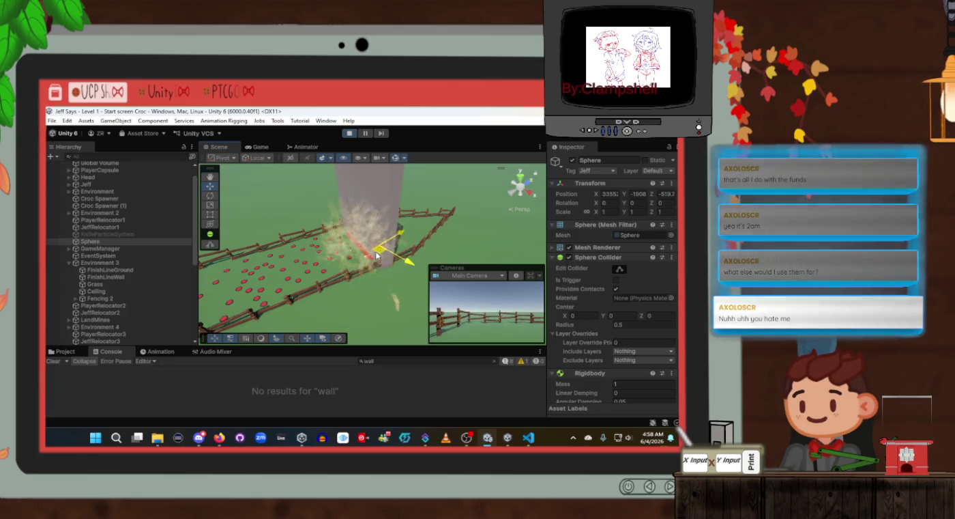
scroll(600, 288, "down", 5)
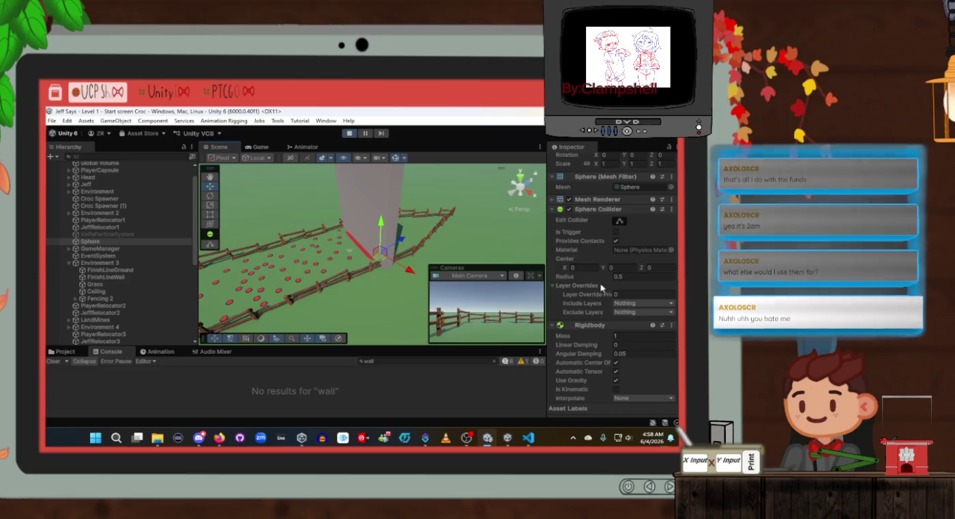
Set the FinishLineWall Box Collider's Include Layers to Everything and move the Sphere into it again
left_click(120, 277)
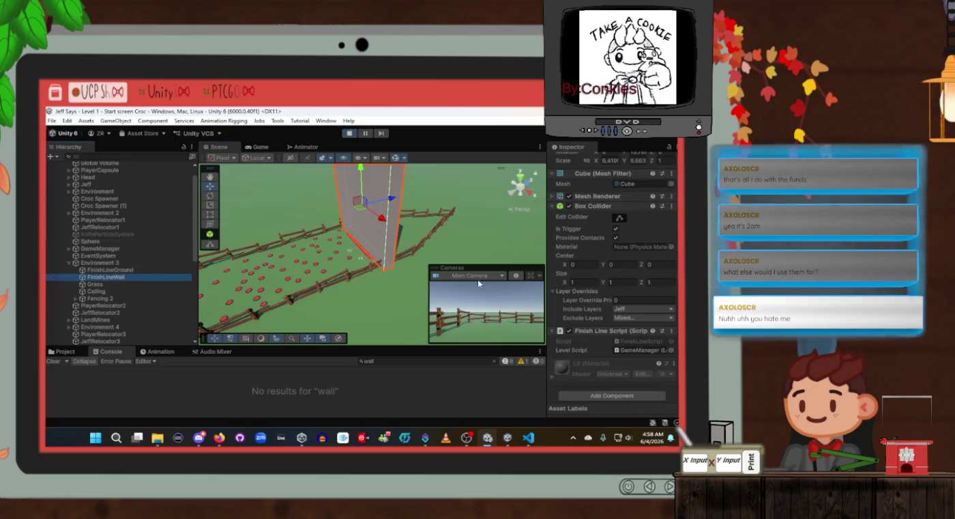
left_click(626, 310)
left_click(630, 327)
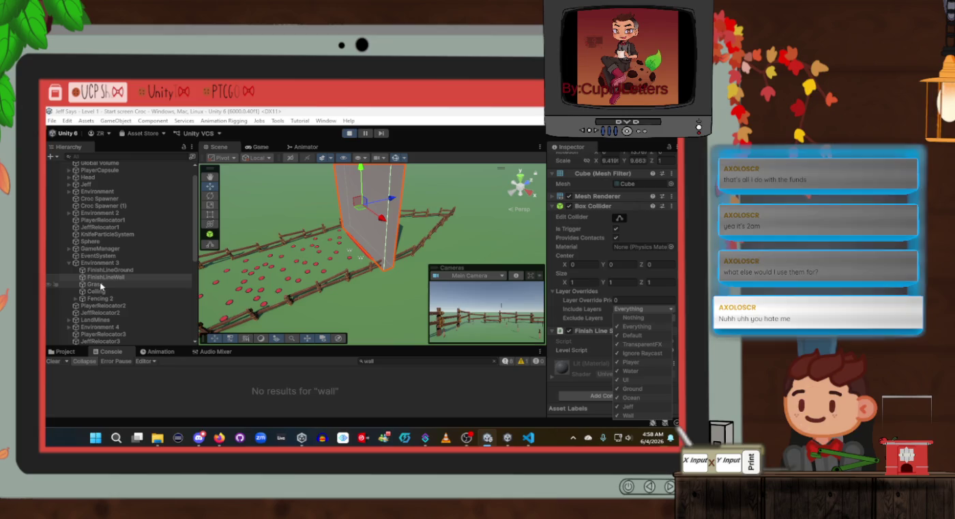
left_click(91, 241)
left_click_drag(386, 258, 389, 260)
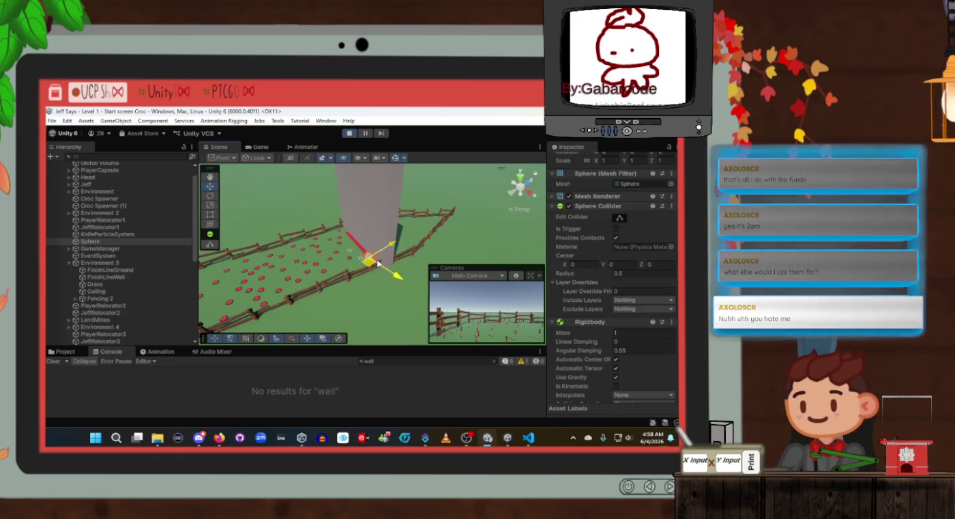
scroll(619, 354, "down", 3)
scroll(618, 355, "down", 1)
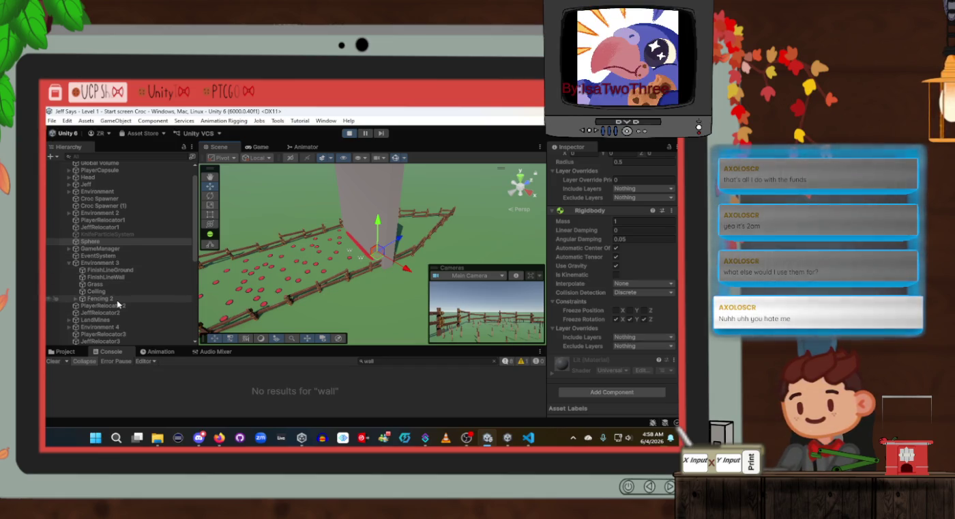
Switch off Provides Contacts on the FinishLineWall's Box Collider
left_click(123, 277)
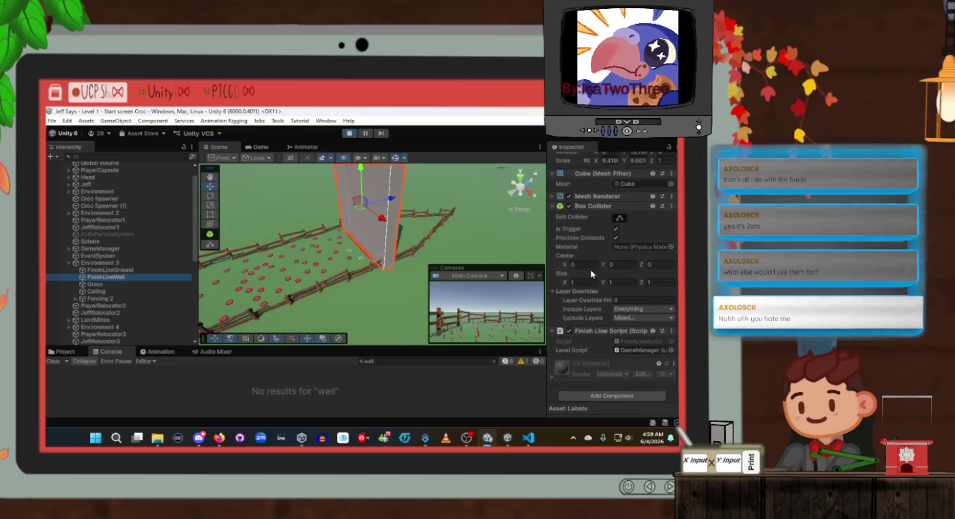
scroll(591, 269, "down", 1)
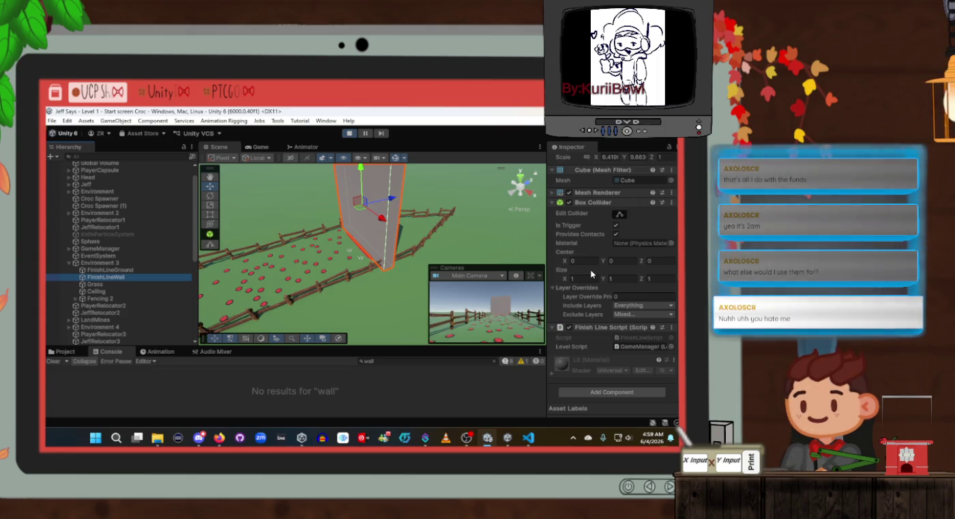
scroll(590, 268, "up", 3)
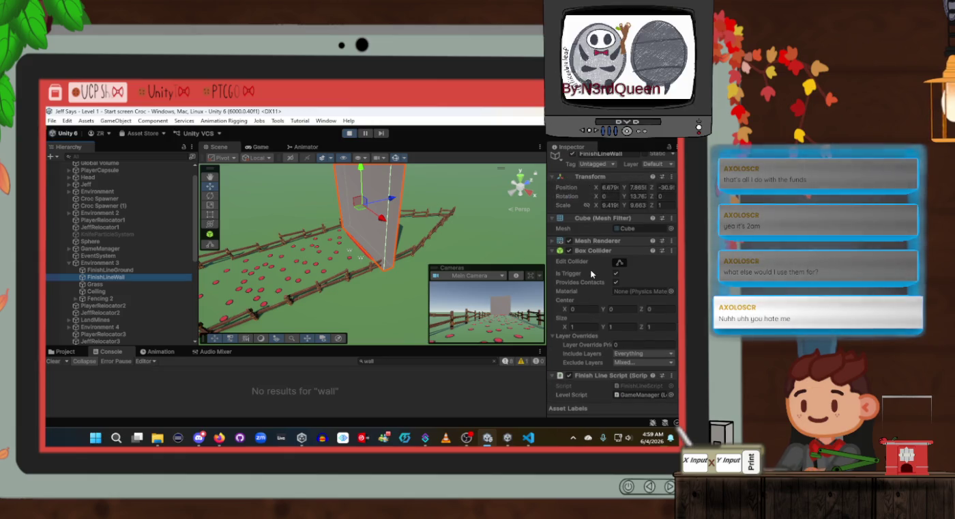
scroll(591, 269, "up", 1)
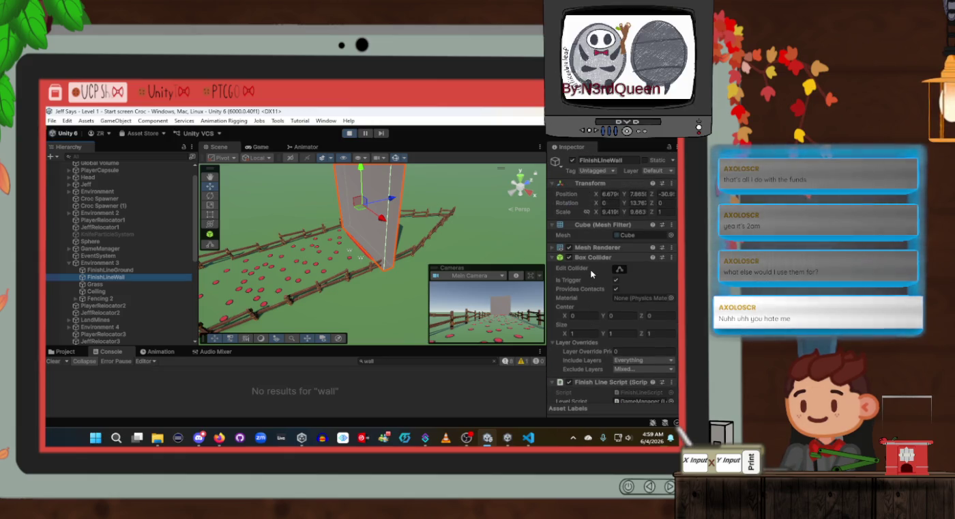
scroll(591, 269, "down", 3)
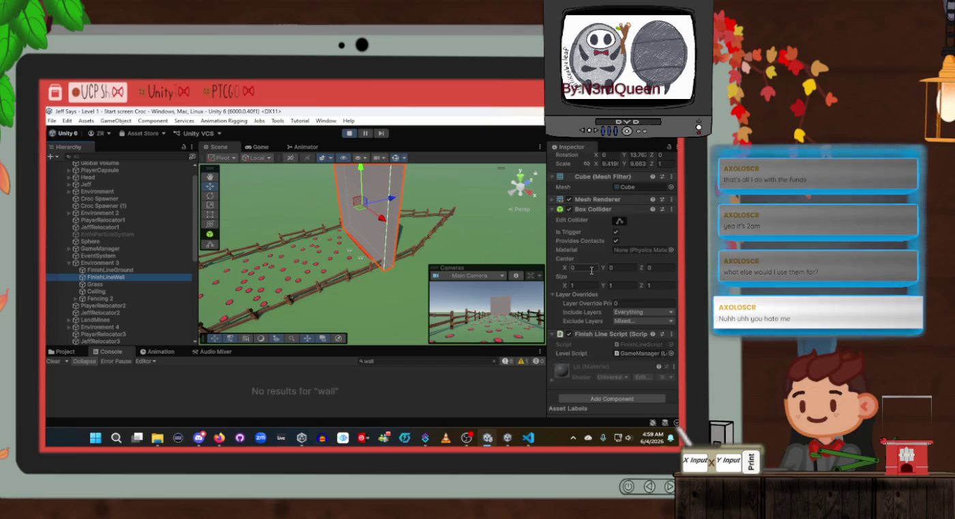
left_click(616, 241)
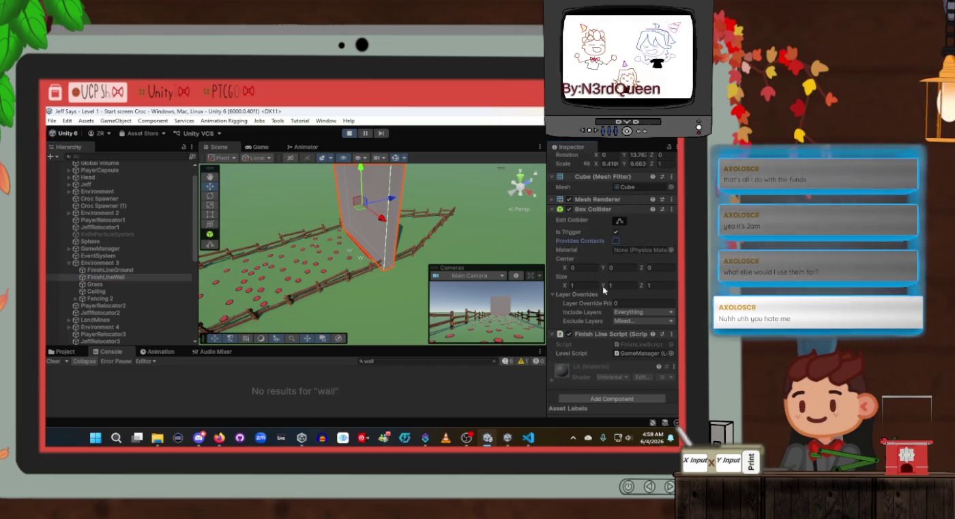
scroll(599, 300, "down", 1)
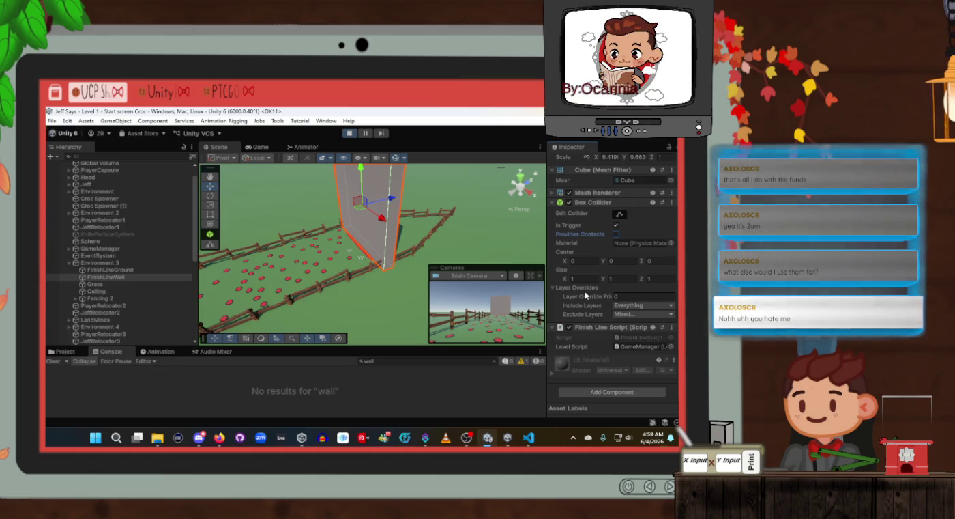
Return to FinishLineScript.cs and scroll up to the levelScript field above OnTriggerEnter
left_click(526, 439)
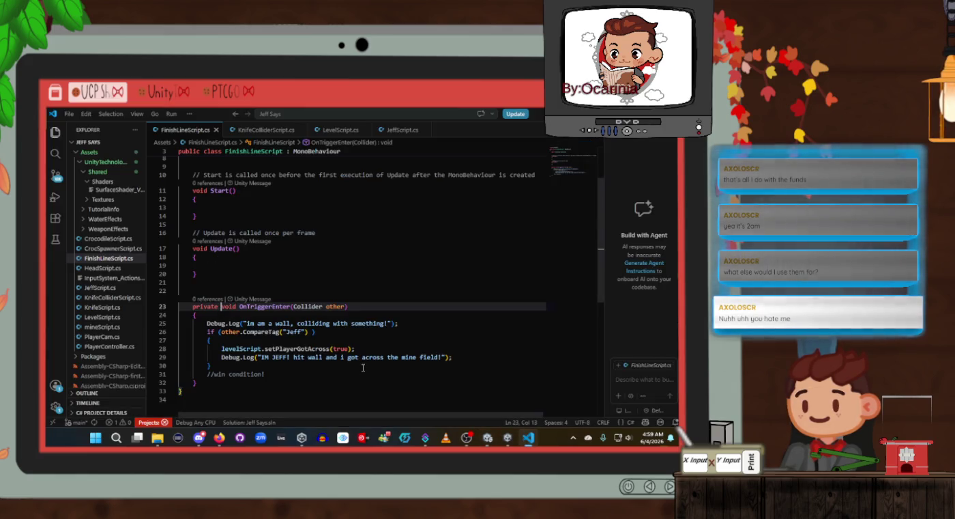
scroll(363, 367, "up", 1)
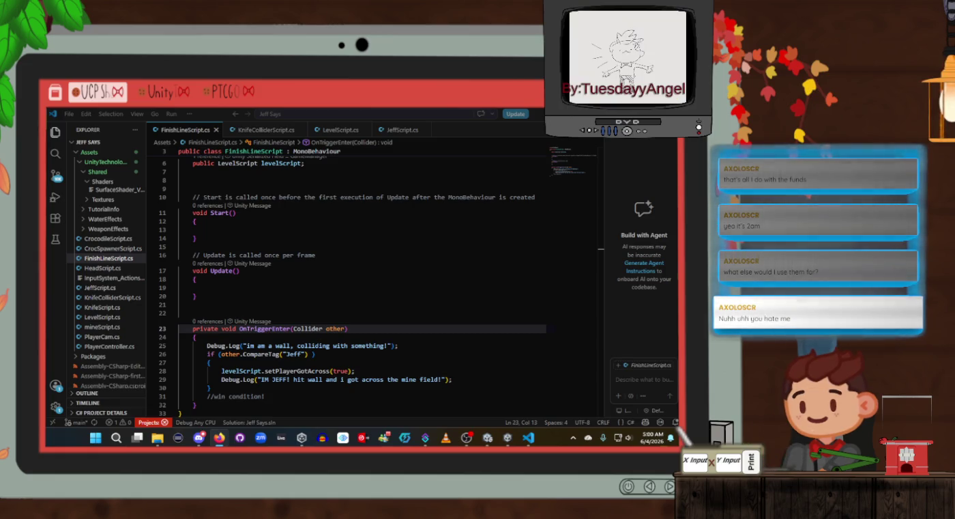
Read through JeffScript.cs's OnCollisionEnter, which ungrabs Jeff on hitting a 'Wall'-tagged object
left_click(402, 133)
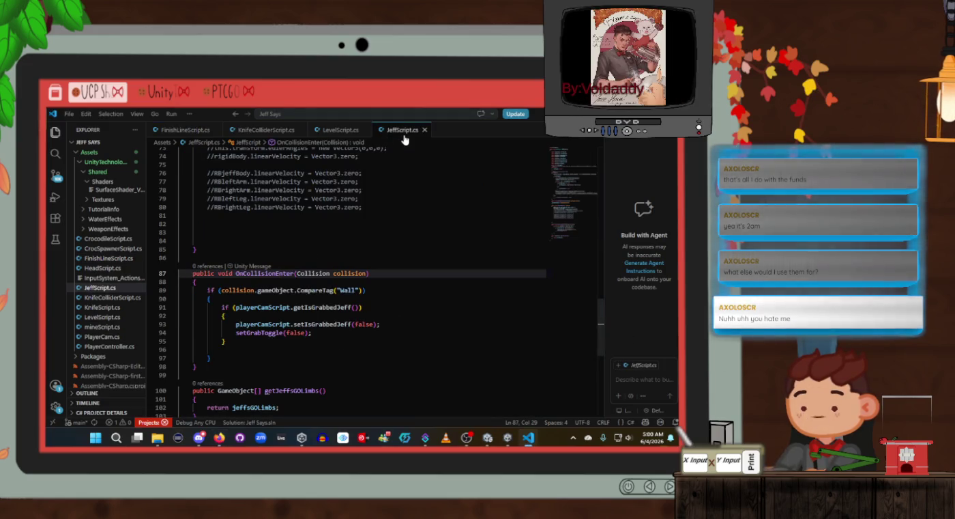
scroll(346, 268, "down", 2)
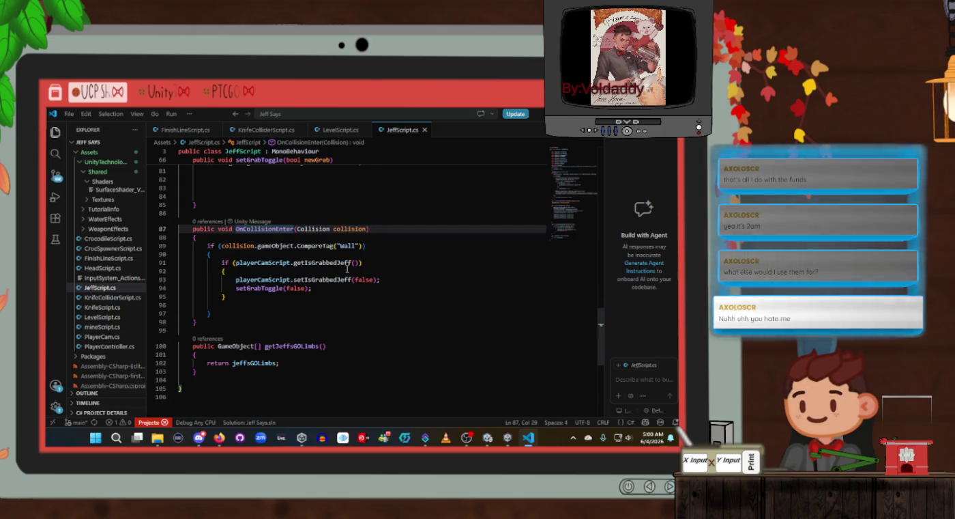
left_click(258, 312)
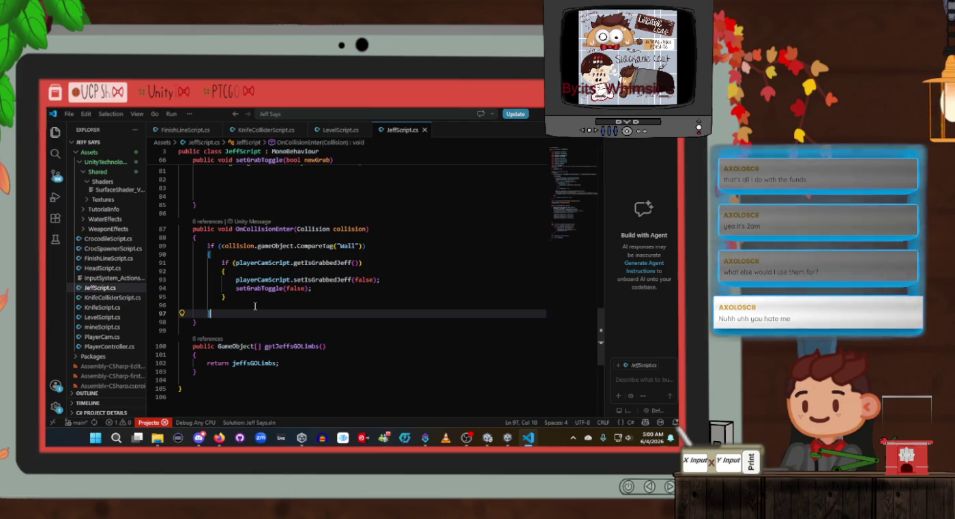
scroll(255, 306, "up", 20)
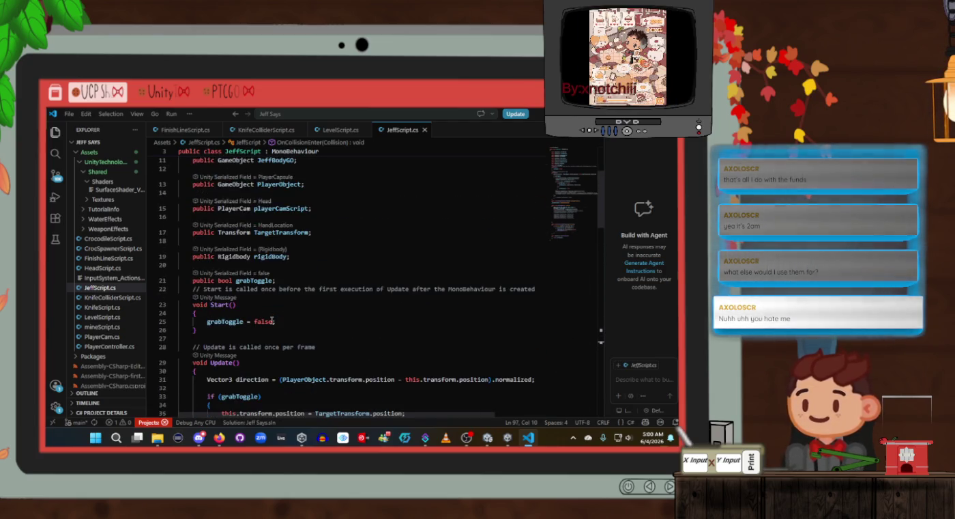
scroll(273, 322, "up", 3)
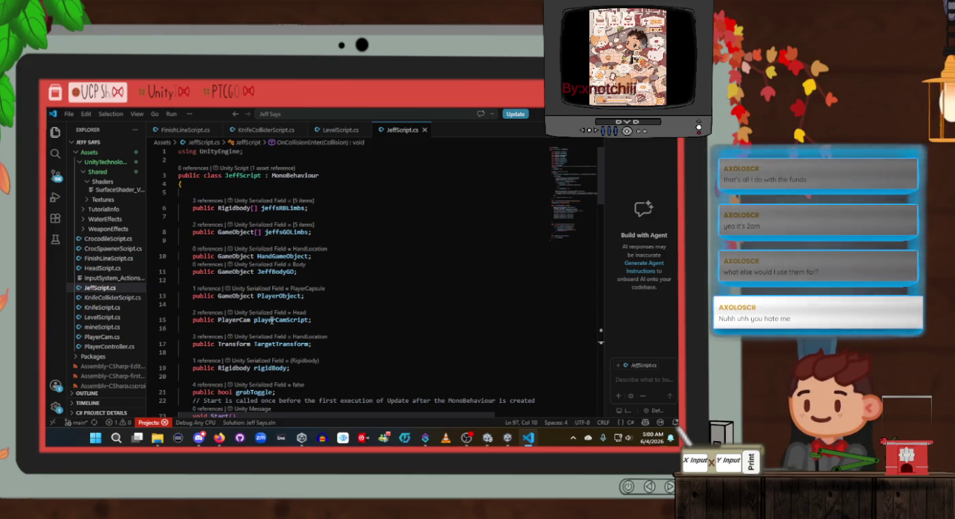
scroll(271, 320, "down", 10)
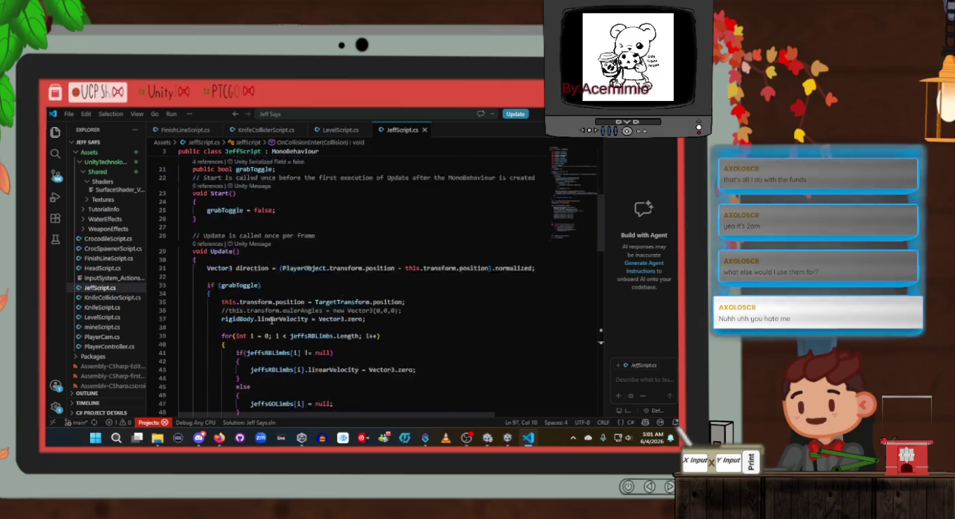
scroll(272, 320, "down", 15)
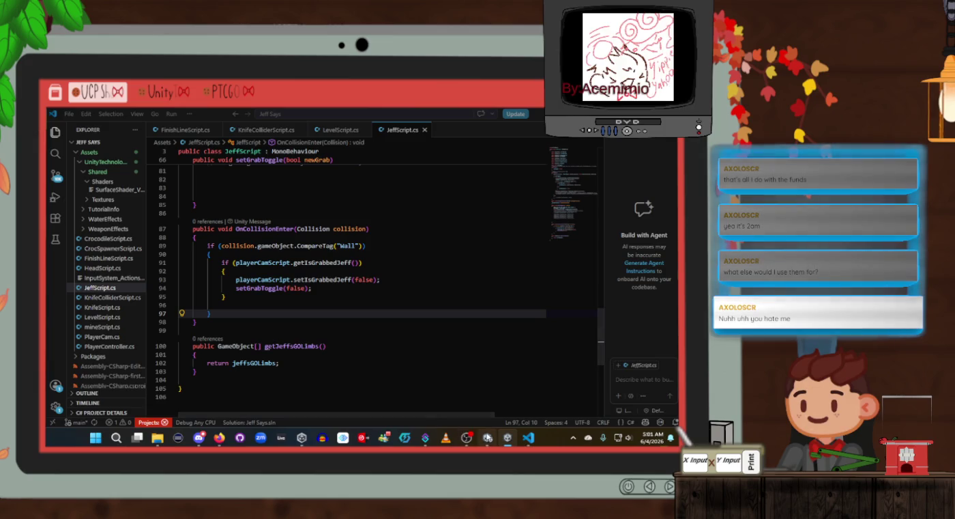
left_click(487, 437)
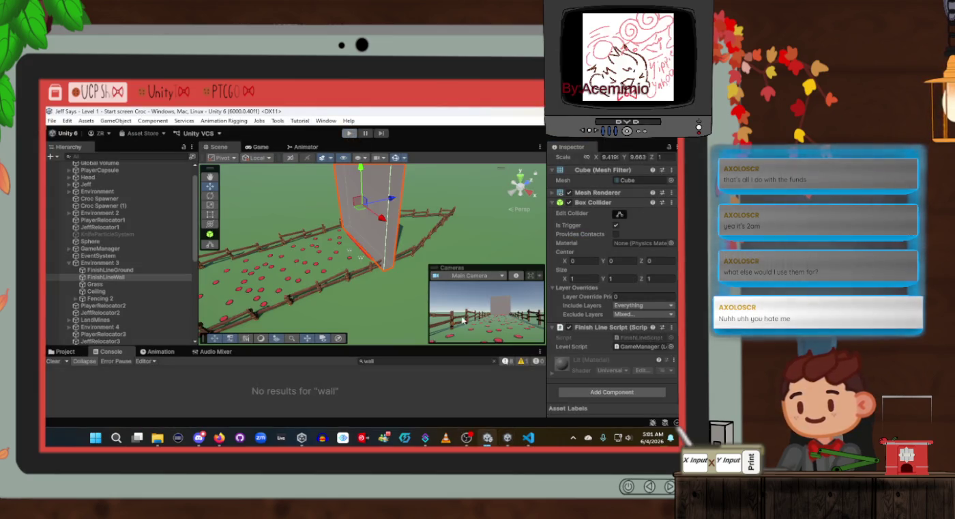
left_click(529, 438)
Declare 'public LevelScript levelScript;' below the playerCamScript field in JeffScript.cs
scroll(379, 304, "up", 20)
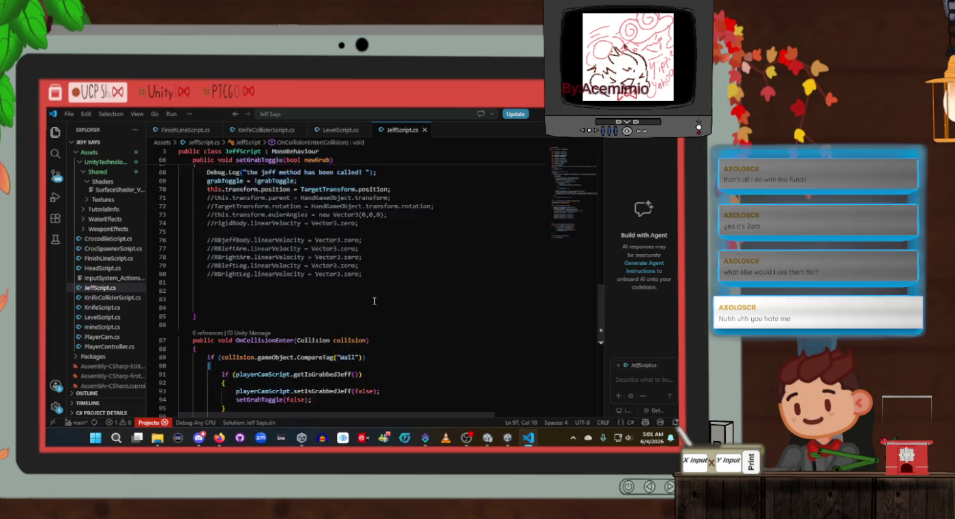
scroll(379, 303, "up", 2)
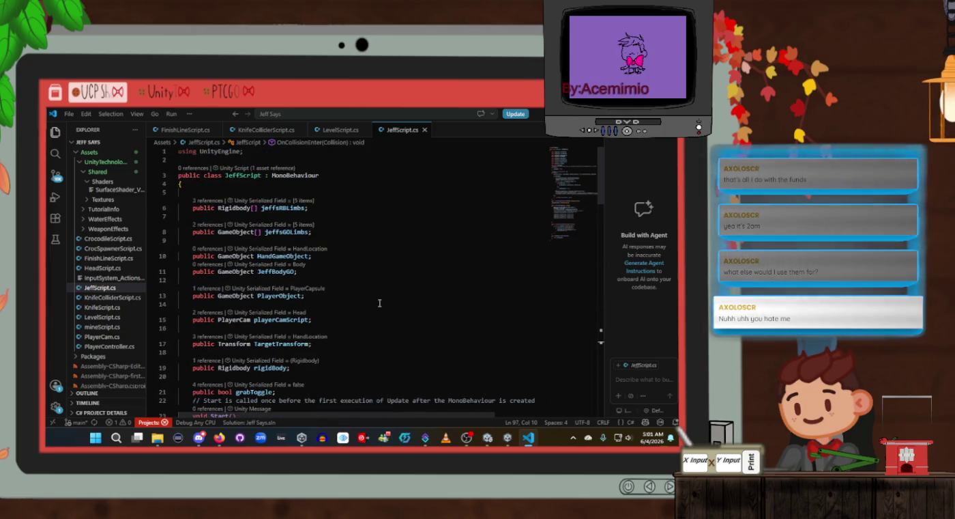
left_click(348, 320)
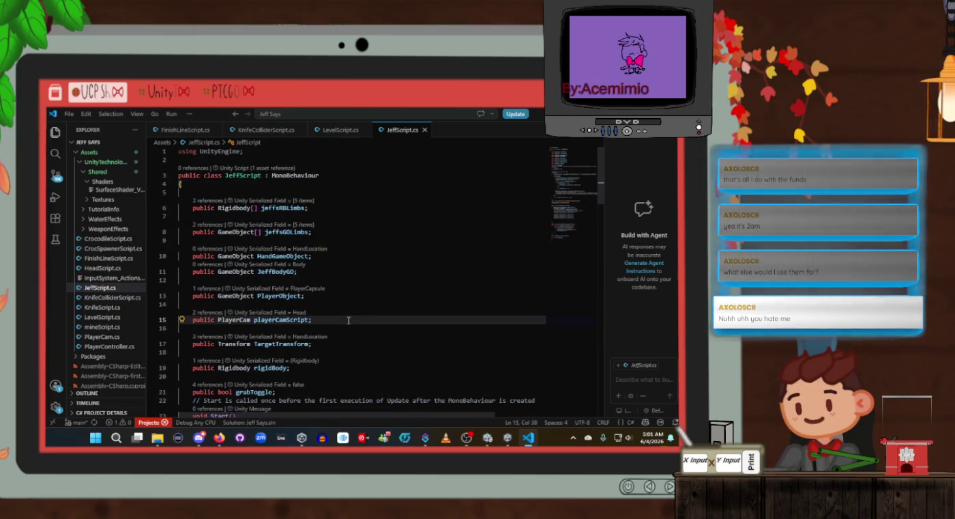
key("Return")
key("Return")
type("publ")
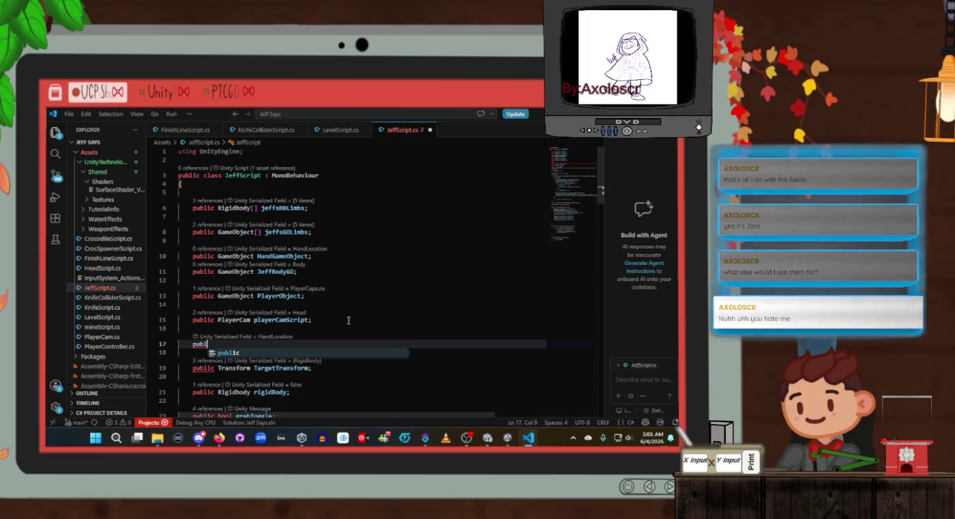
type("ic Level")
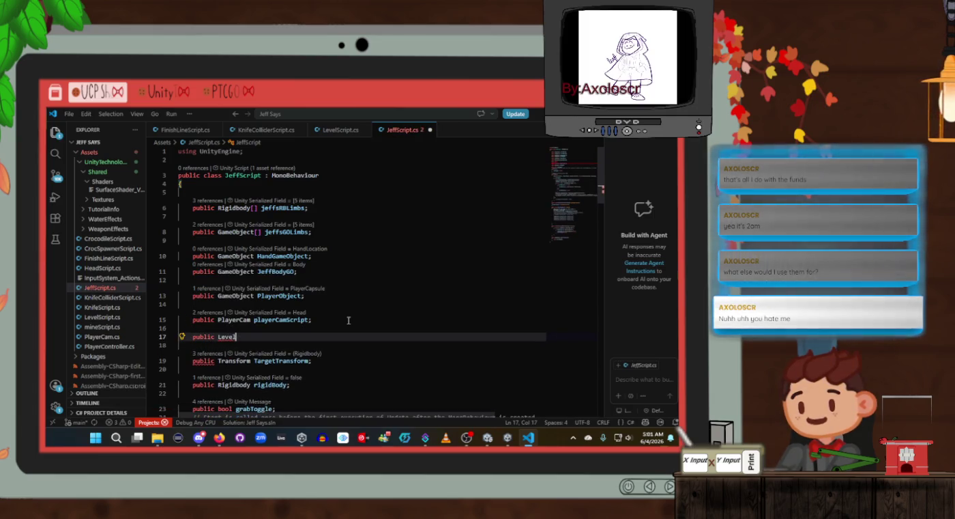
type("Script")
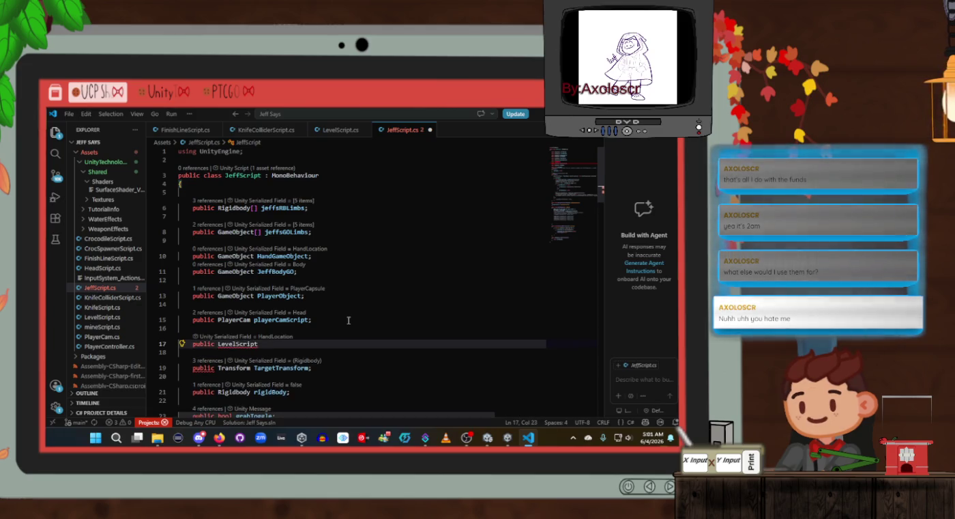
type(" levelScript;")
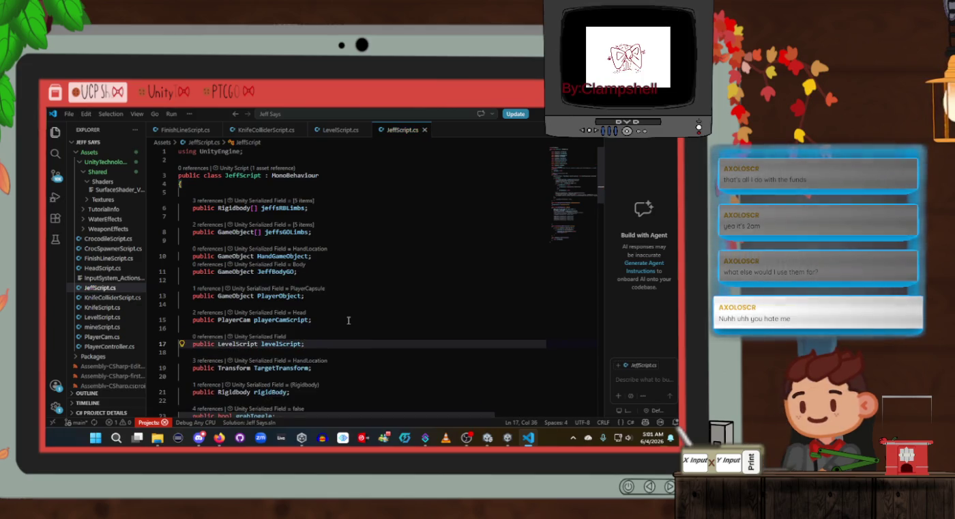
key("Left")
key("ctrl+d")
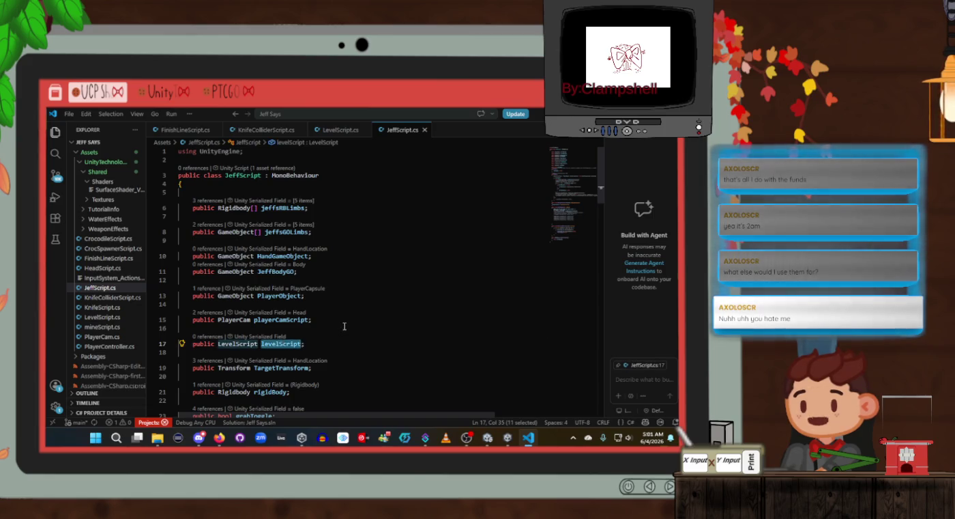
Add a blank line after the Wall collision check, then bring up LevelScript.cs
scroll(346, 326, "down", 15)
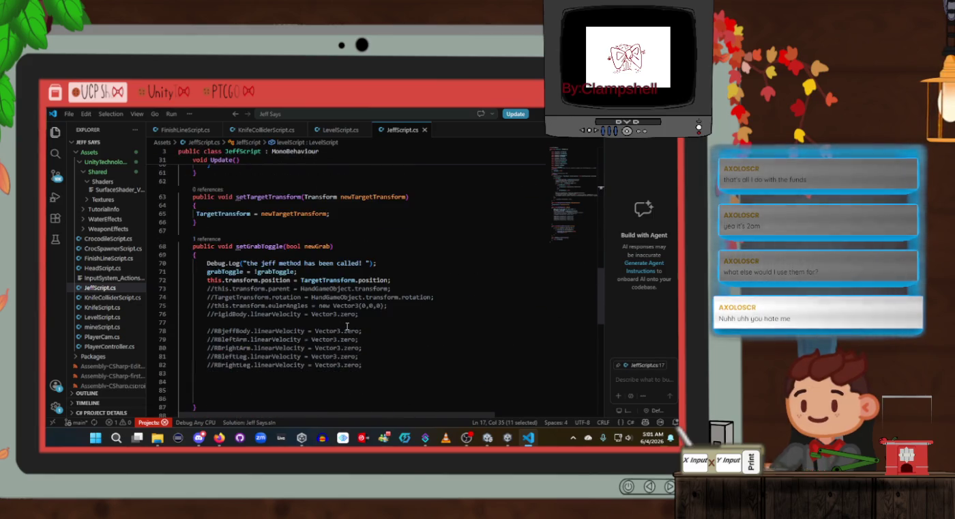
scroll(346, 327, "down", 9)
left_click(324, 267)
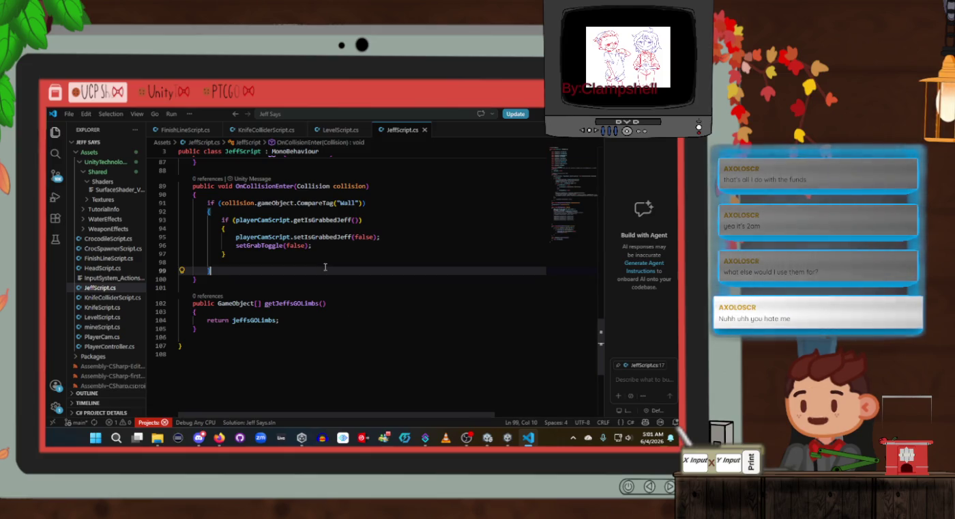
key("Return")
key("Return")
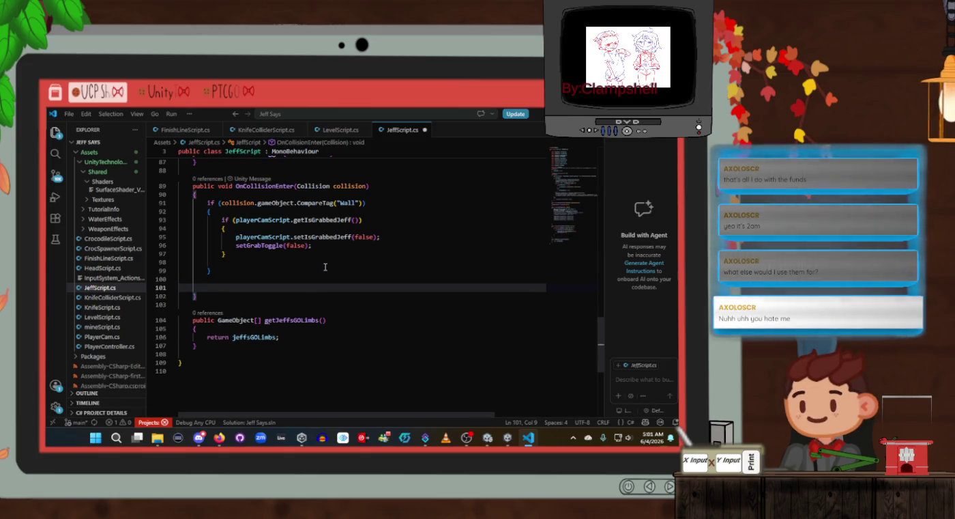
left_click(340, 130)
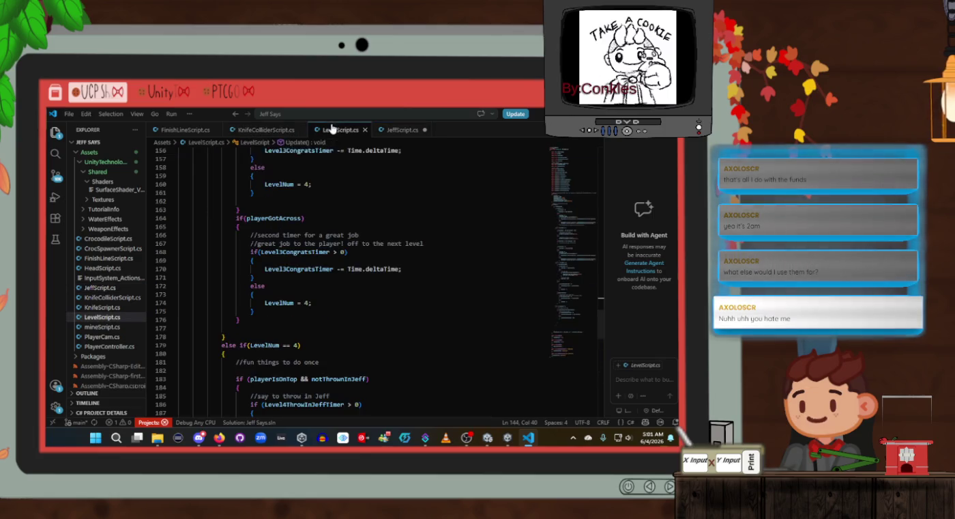
Copy the Jeff tag check from FinishLineScript's OnTriggerEnter into JeffScript's collision handler
left_click(190, 133)
scroll(206, 300, "down", 3)
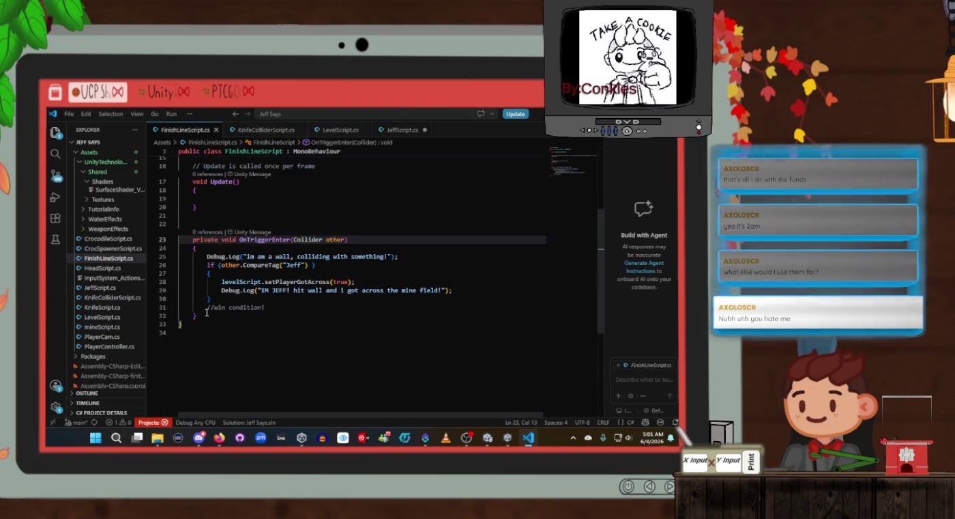
mouse_move(206, 312)
left_mouse_down()
mouse_move(183, 239)
mouse_move(209, 256)
left_mouse_up()
mouse_move(294, 307)
left_mouse_down()
mouse_move(220, 291)
mouse_move(209, 264)
left_mouse_up()
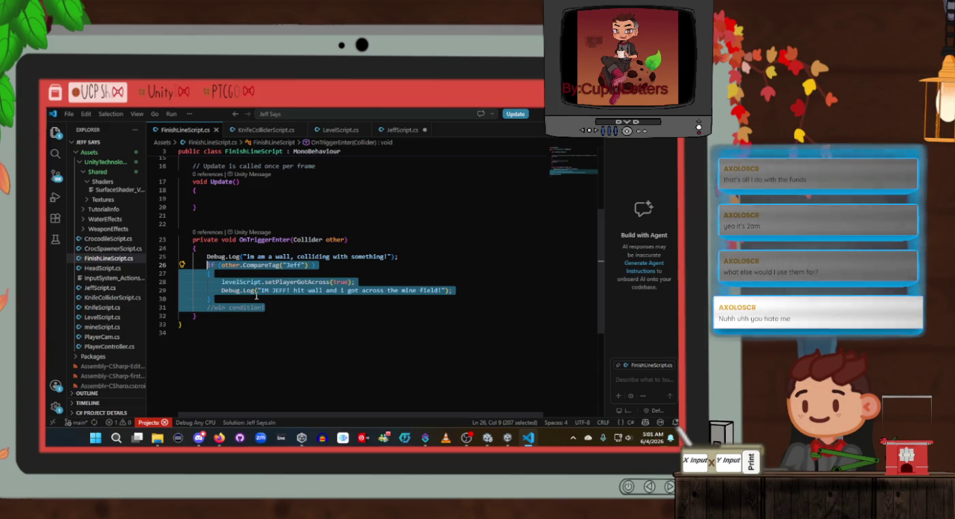
left_click(289, 316)
left_click(399, 130)
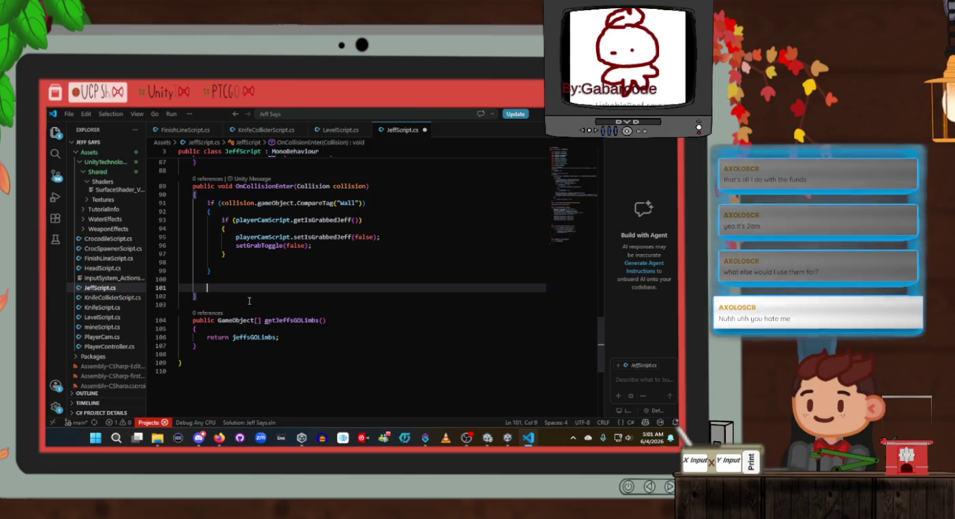
type("if (other.CompareTag(\"Jeff\") )         {             levelScript.setPlayerGotAcross(true);             Debug.Log(\"IM JEFF! hit wall and i got across the mine field!\");         }         //win condition!")
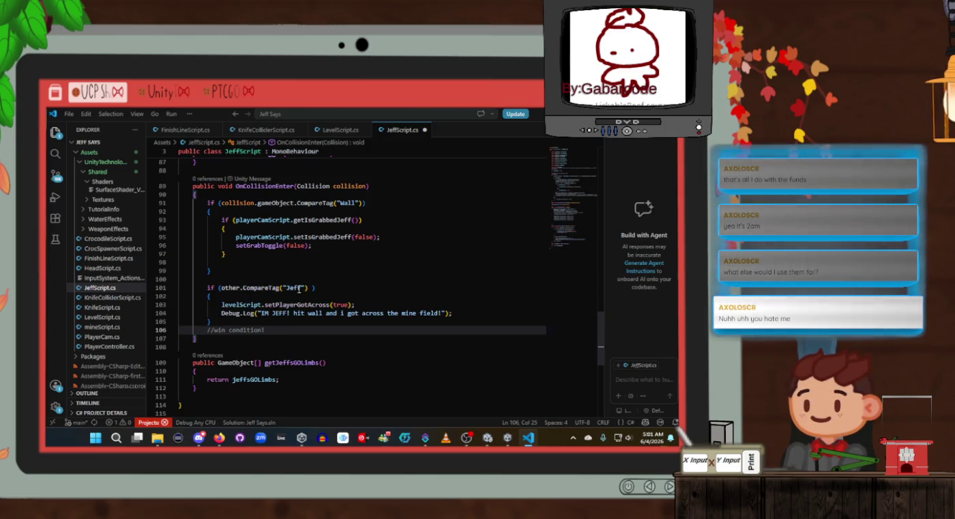
Change the pasted condition to collision.gameObject.CompareTag("FinishLine")
left_click_drag(308, 288, 221, 290)
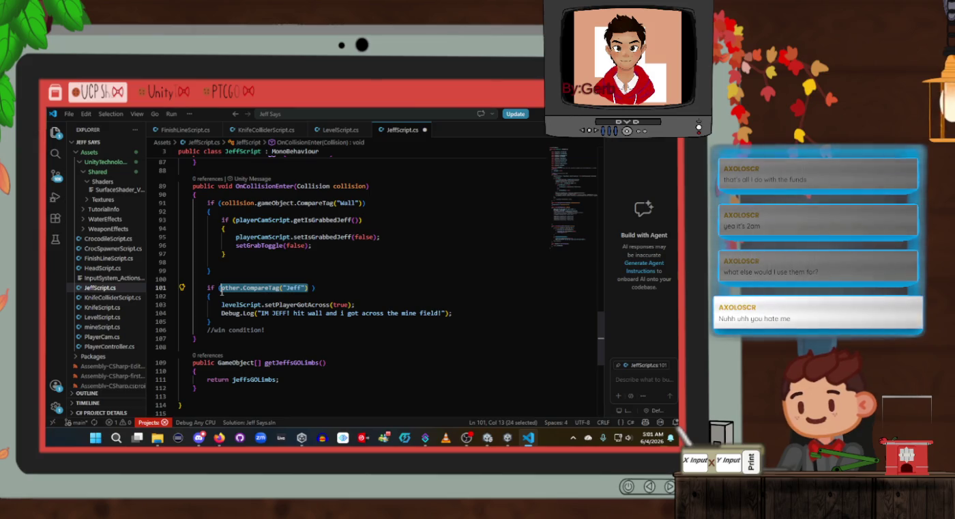
type("collision.game")
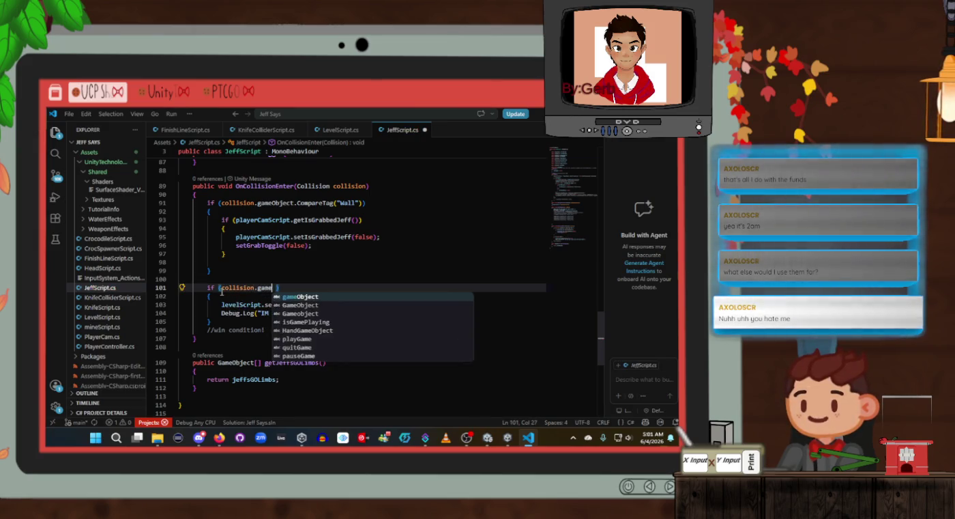
key("Tab")
type(".")
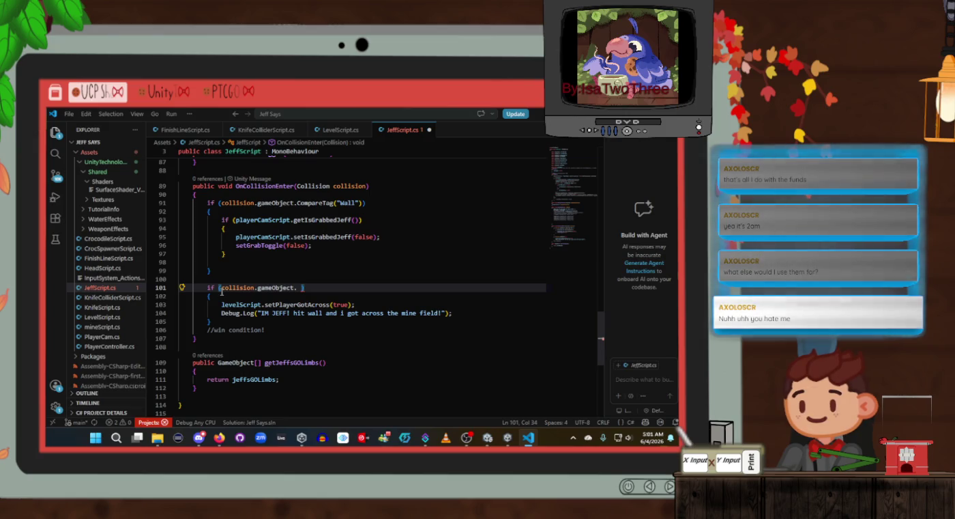
type("Com")
key("Tab")
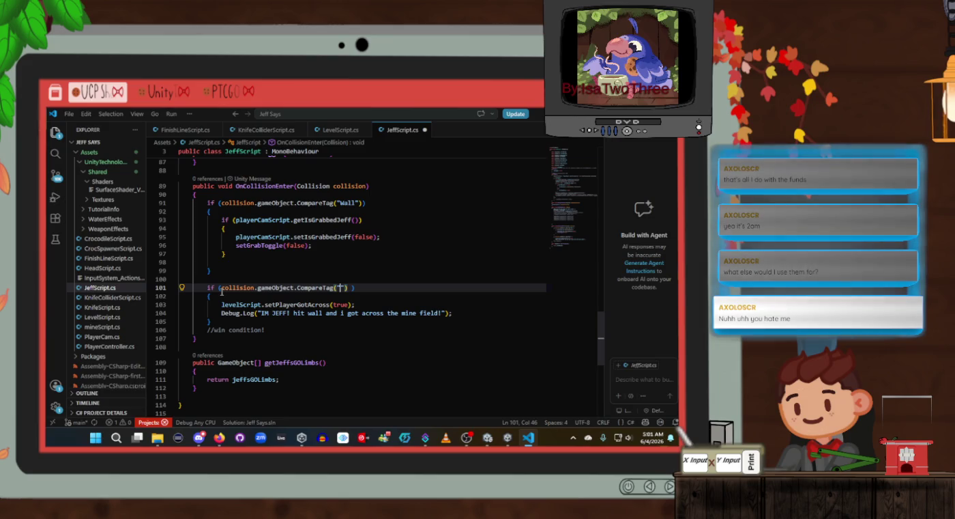
type("FinishLine")
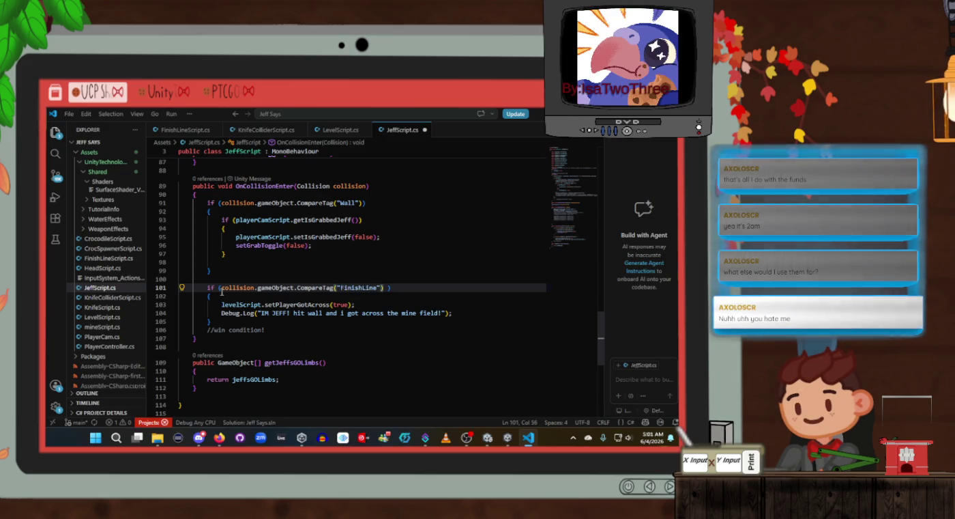
Review the pasted block's setPlayerGotAcross call, debug message and levelScript reference
left_click(262, 322)
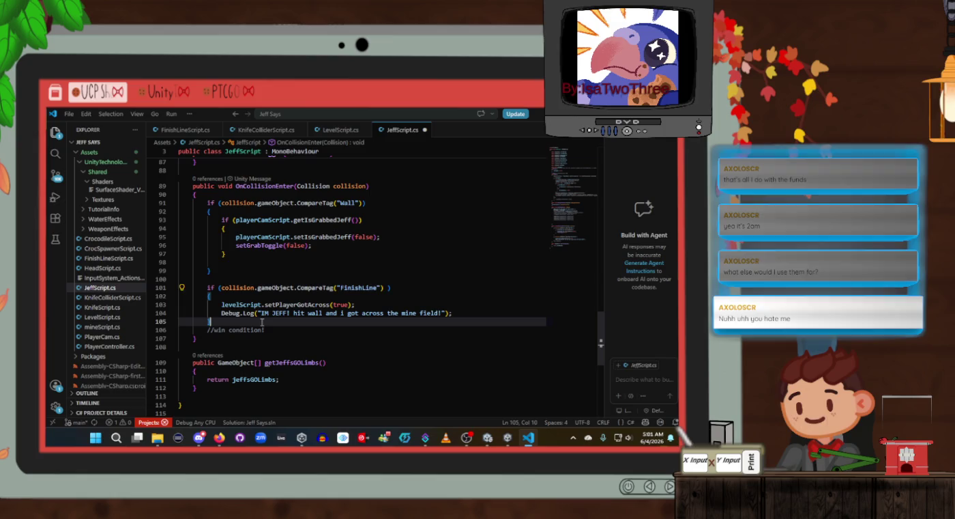
left_click(252, 305)
left_click_drag(298, 304, 303, 304)
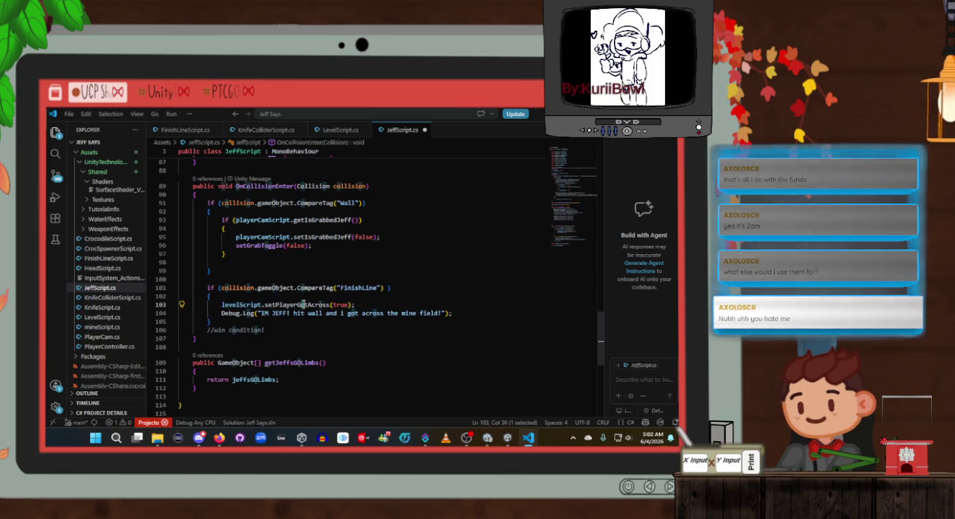
left_click(259, 320)
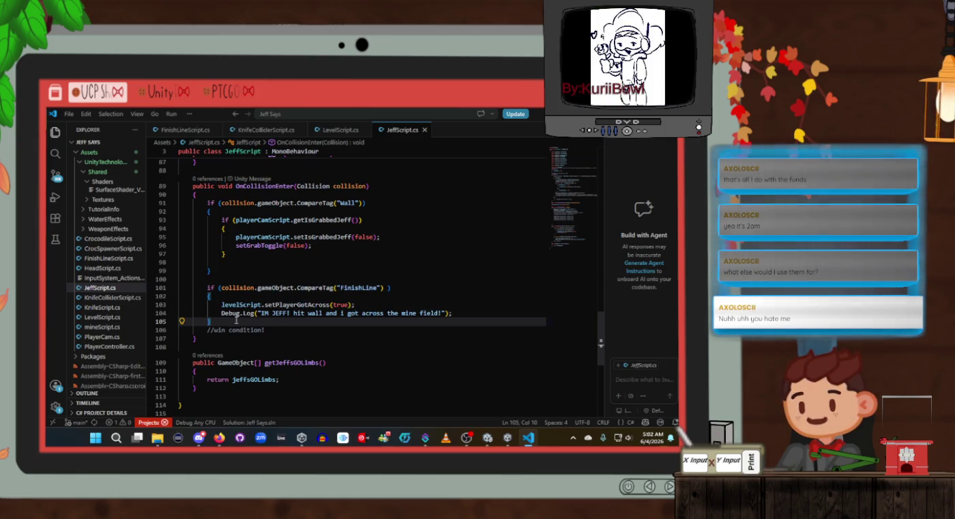
left_click(238, 315)
left_click(229, 330)
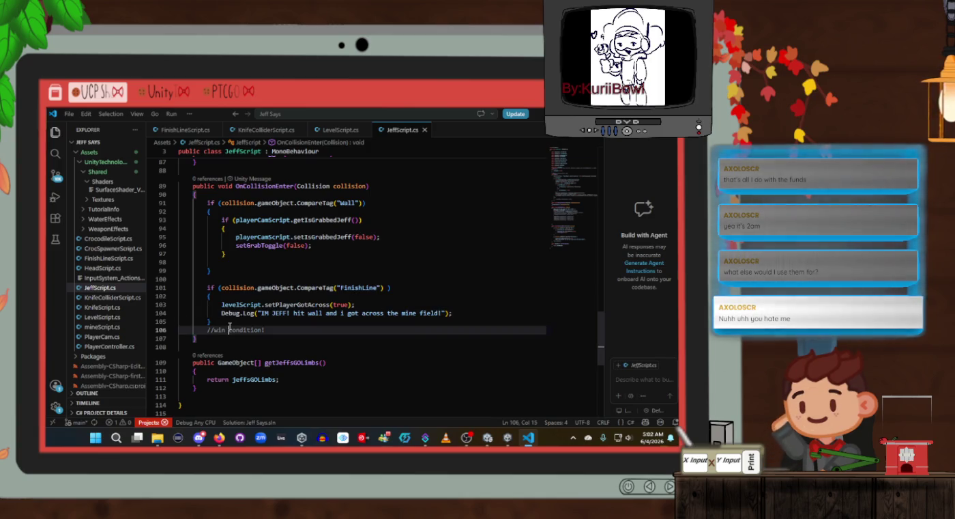
scroll(239, 314, "up", 1)
left_click(243, 296)
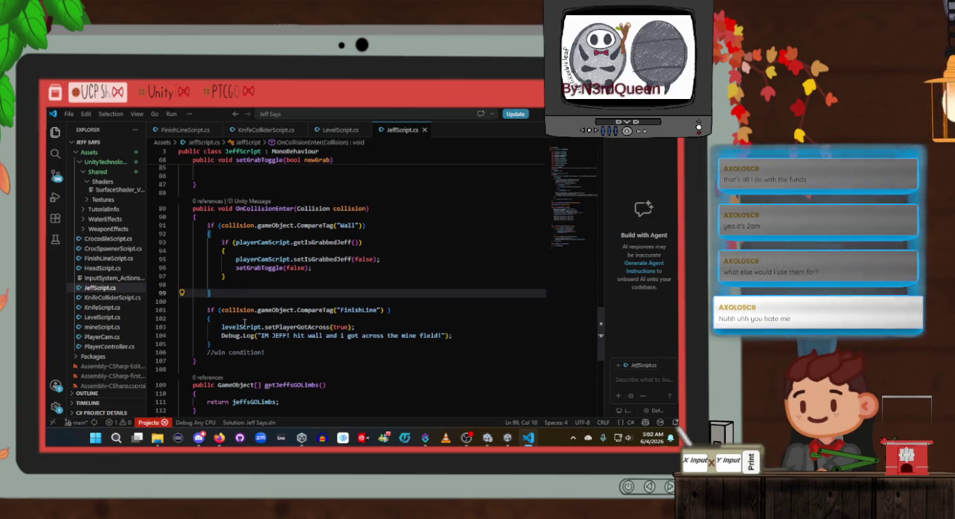
left_click(236, 326)
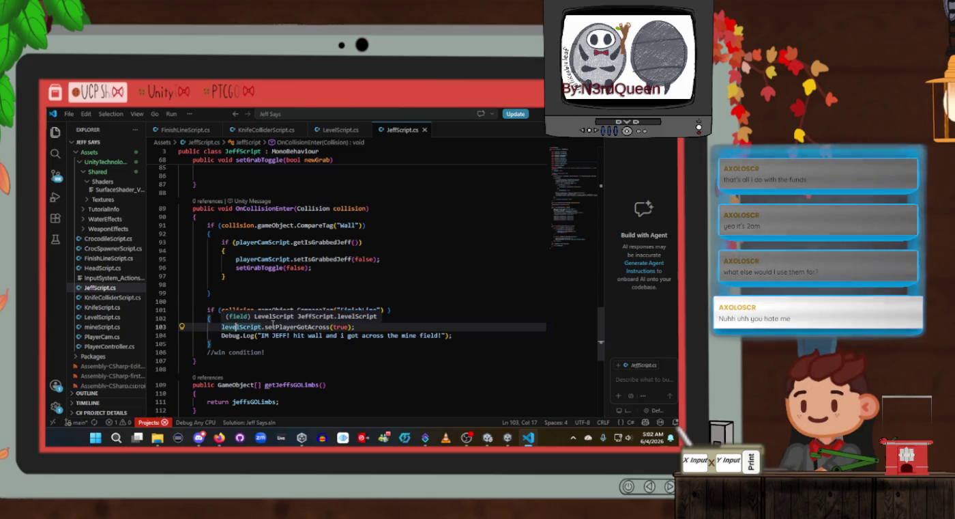
Jump to setPlayerGotAcross's definition in LevelScript.cs to check it
double_click(273, 325)
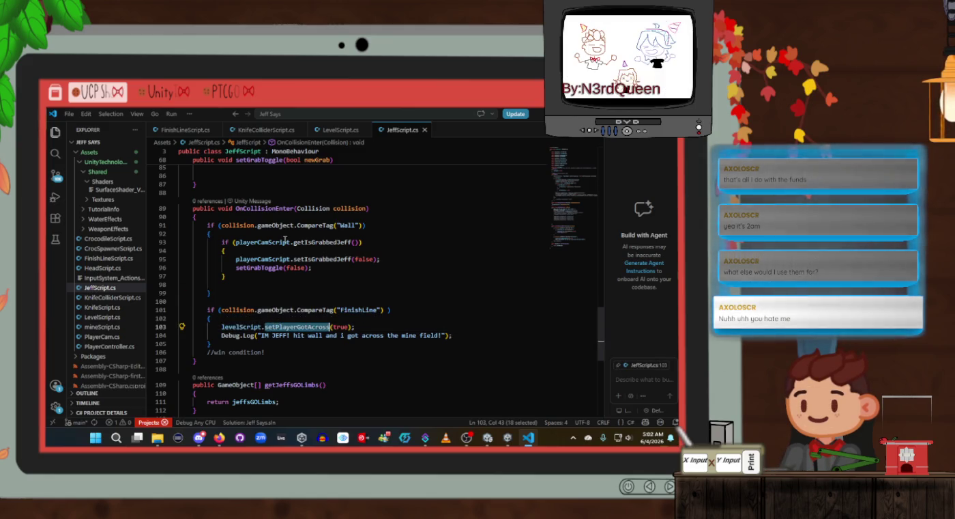
key("F12")
scroll(305, 307, "down", 5)
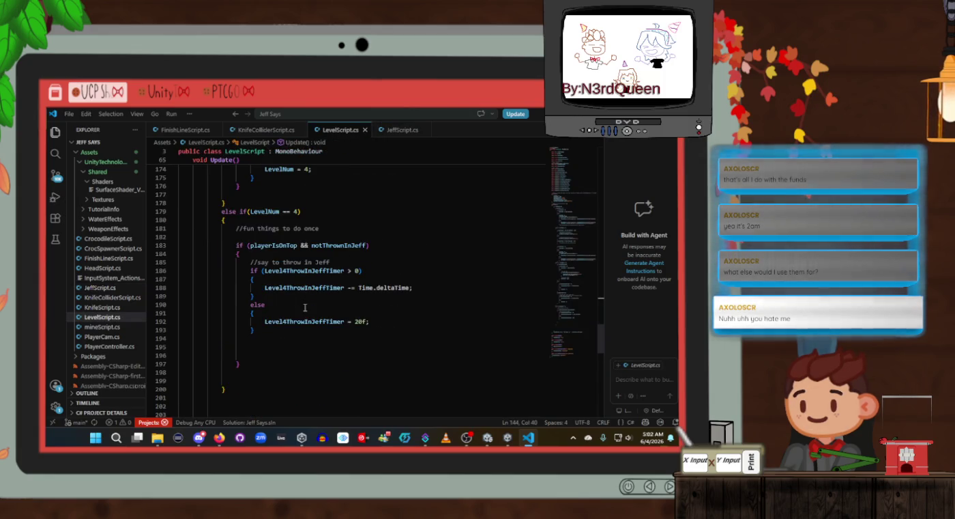
scroll(305, 307, "down", 12)
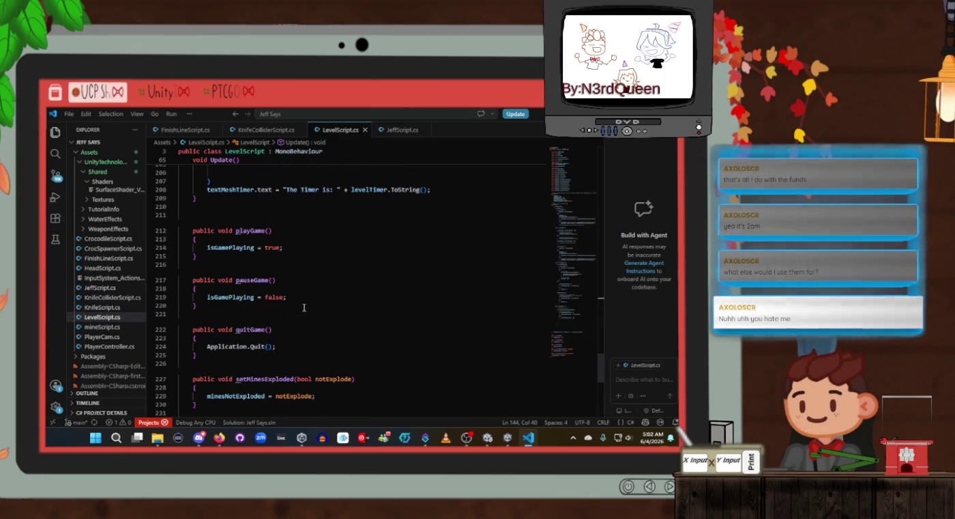
scroll(305, 307, "down", 1)
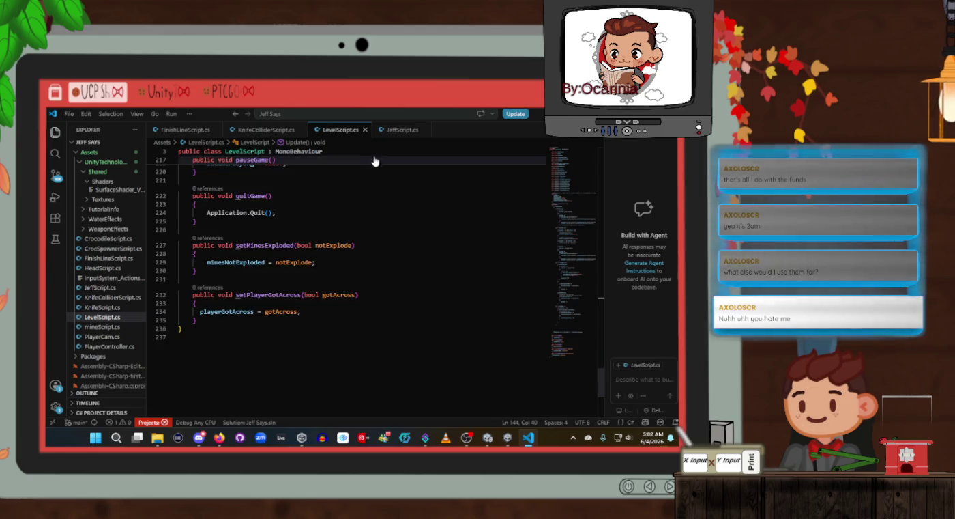
Recheck the FinishLine block calling levelScript.setPlayerGotAcross(true), then view FinishLineScript.cs
left_click(395, 130)
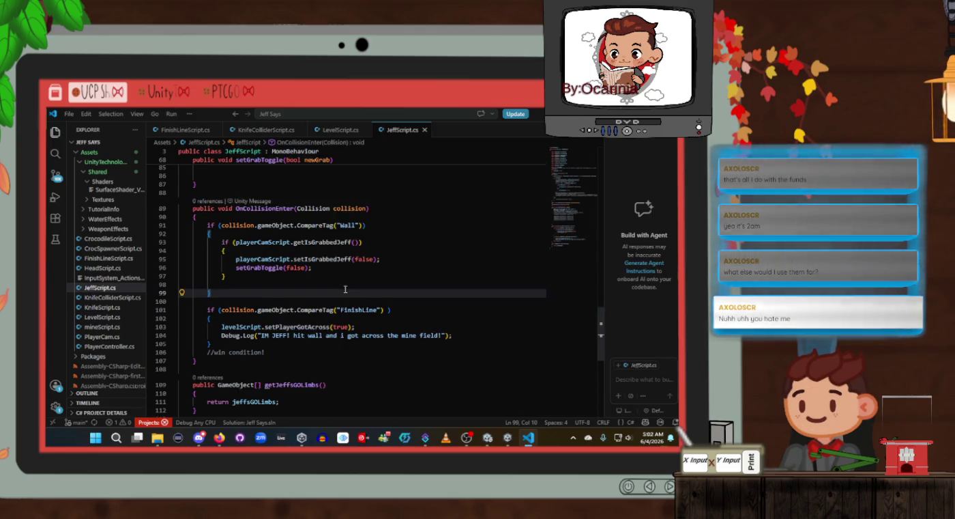
scroll(346, 290, "down", 1)
left_click(346, 298)
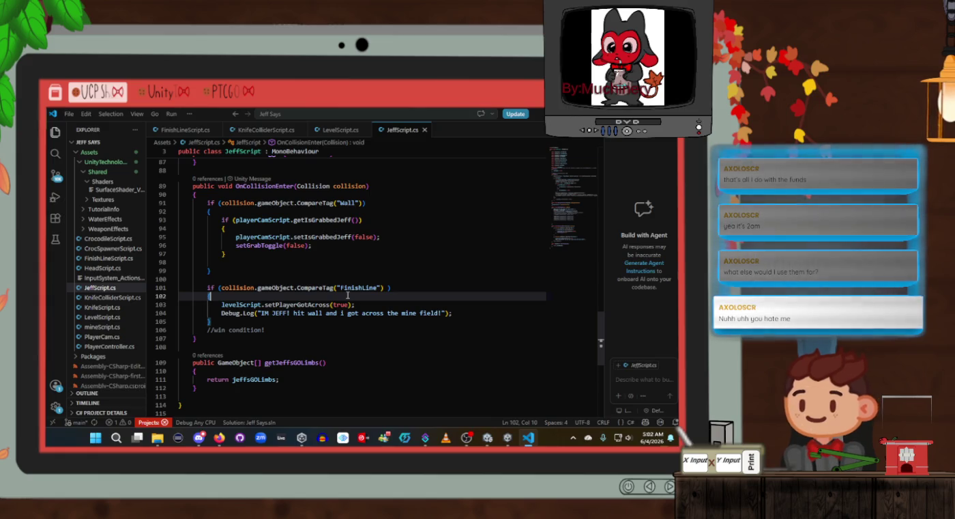
double_click(356, 288)
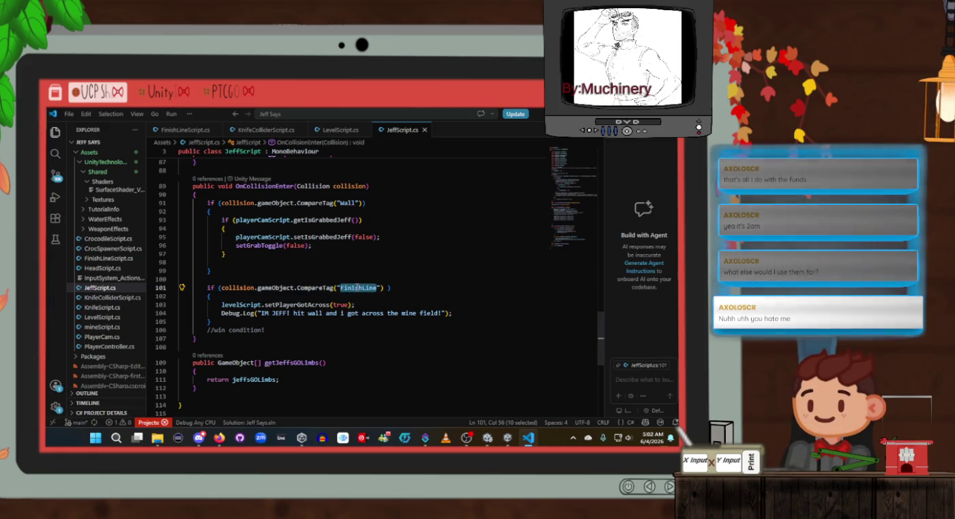
left_click(382, 306)
scroll(372, 300, "up", 2)
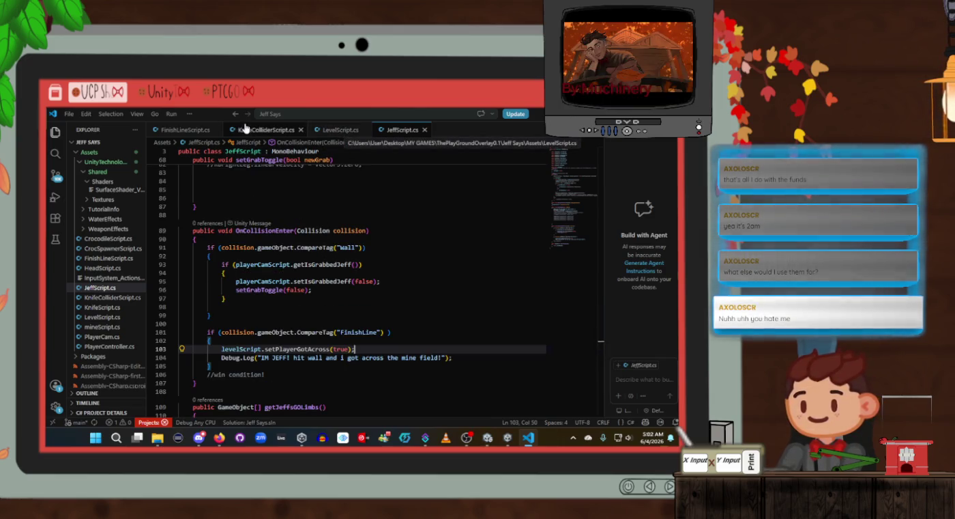
left_click(182, 133)
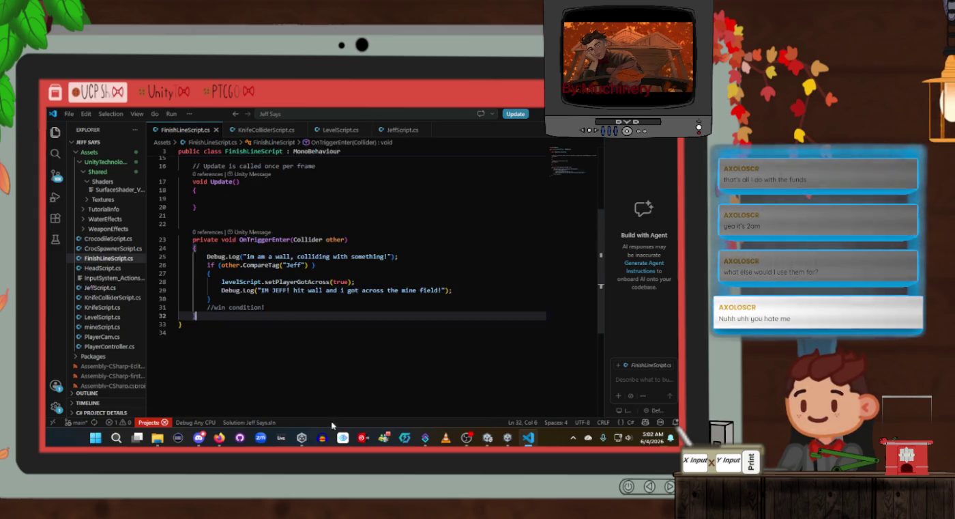
Back in Unity, clear the Console search filter and old messages
mouse_move(506, 440)
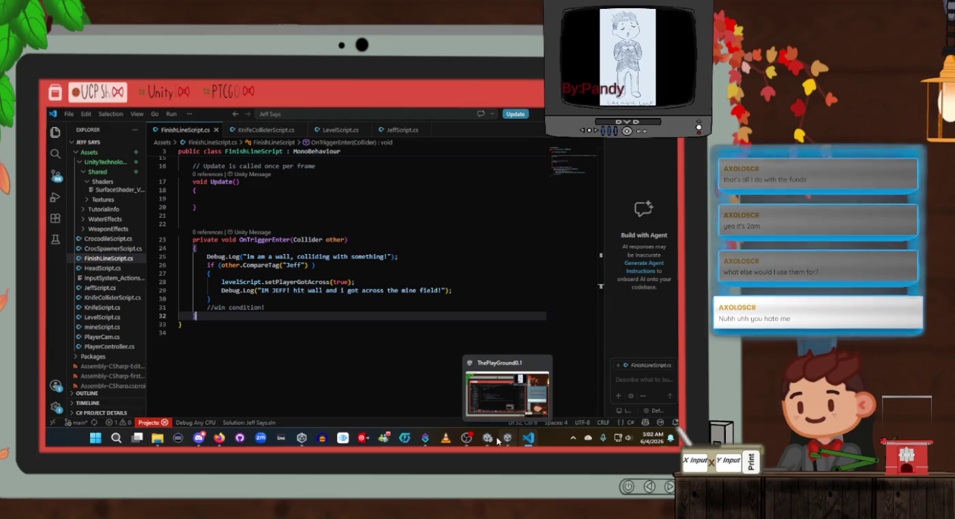
left_click(508, 394)
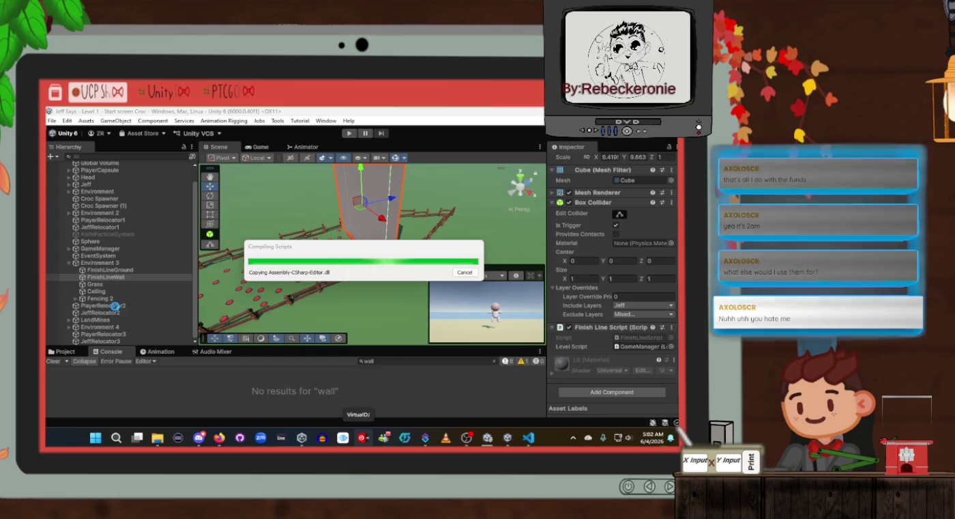
left_click(494, 359)
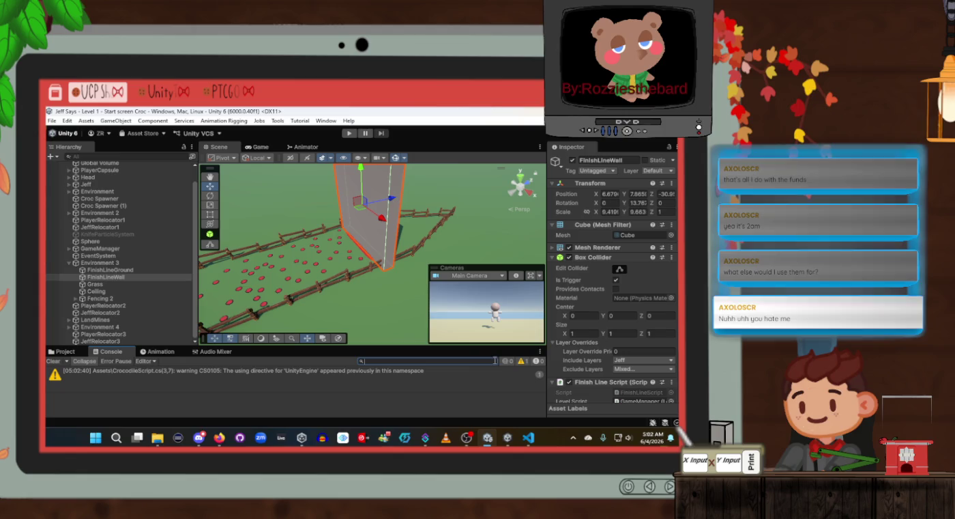
left_click(53, 361)
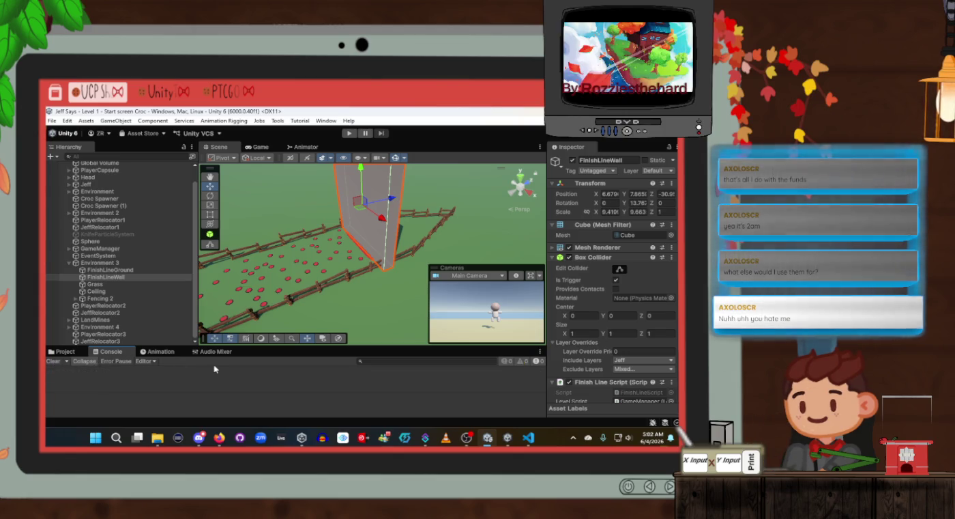
Select Jeff and drag GameManager into JeffScript's Level Script field
scroll(132, 249, "up", 1)
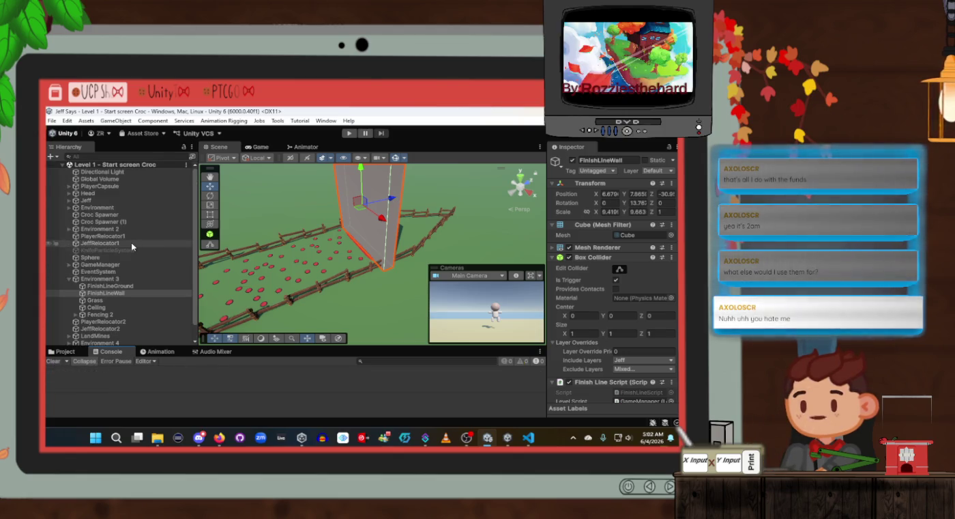
left_click(123, 202)
scroll(566, 334, "down", 10)
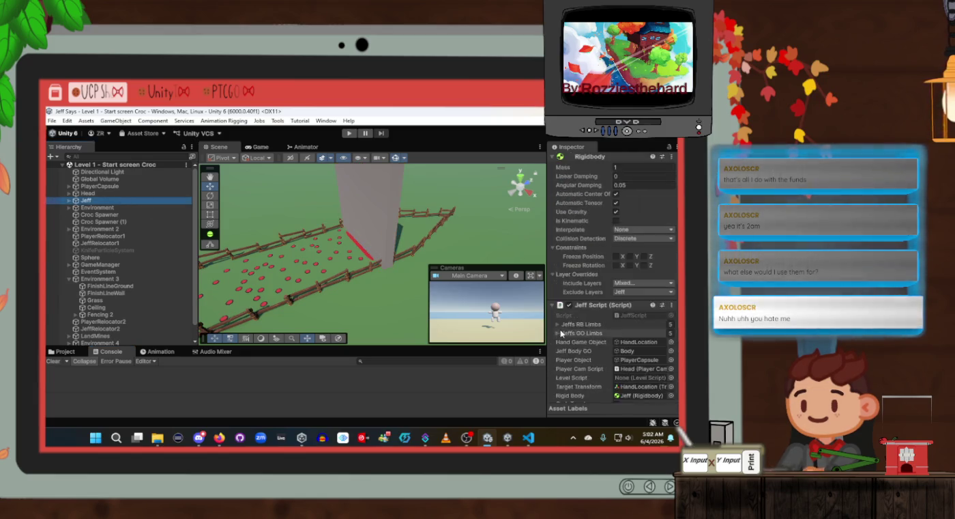
scroll(564, 329, "up", 8)
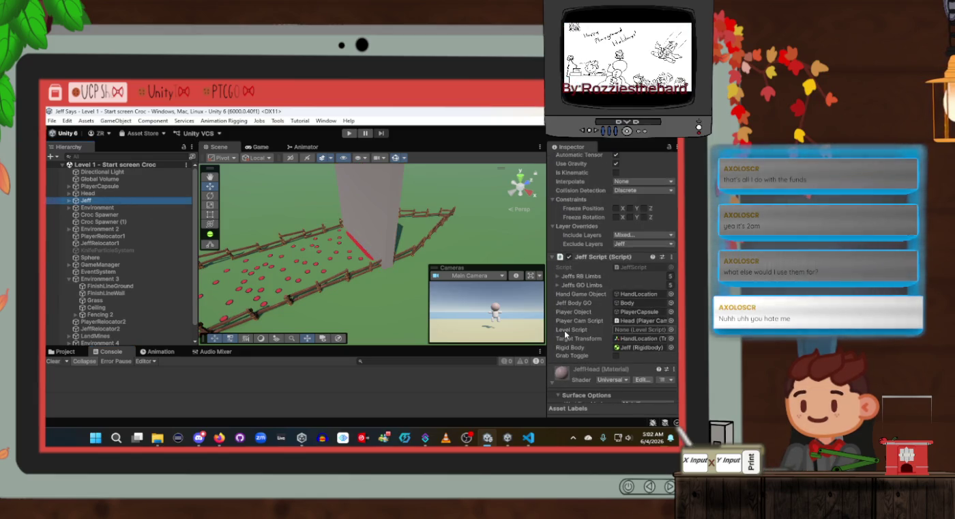
mouse_move(102, 265)
left_mouse_down()
mouse_move(393, 266)
mouse_move(627, 332)
left_mouse_up()
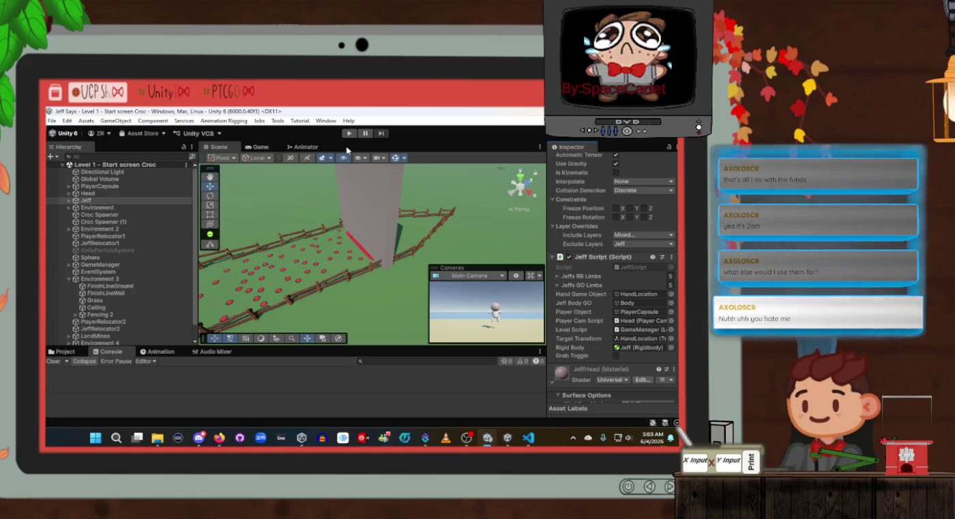
Start Play mode and inspect FinishLineWall and the Floor in the Scene view
left_click(349, 133)
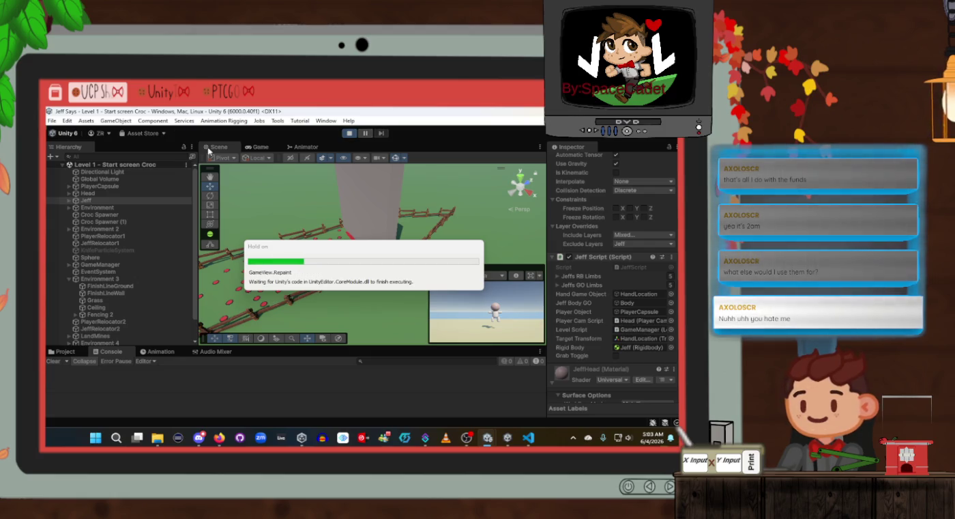
left_click(210, 148)
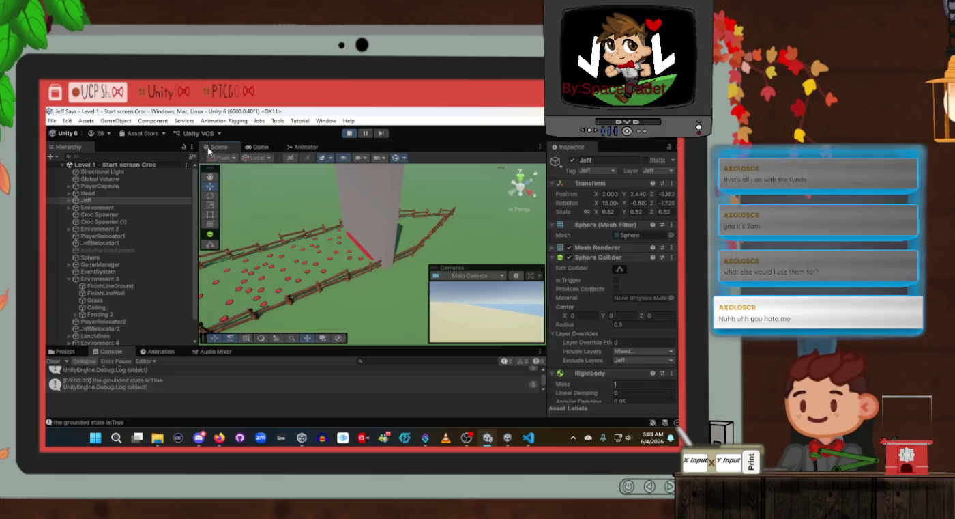
left_click(349, 181)
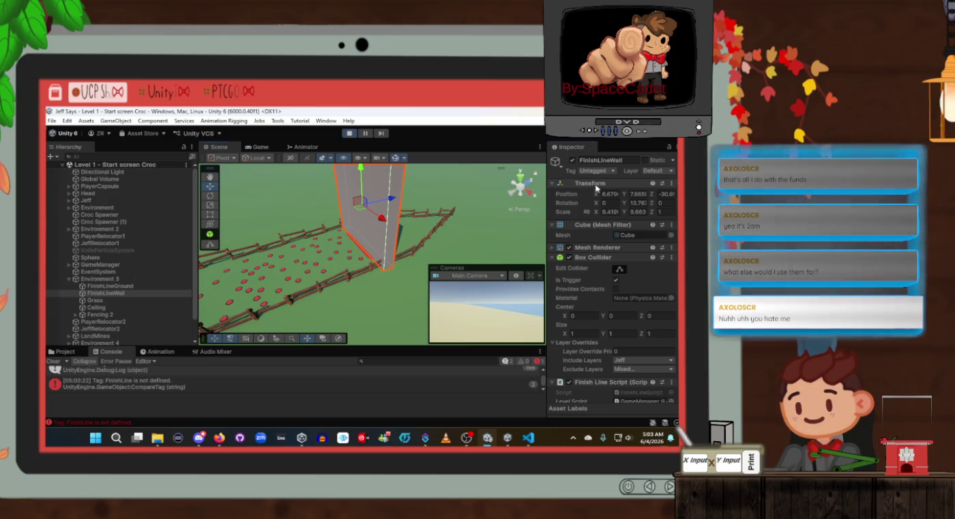
right_click(595, 188)
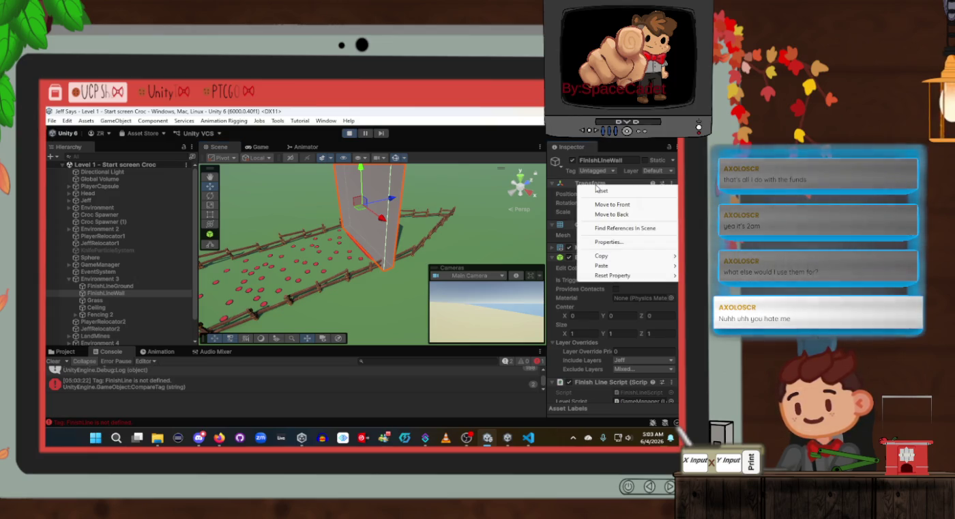
left_click(454, 163)
left_click(143, 383)
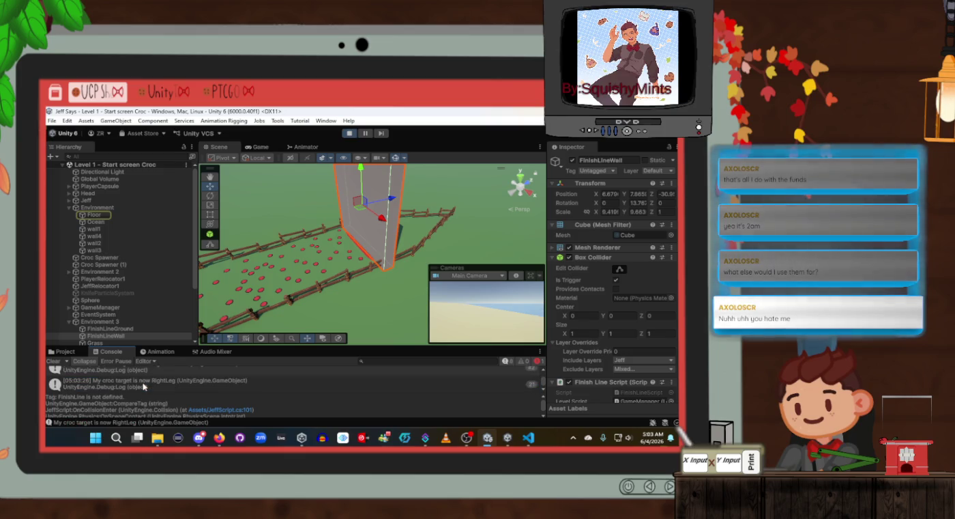
left_click(113, 215)
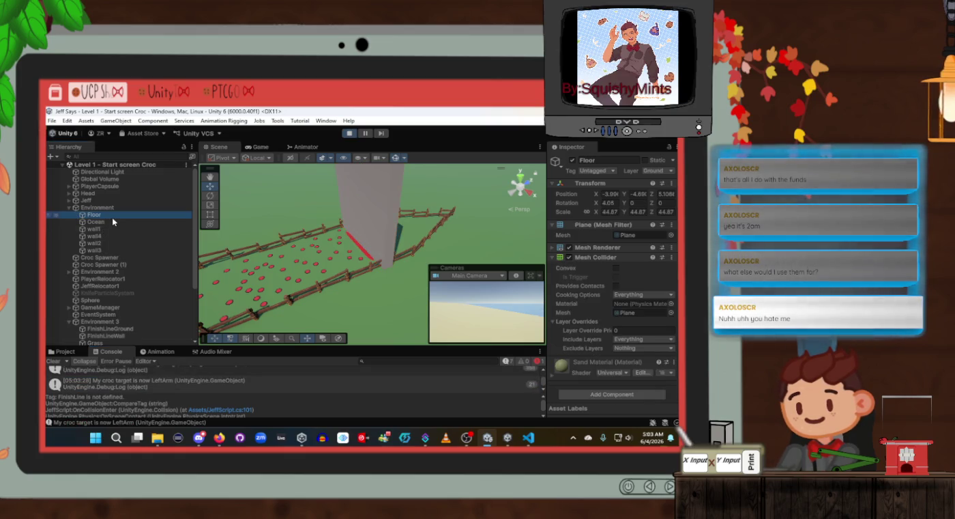
scroll(603, 284, "down", 1)
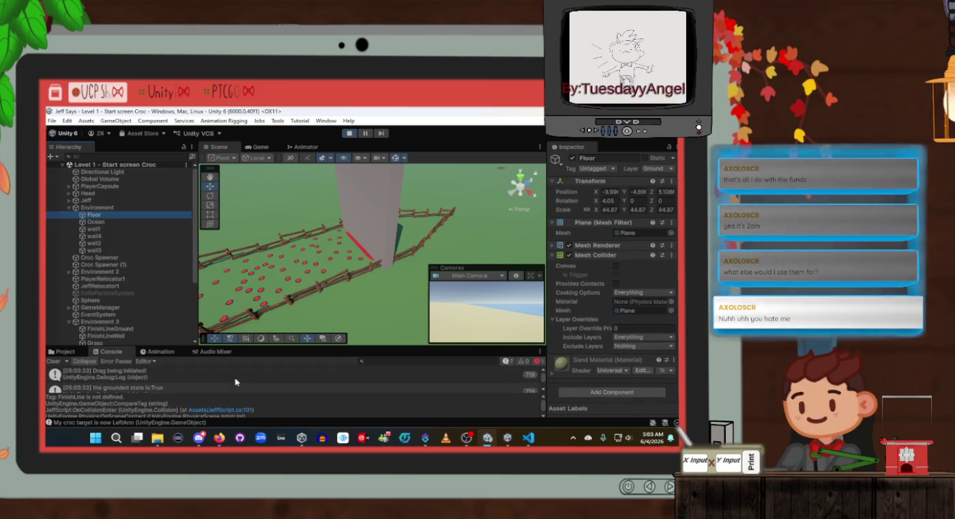
Trace the 'Tag: FinishLine is not defined' error to JeffScript.cs line 101
left_click(230, 379)
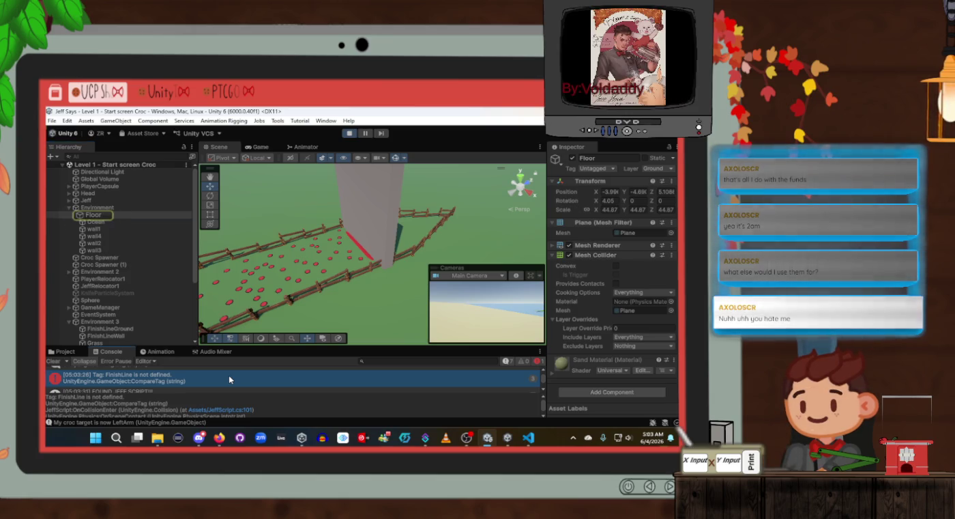
double_click(229, 378)
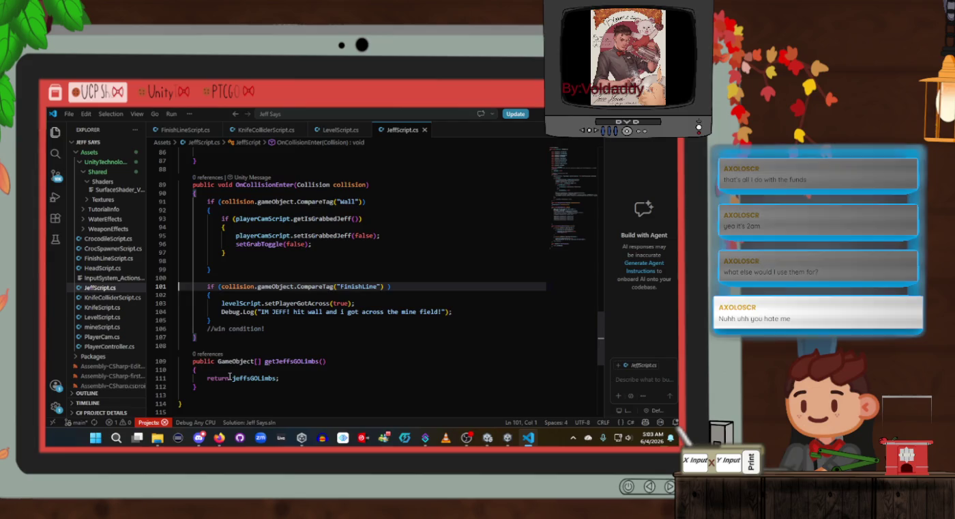
key("alt+Tab")
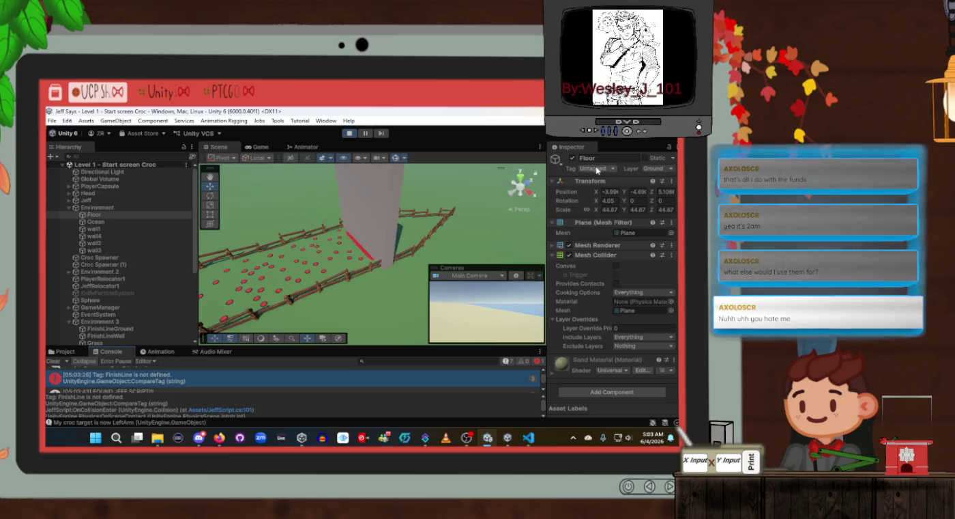
scroll(147, 241, "down", 2)
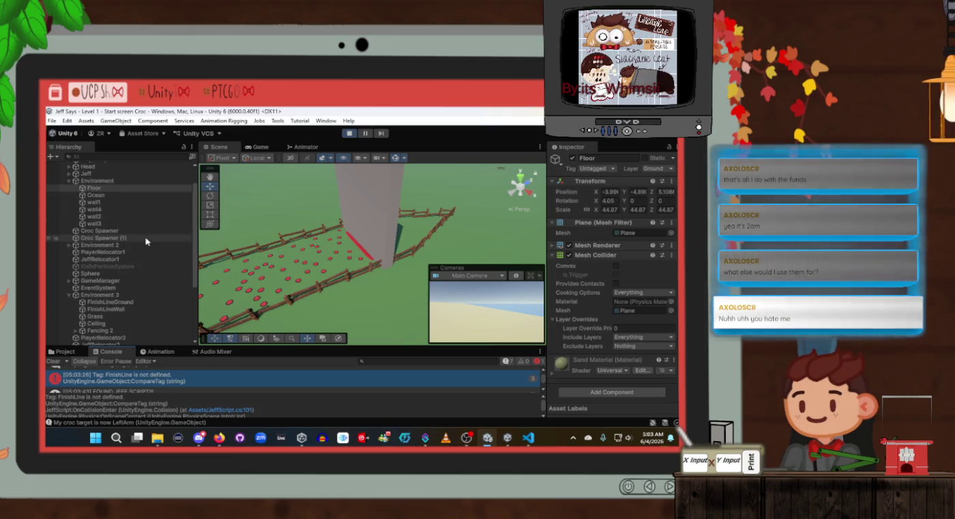
key("alt+Tab")
key("alt+Tab")
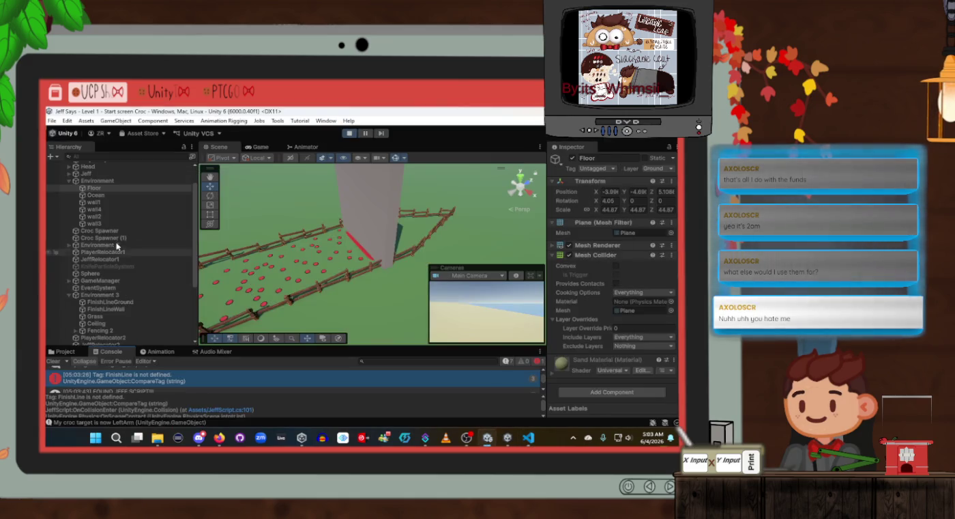
scroll(117, 246, "down", 3)
scroll(116, 246, "down", 2)
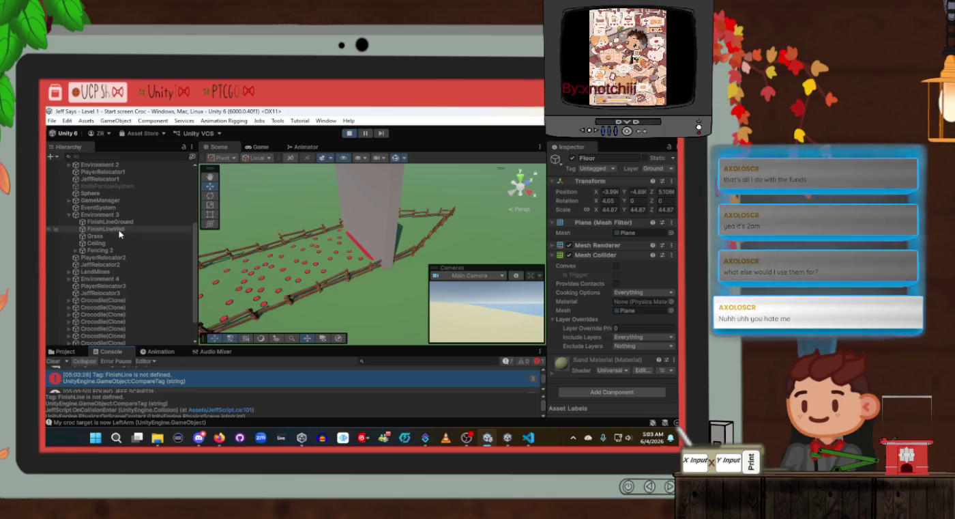
key("alt+Tab")
key("alt+Tab")
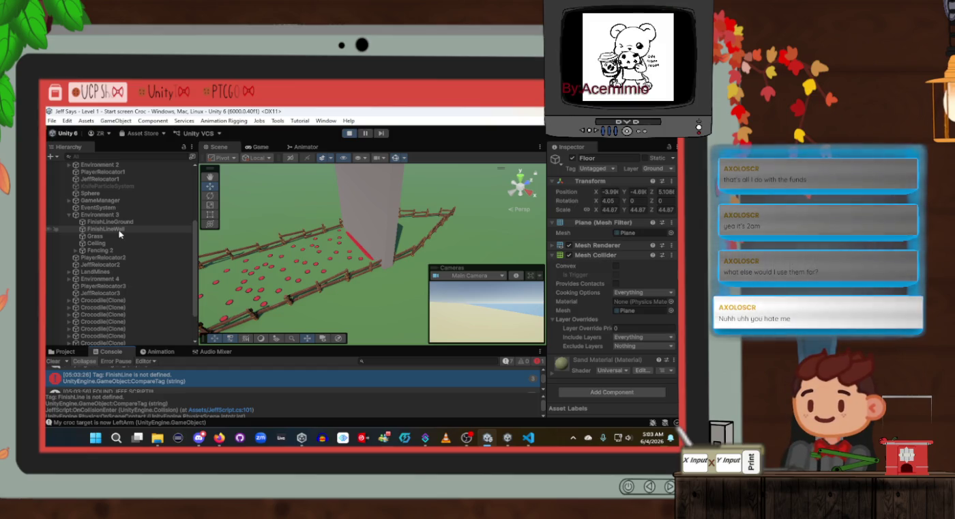
While still in Play mode, add a new tag and assign it to FinishLineWall
left_click(595, 168)
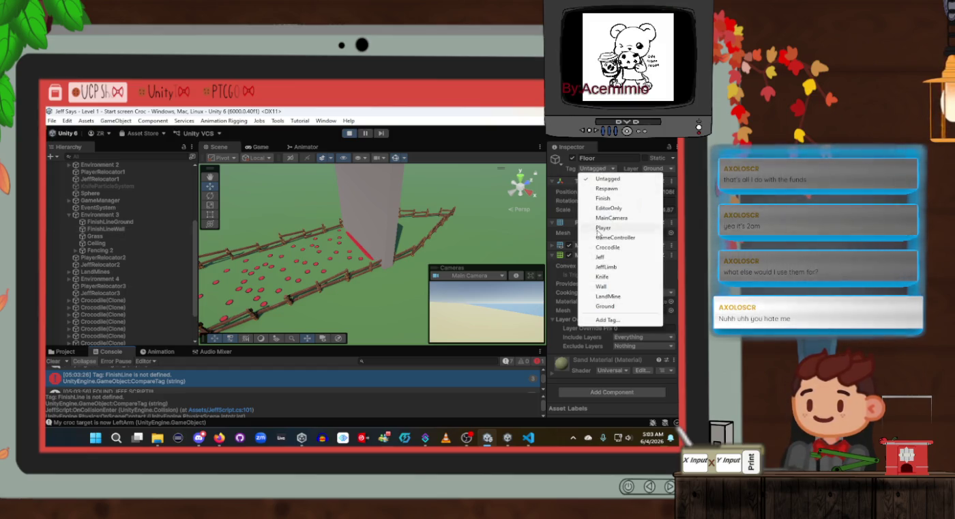
left_click(608, 320)
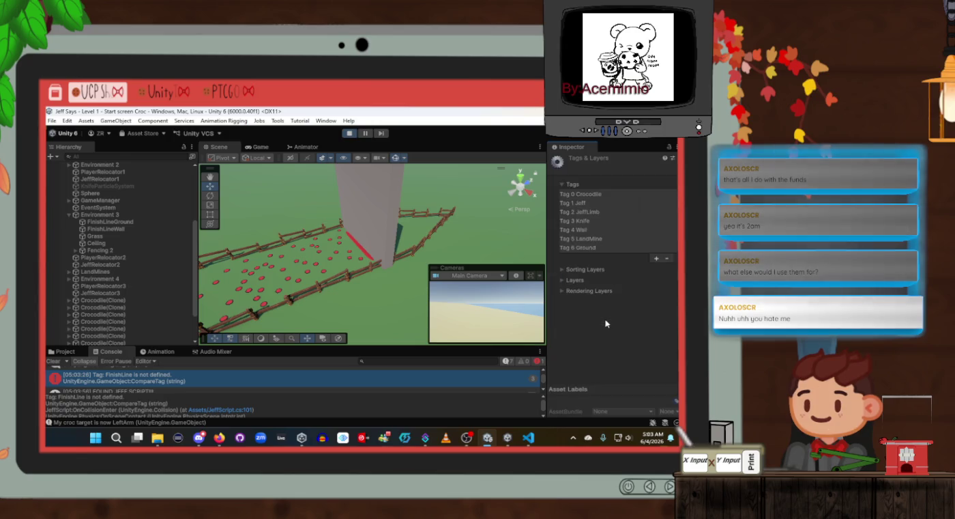
left_click(657, 259)
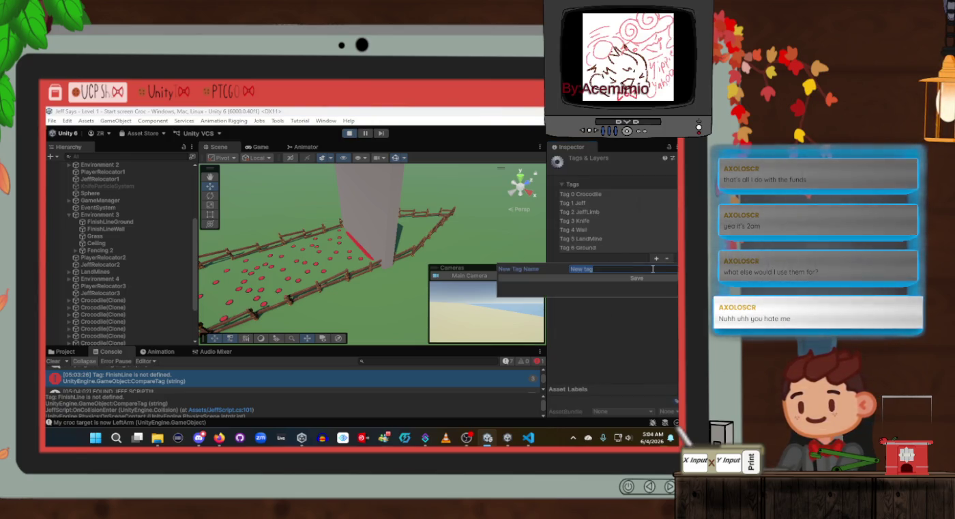
type("FinishL")
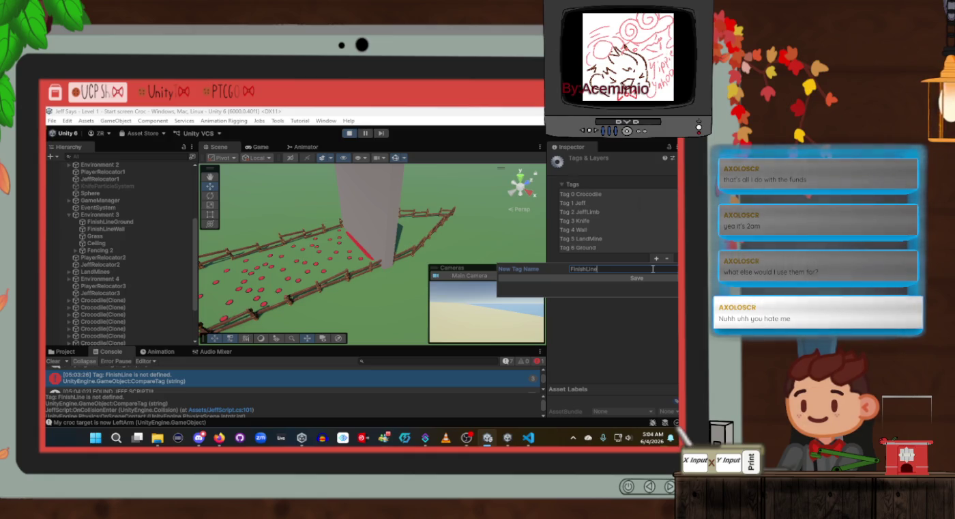
type("ine")
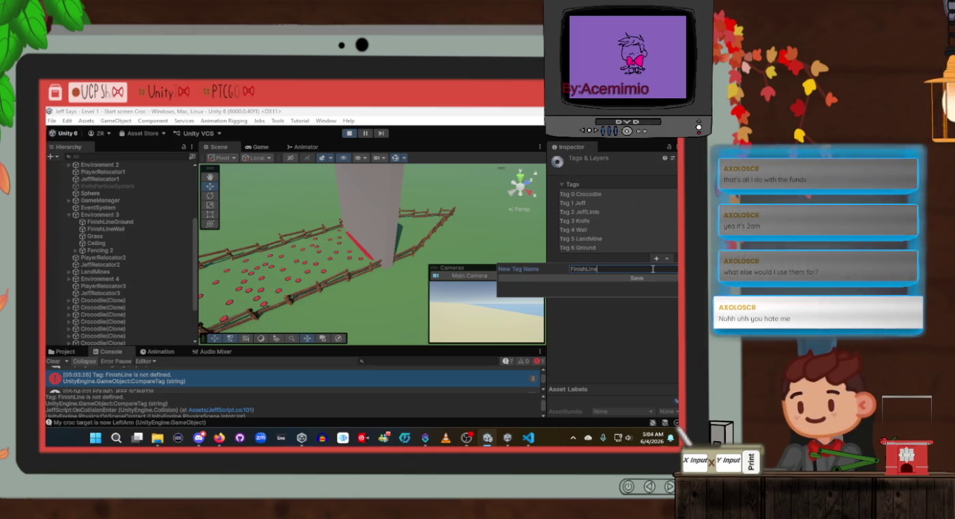
key("Return")
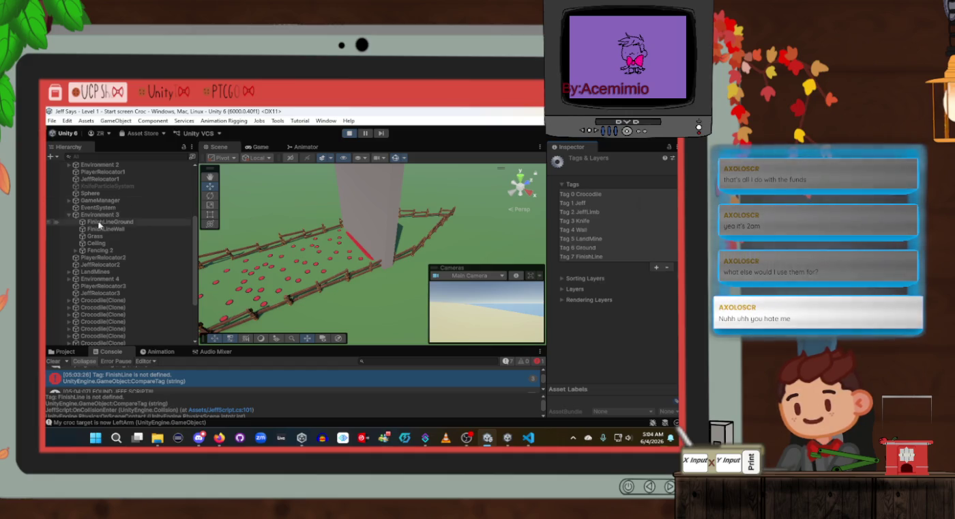
left_click(109, 228)
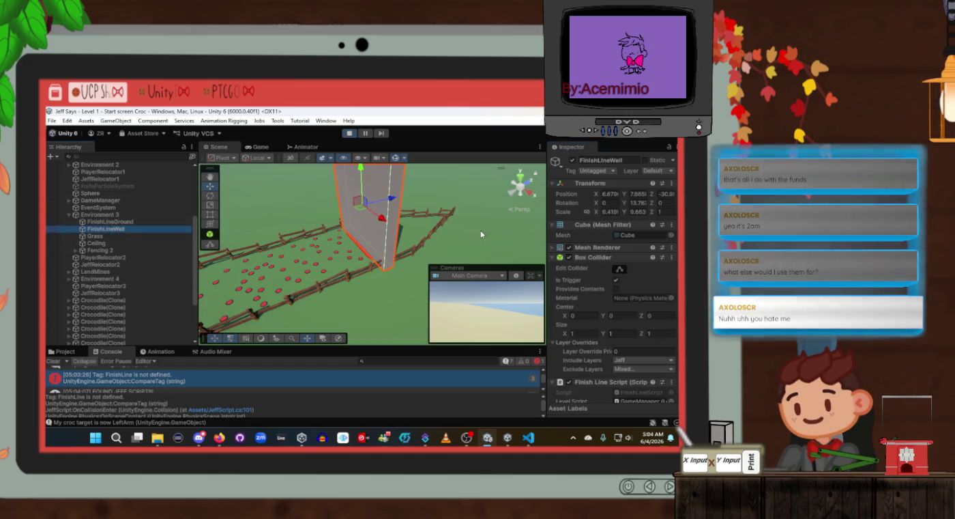
left_click(598, 170)
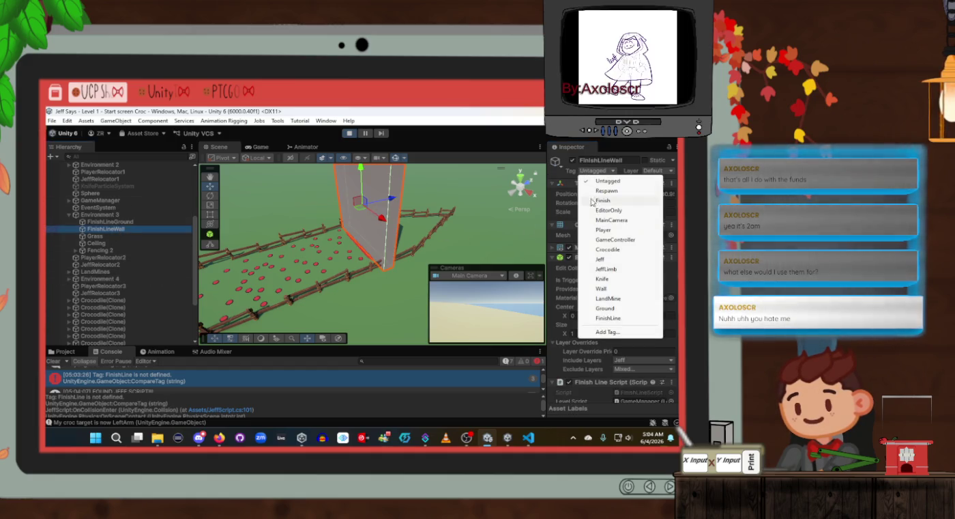
left_click(606, 318)
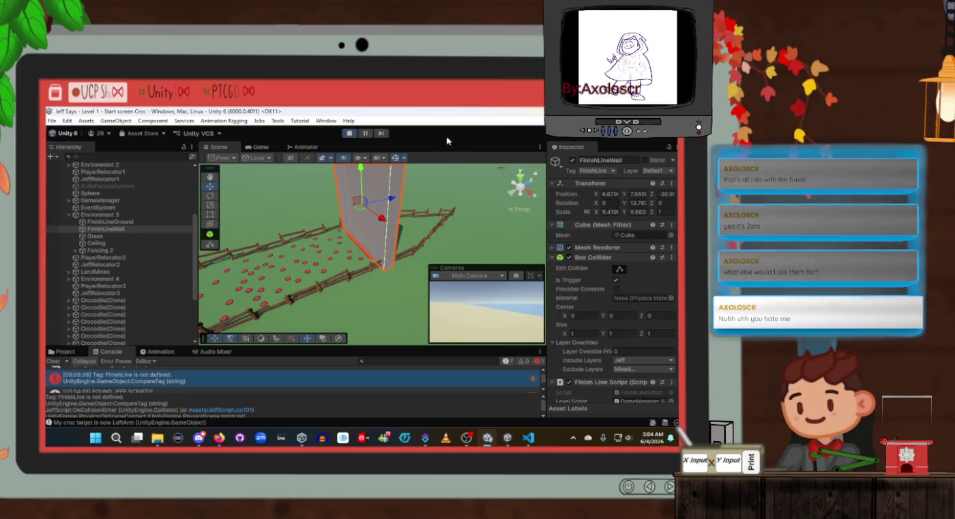
key("ctrl+s")
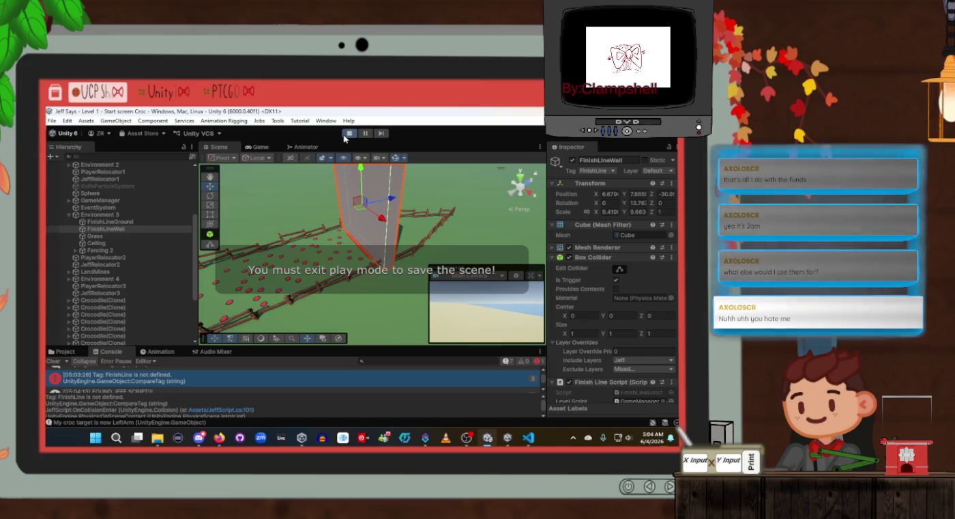
Stop Play mode and add a 'FinishLine' tag in the Tags settings
left_click(346, 136)
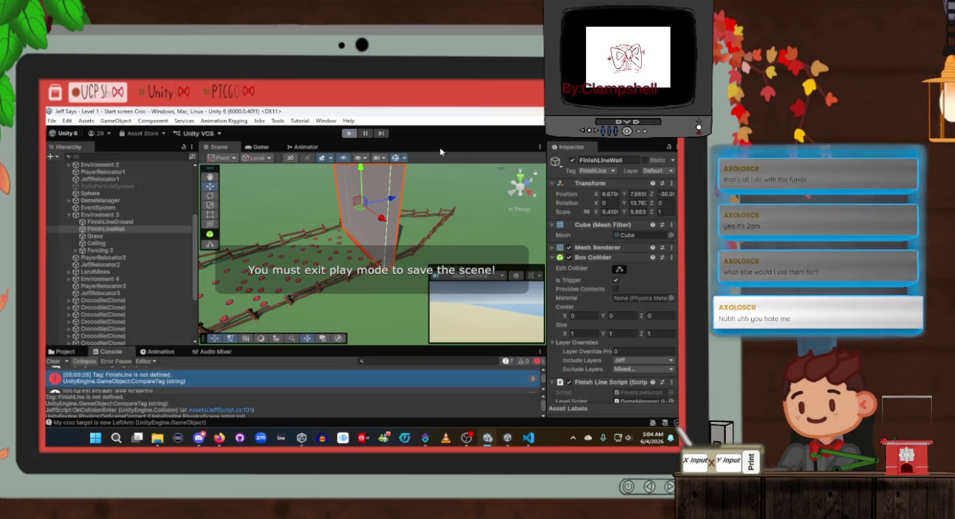
left_click(593, 172)
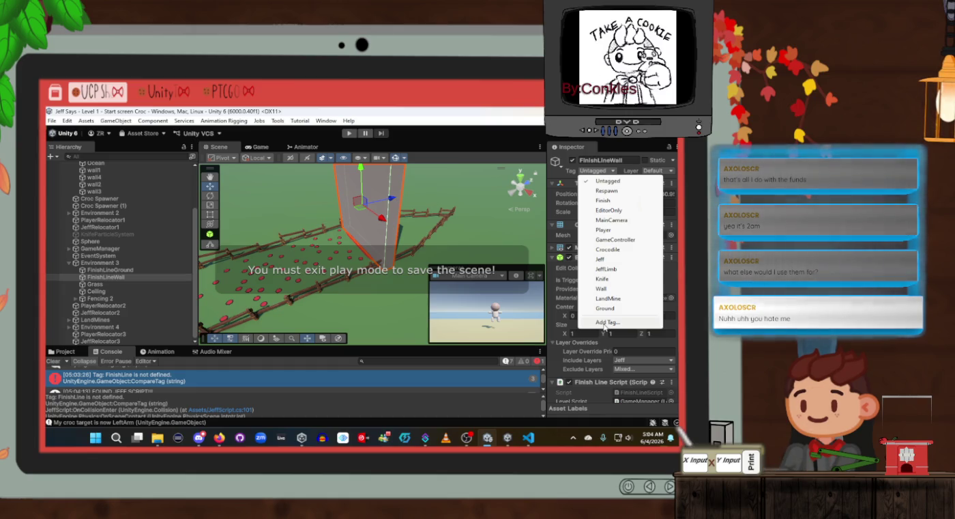
left_click(605, 323)
left_click(657, 258)
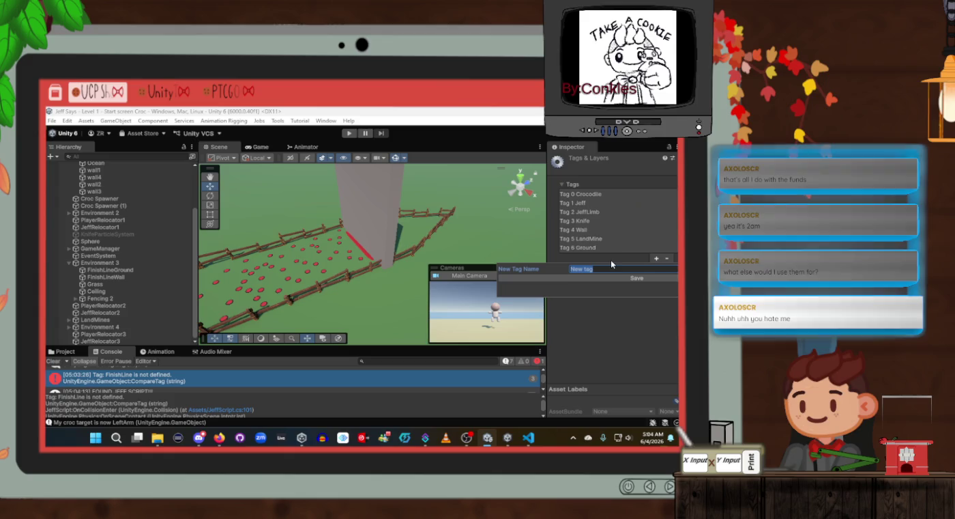
type("FinishLine")
left_click(633, 277)
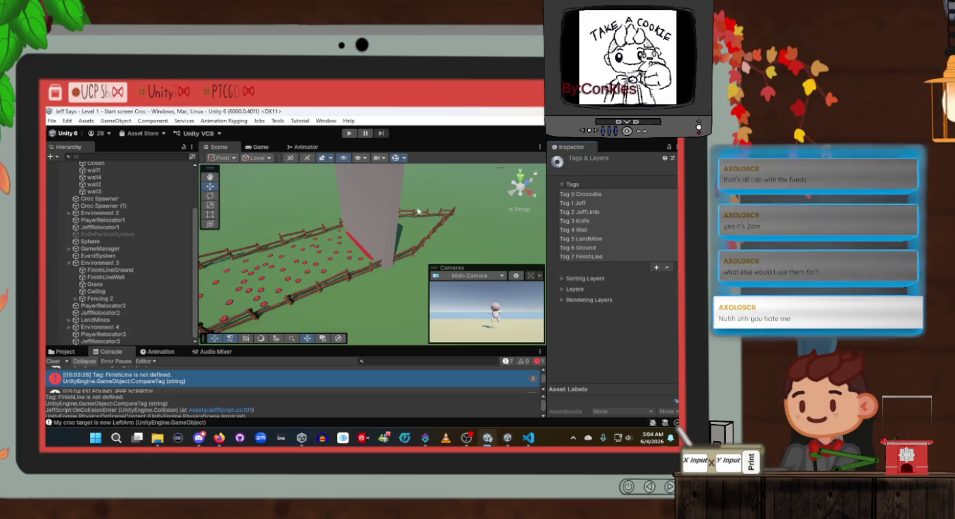
Set FinishLineWall's Tag to FinishLine and start Play mode again
left_click(355, 199)
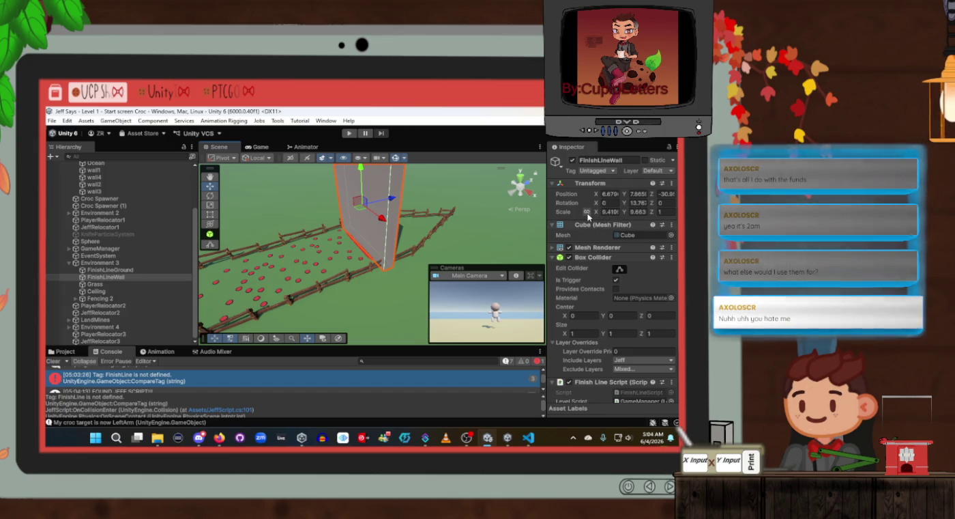
left_click(593, 171)
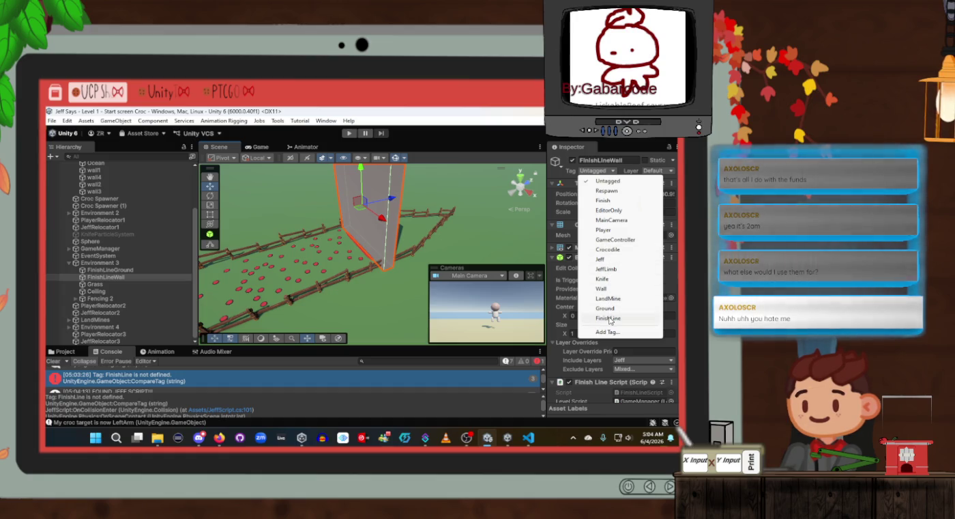
left_click(608, 318)
left_click(349, 132)
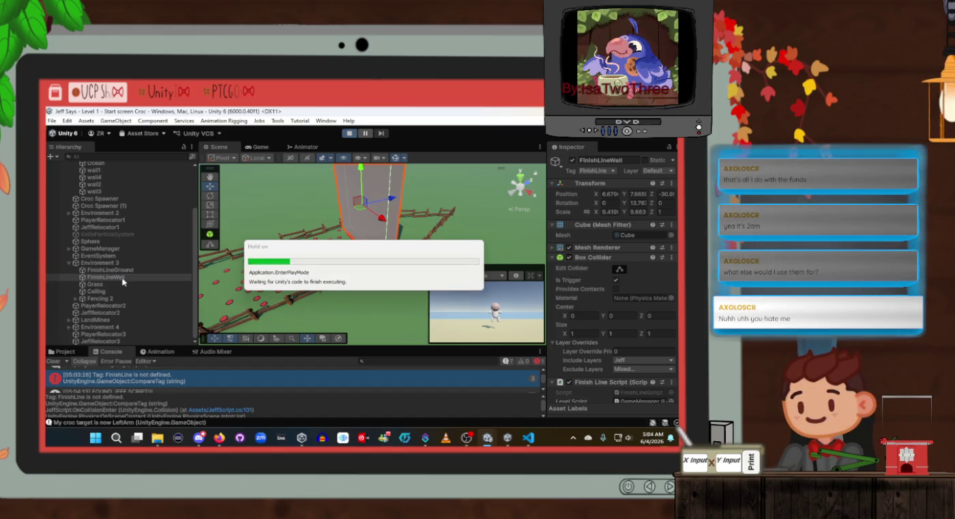
Clear the old 'FinishLine is not defined' errors from the Console while the level runs
left_click(57, 362)
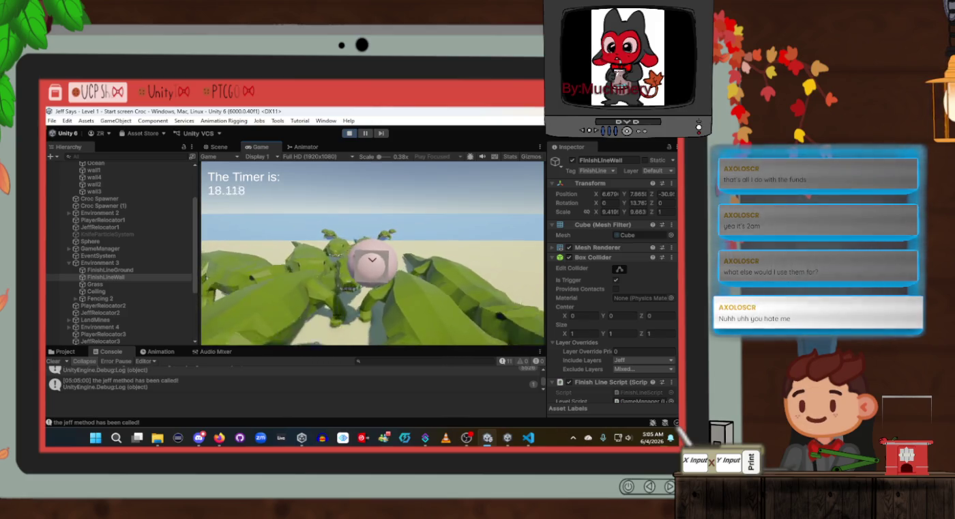
Use Space in the running game to get Jeff across the minefield to the finish wall
key("space")
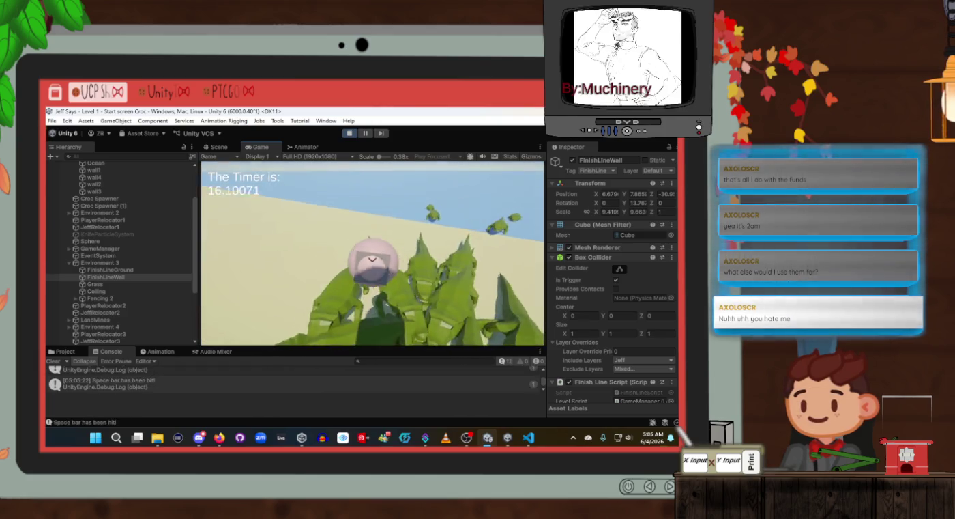
key("space")
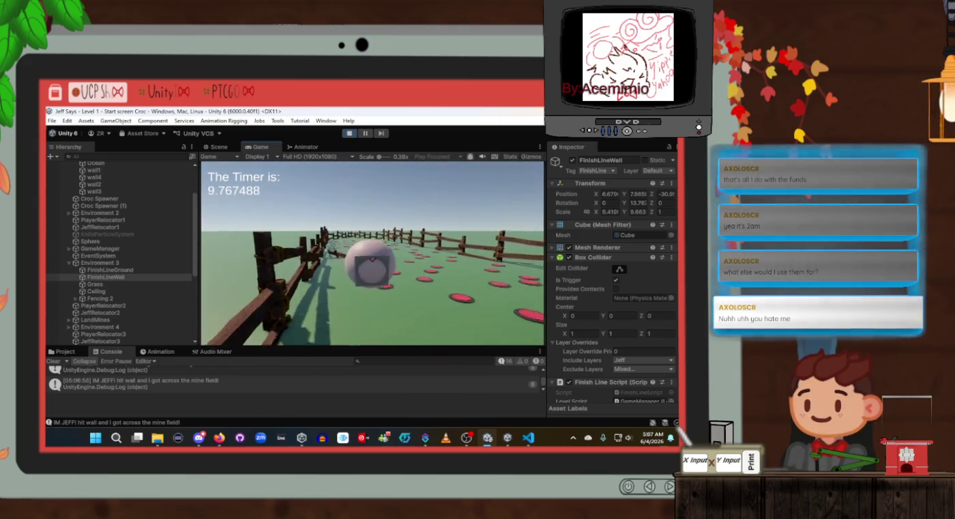
Switch to VS Code and scroll LevelScript.cs to the playerGotAcross block
key("alt+Tab")
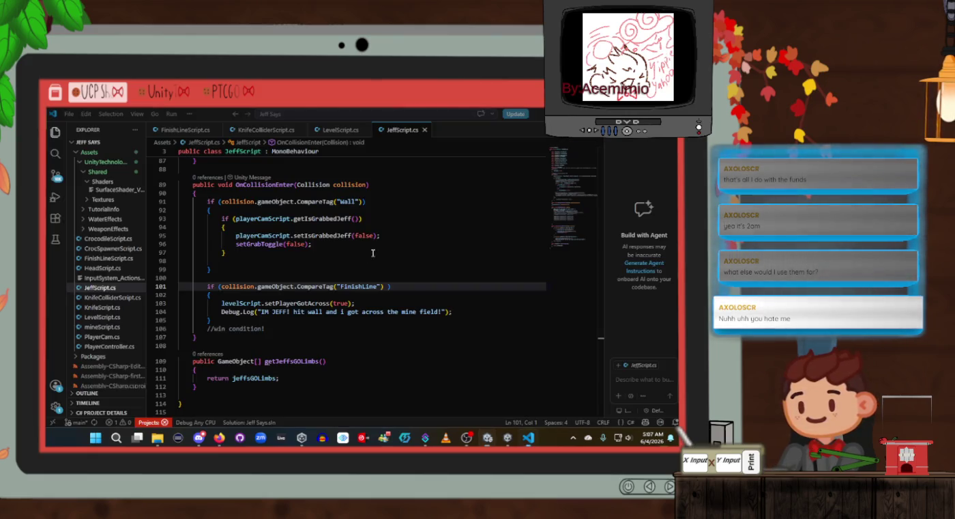
key("alt+Tab")
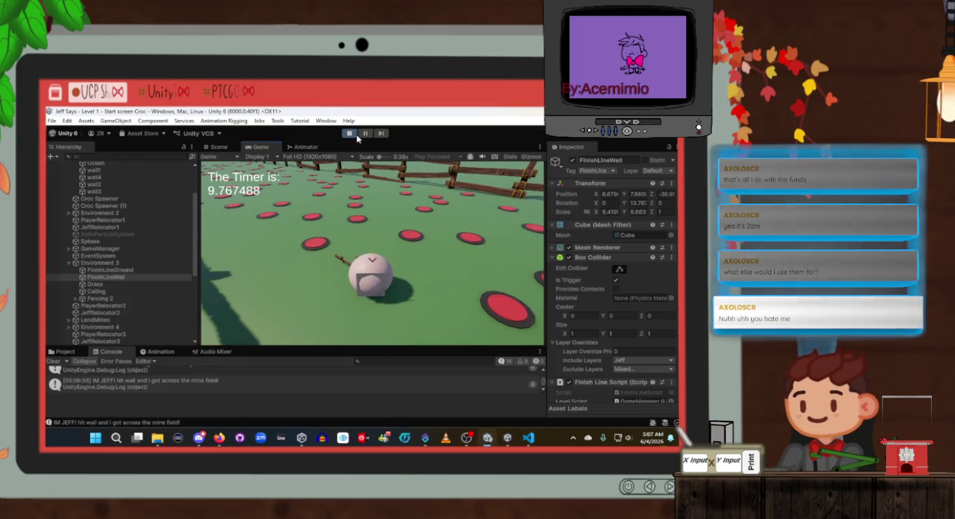
key("alt+Tab")
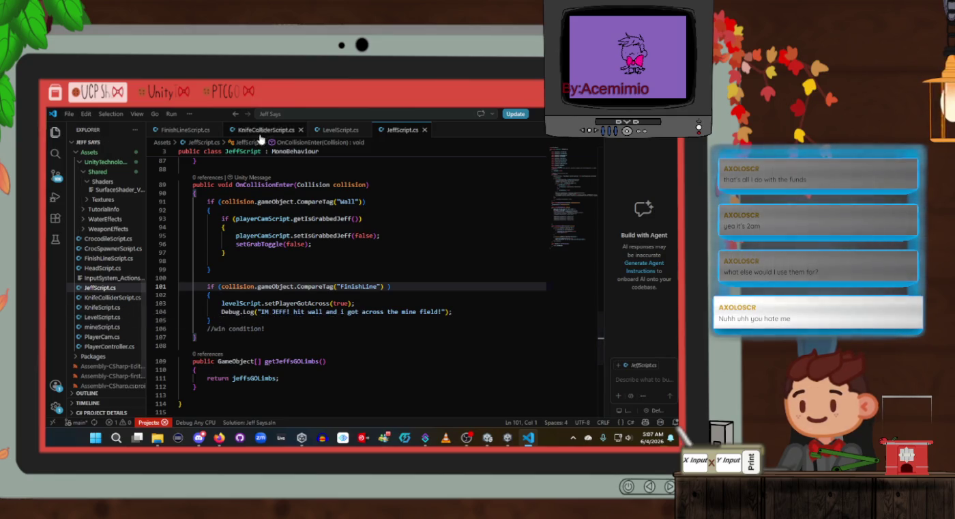
left_click(340, 130)
scroll(318, 250, "up", 2)
scroll(319, 250, "up", 15)
scroll(319, 250, "up", 2)
scroll(318, 250, "down", 2)
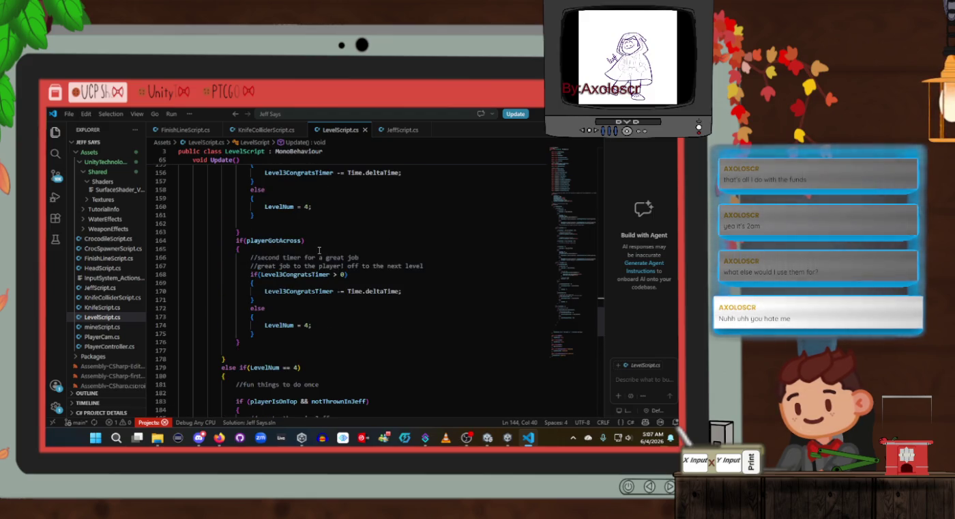
Highlight Level3CongratsTimer and check its condition on line 168
left_click(308, 290)
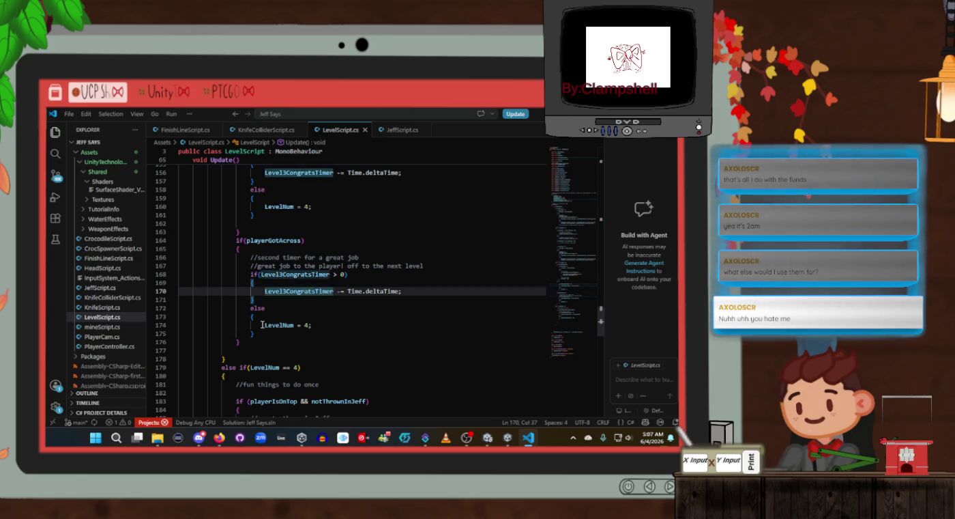
left_click(290, 273)
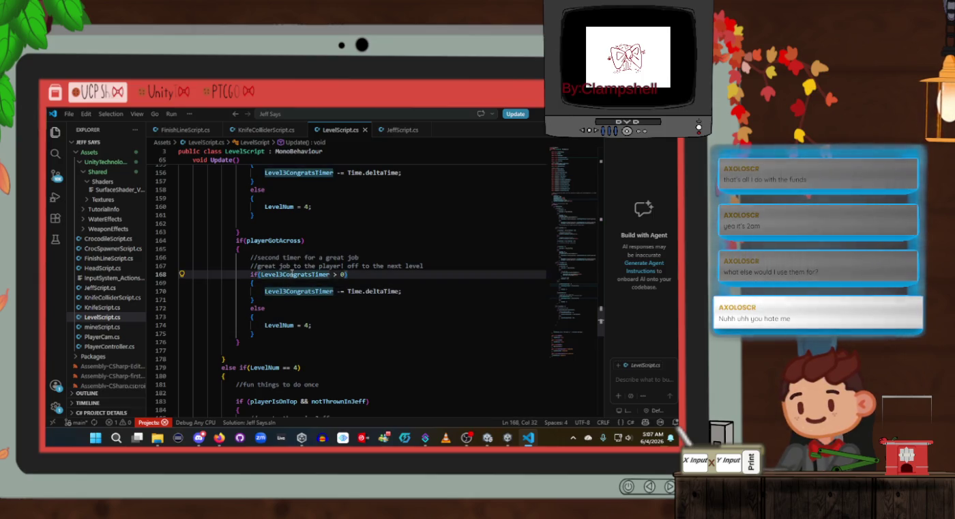
scroll(291, 273, "up", 6)
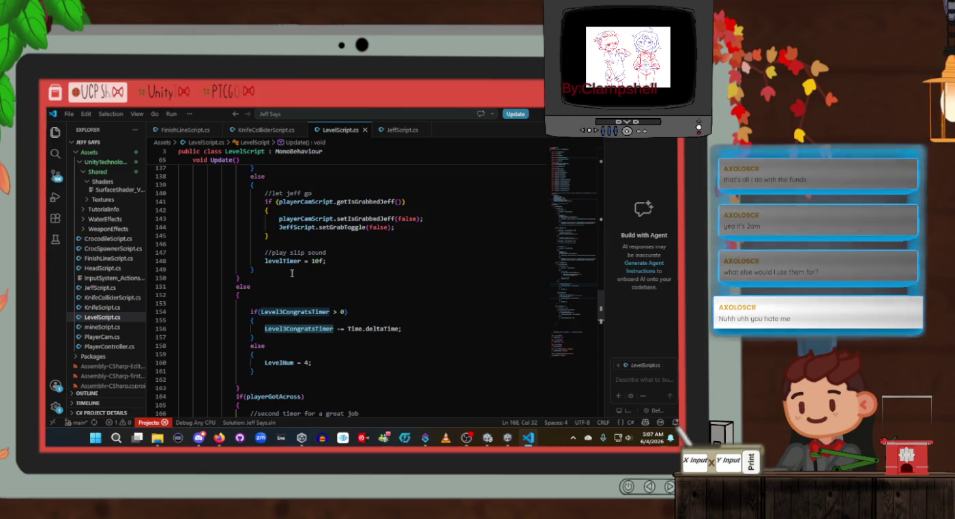
scroll(291, 272, "up", 3)
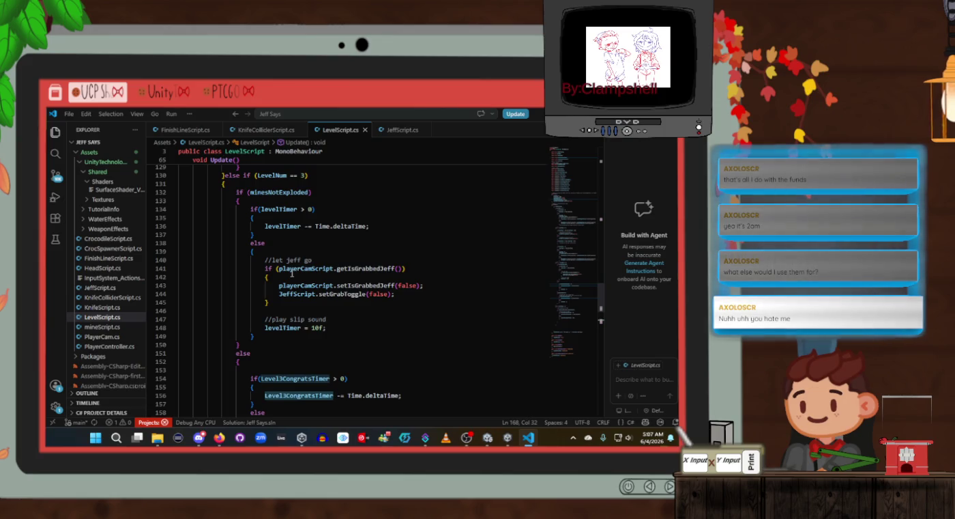
scroll(292, 273, "down", 2)
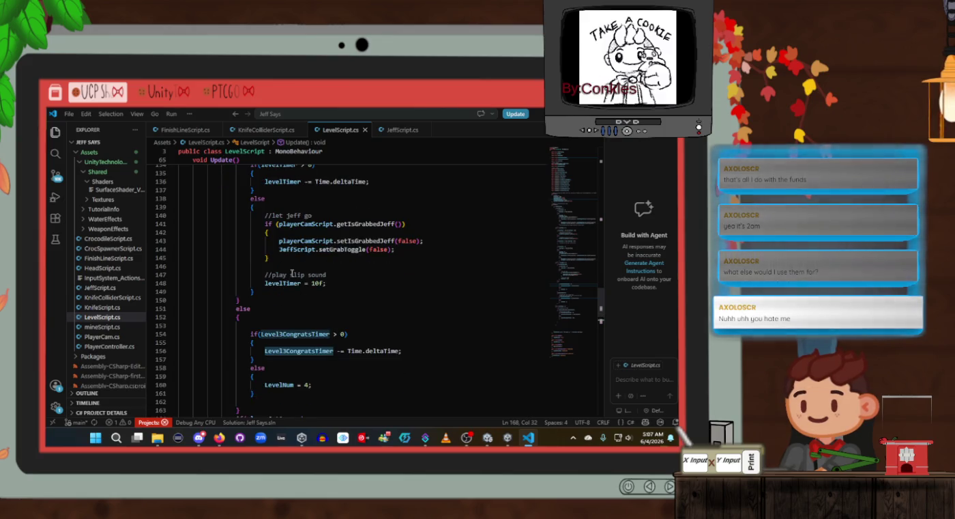
scroll(292, 273, "down", 2)
scroll(292, 274, "up", 3)
scroll(292, 273, "down", 2)
scroll(292, 273, "down", 7)
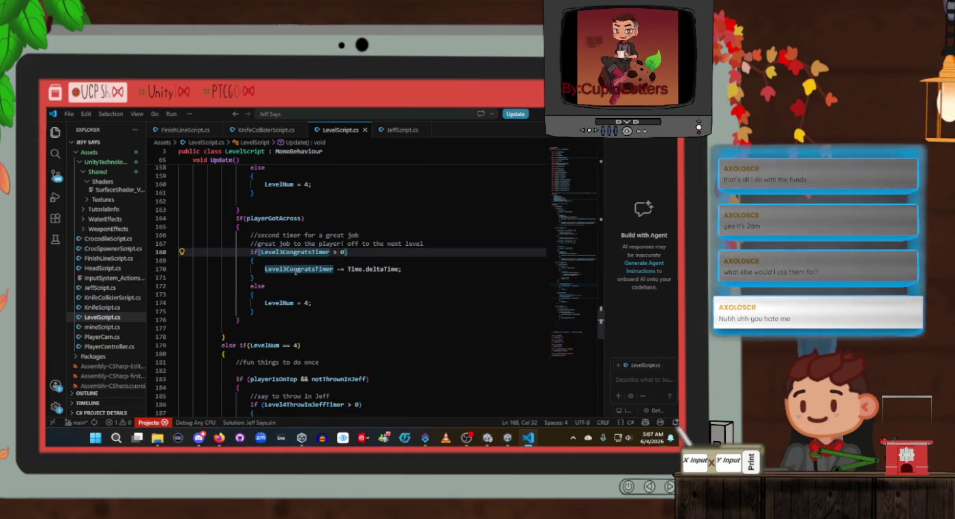
Undo an accidental overwrite of Level3CongratsTimer on line 170
double_click(296, 269)
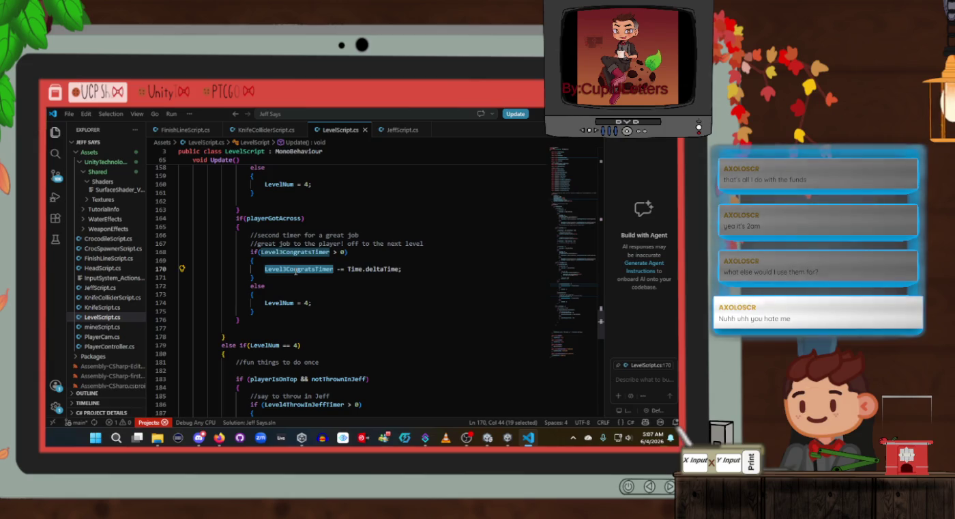
type("f")
key("ctrl+z")
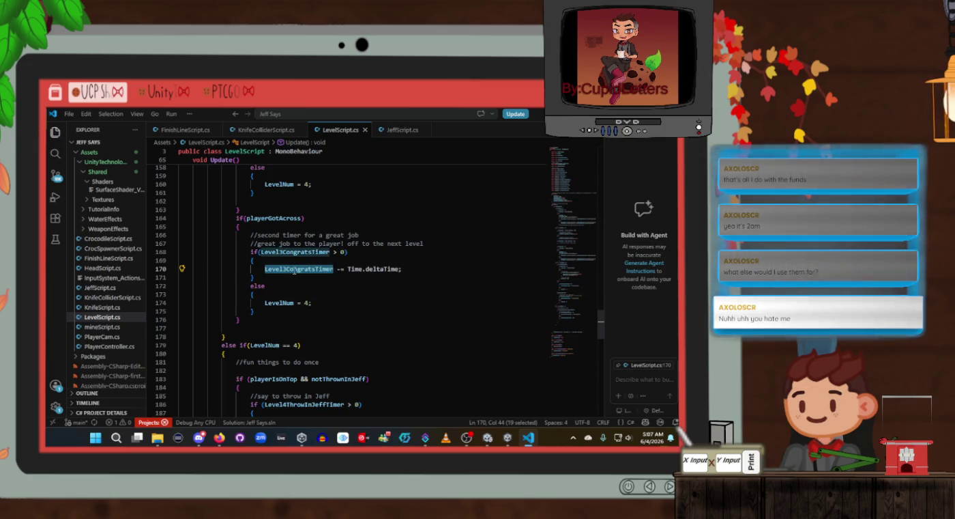
key("alt+Tab")
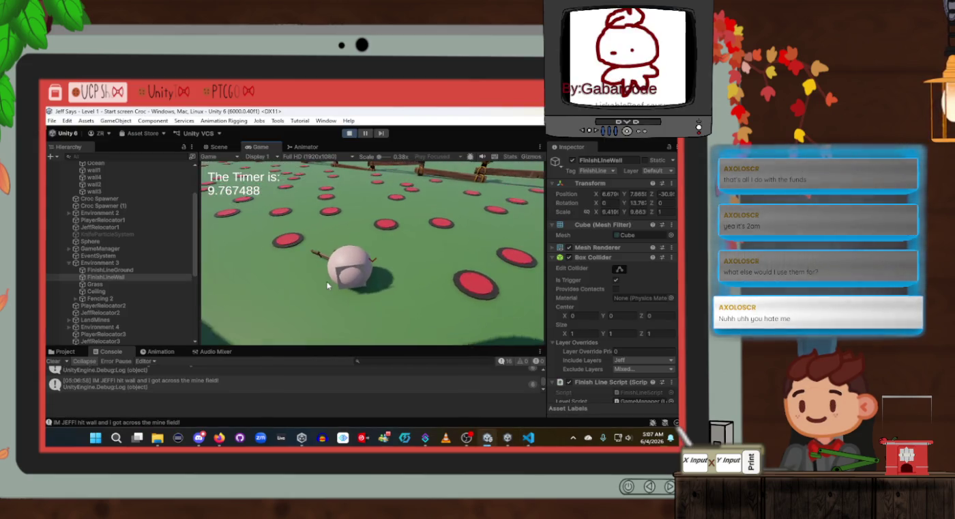
key("alt+Tab")
scroll(334, 273, "up", 5)
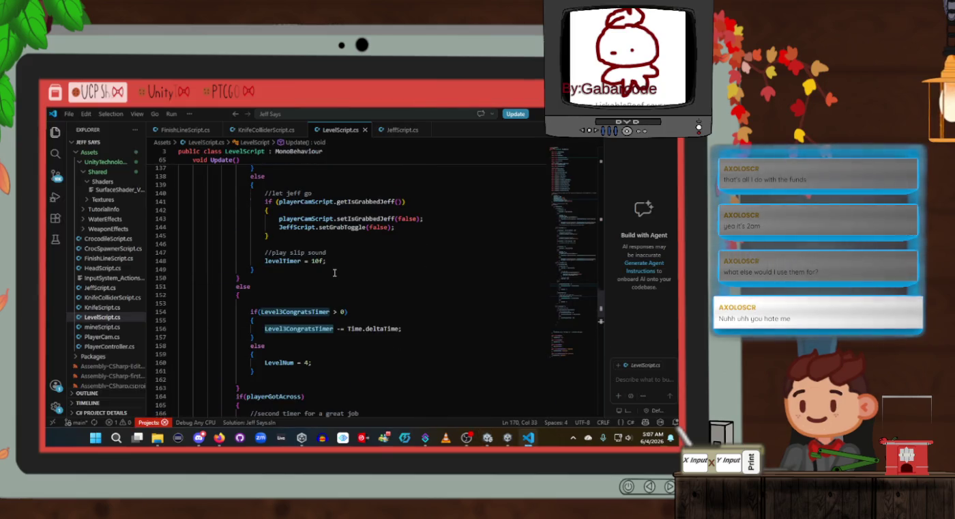
Review the levelTimer countdown on line 136 of LevelScript's Update()
scroll(335, 273, "up", 3)
left_click(273, 248)
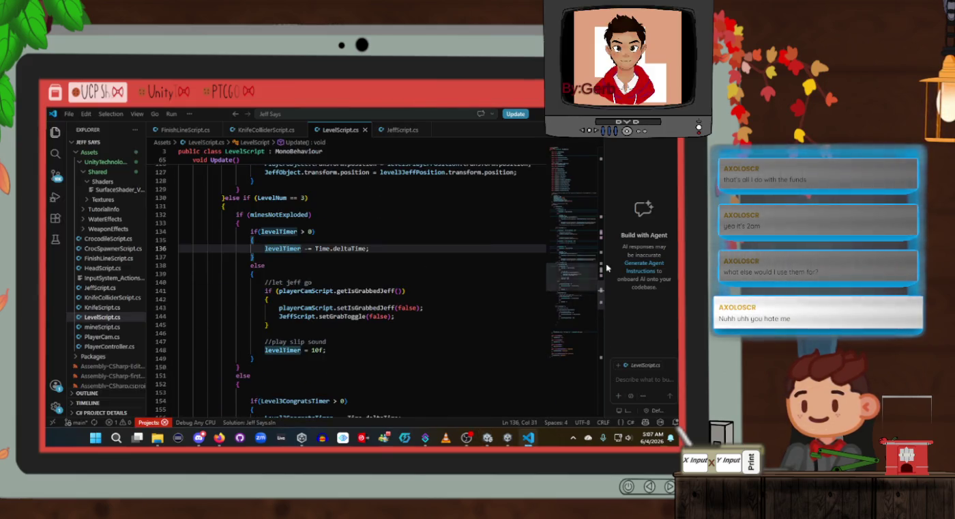
left_click_drag(602, 251, 603, 186)
scroll(319, 285, "down", 10)
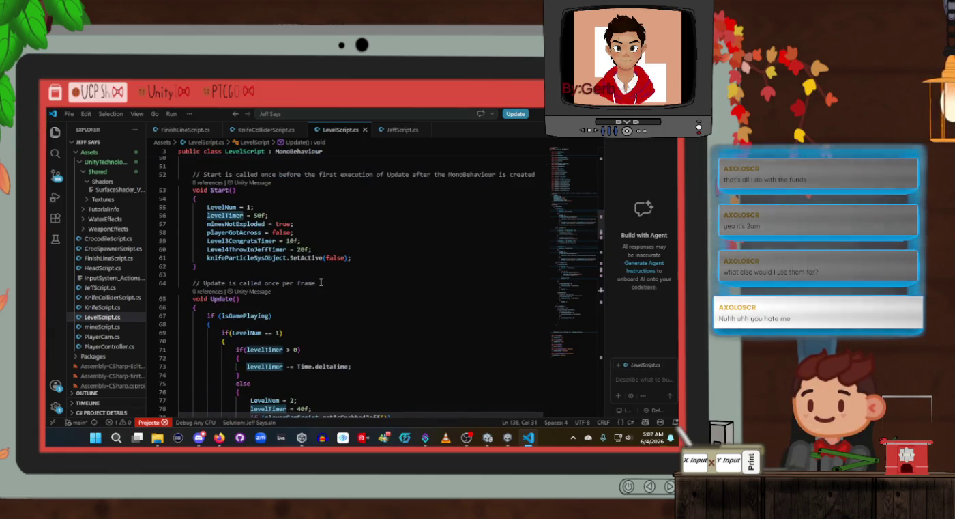
scroll(321, 282, "down", 18)
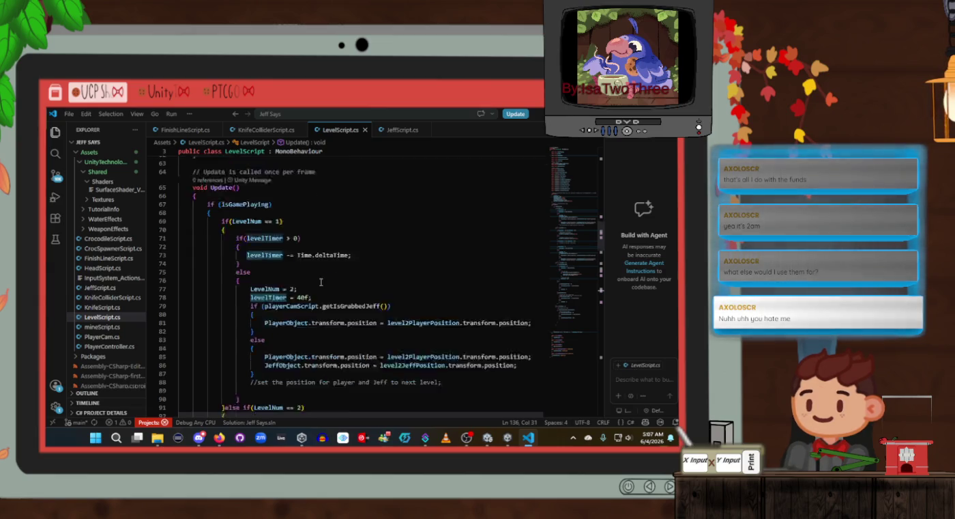
scroll(321, 282, "down", 20)
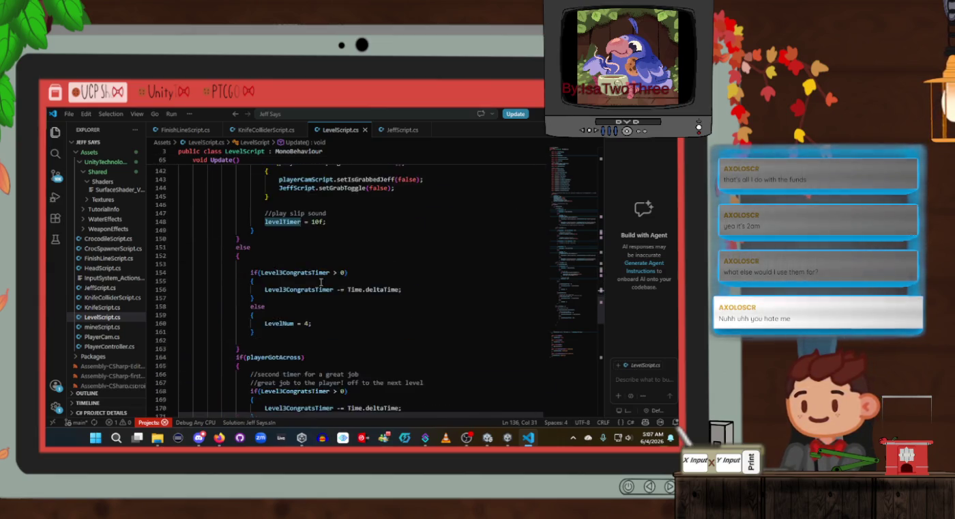
scroll(322, 282, "down", 1)
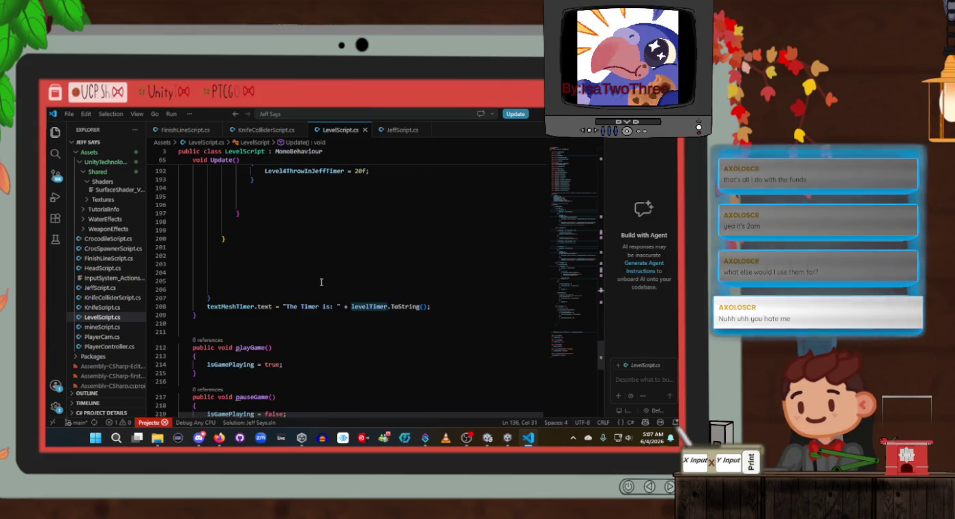
scroll(305, 294, "up", 12)
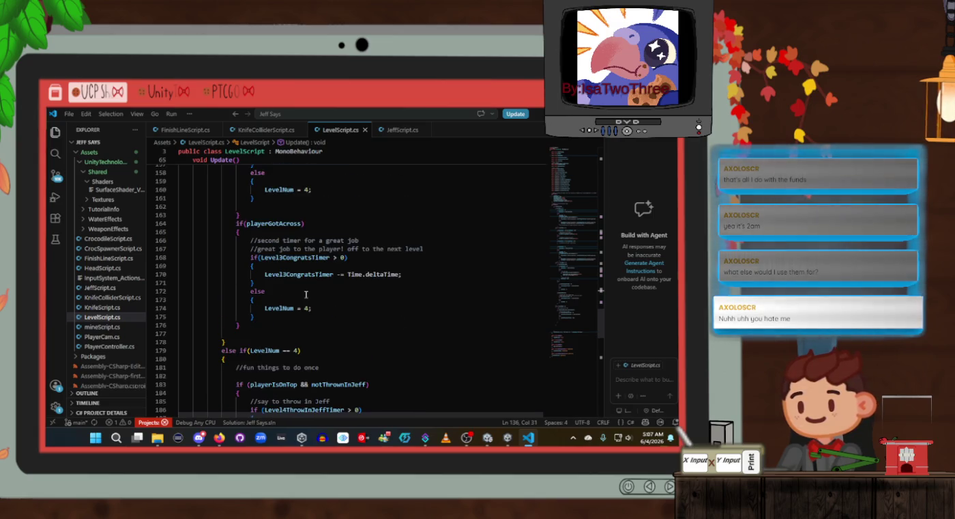
Check the Level3CongratsTimer countdown under playerGotAcross, then return to the running Unity game
left_click(306, 297)
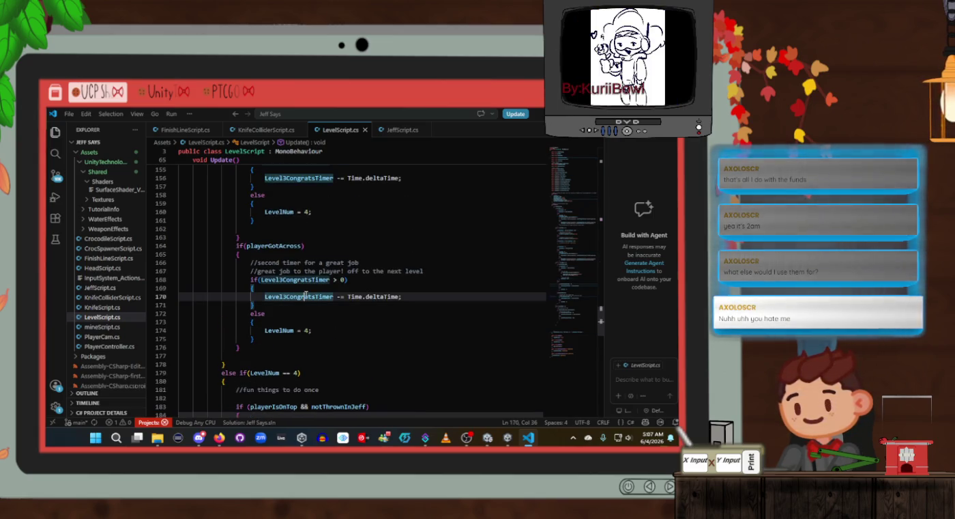
left_click(305, 281)
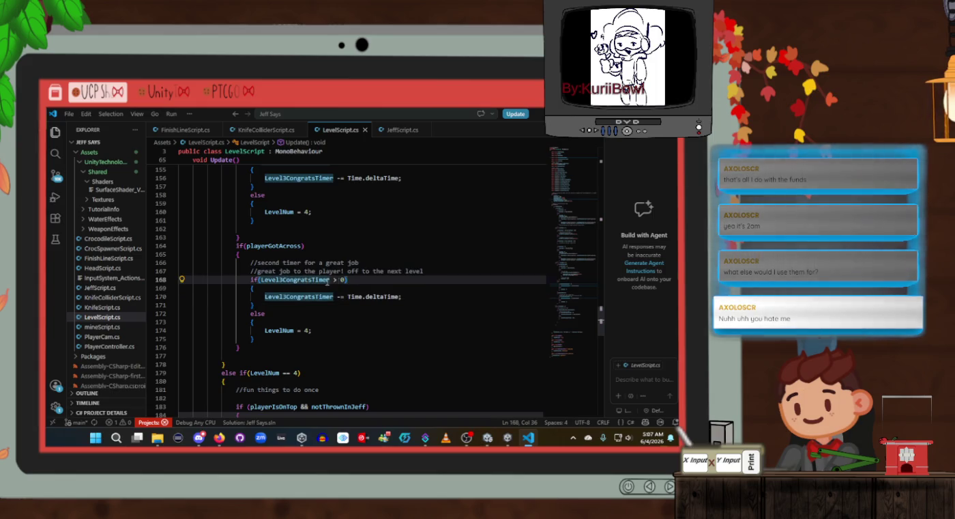
scroll(326, 281, "up", 6)
scroll(384, 300, "down", 8)
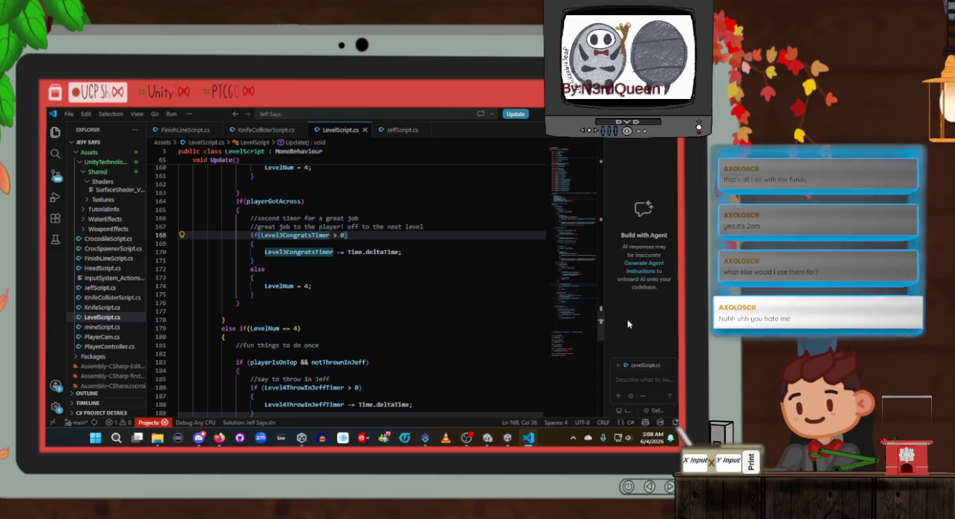
mouse_move(601, 328)
left_mouse_down()
mouse_move(597, 183)
mouse_move(594, 227)
mouse_move(593, 218)
mouse_move(560, 226)
mouse_move(490, 308)
mouse_move(430, 333)
mouse_move(392, 321)
left_mouse_up()
key("alt+Tab")
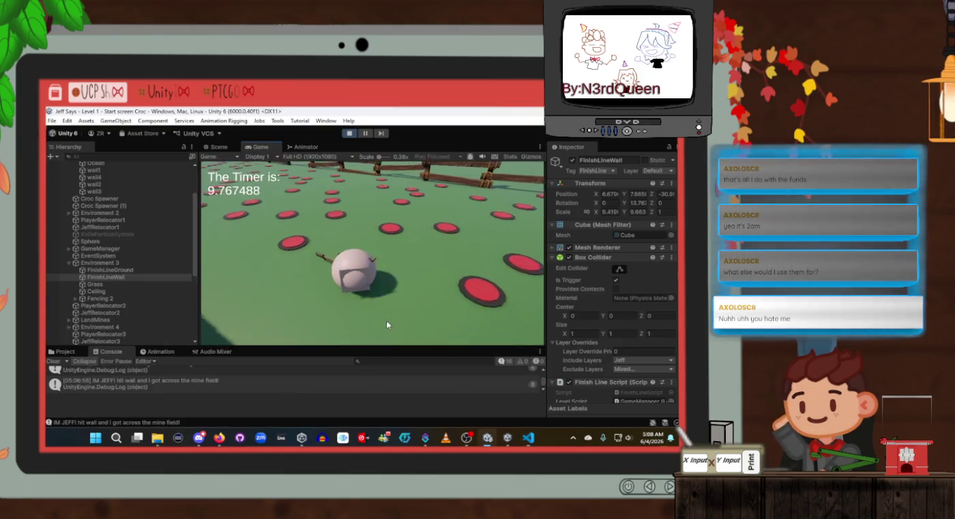
Review LevelScript's level 4 playerIsOnTop check, add a new line after LevelNum = 4, and save
key("alt+Tab")
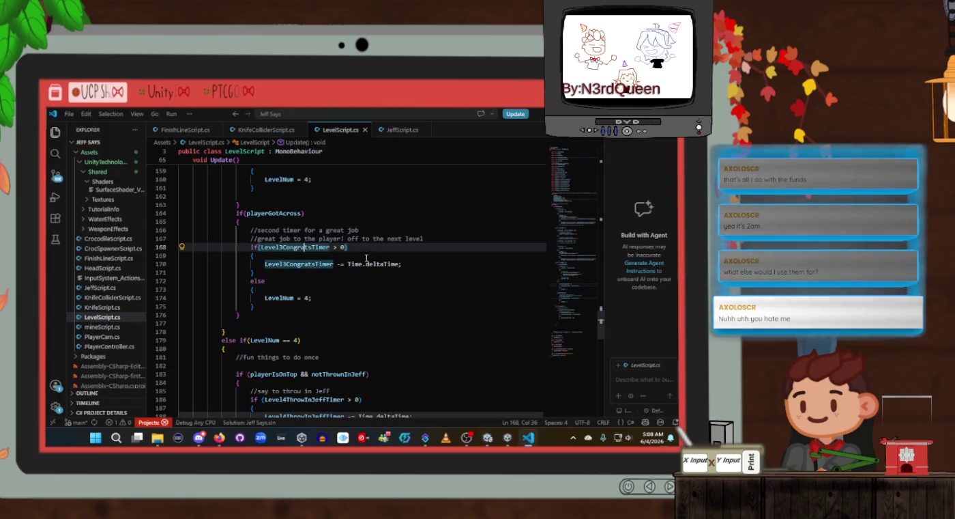
scroll(284, 278, "down", 4)
left_click(297, 263)
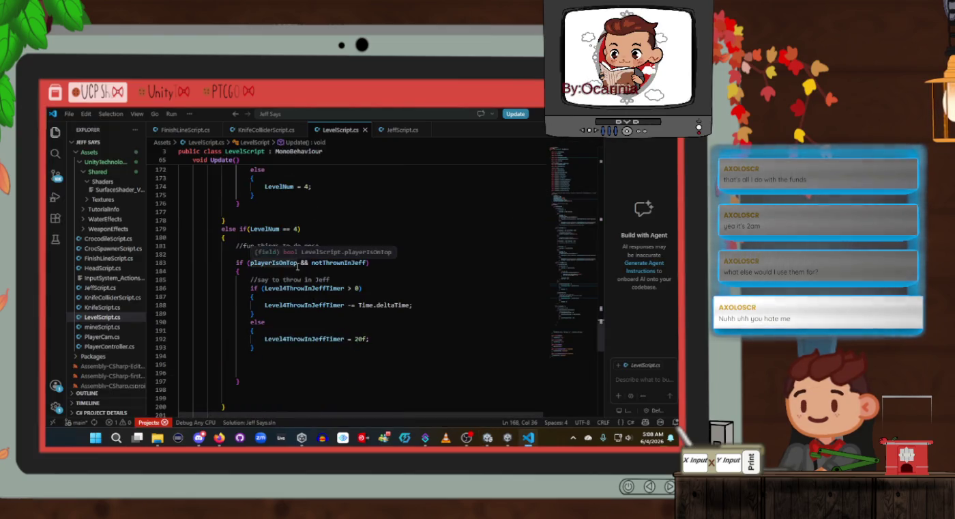
scroll(307, 272, "up", 4)
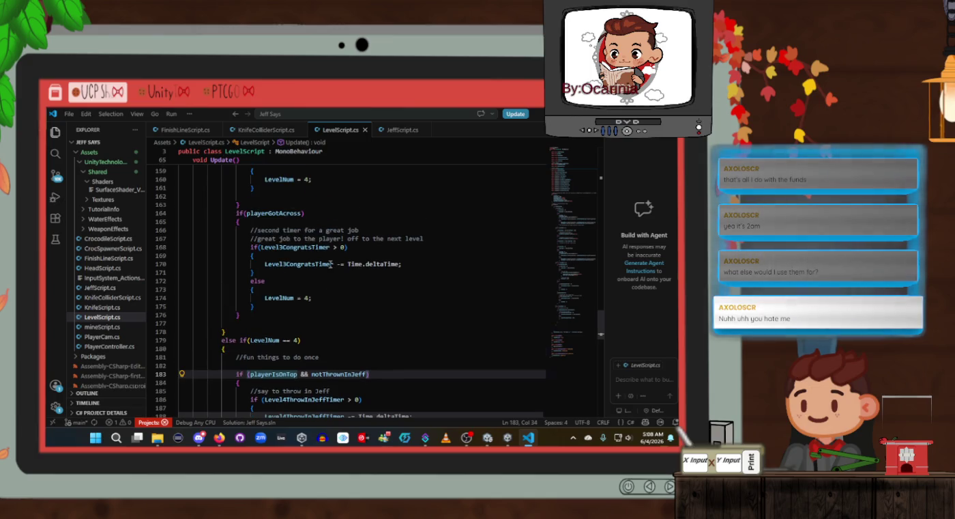
left_click(335, 282)
scroll(334, 281, "down", 3)
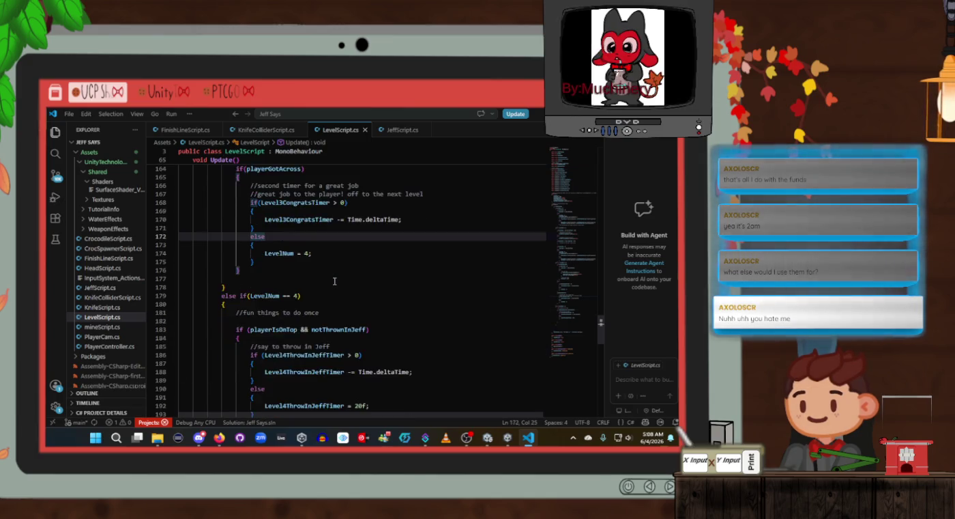
scroll(334, 277, "up", 7)
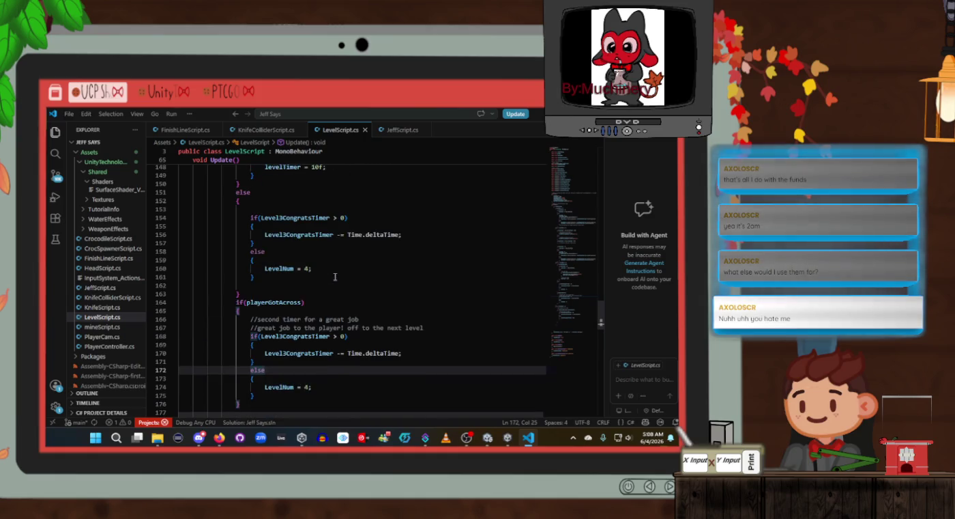
left_click(331, 385)
key("Return")
key("Return")
scroll(331, 386, "down", 2)
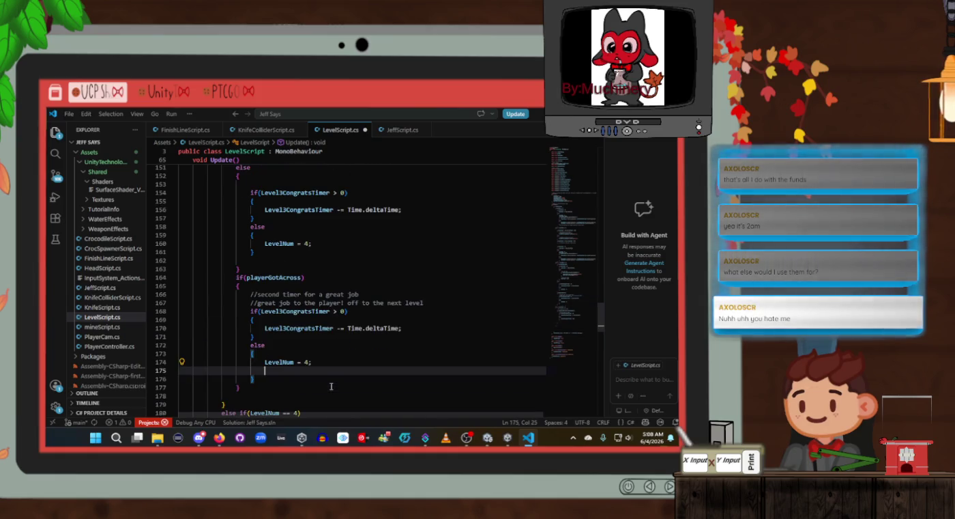
key("ctrl+s")
Copy the level 3 player and Jeff relocation if/else block and paste it after LevelNum = 4
scroll(333, 330, "up", 7)
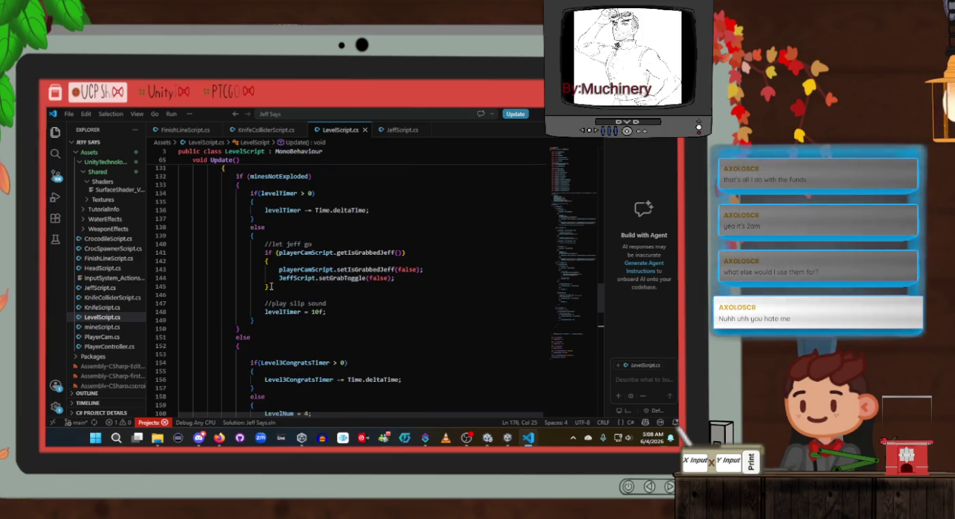
scroll(270, 286, "up", 3)
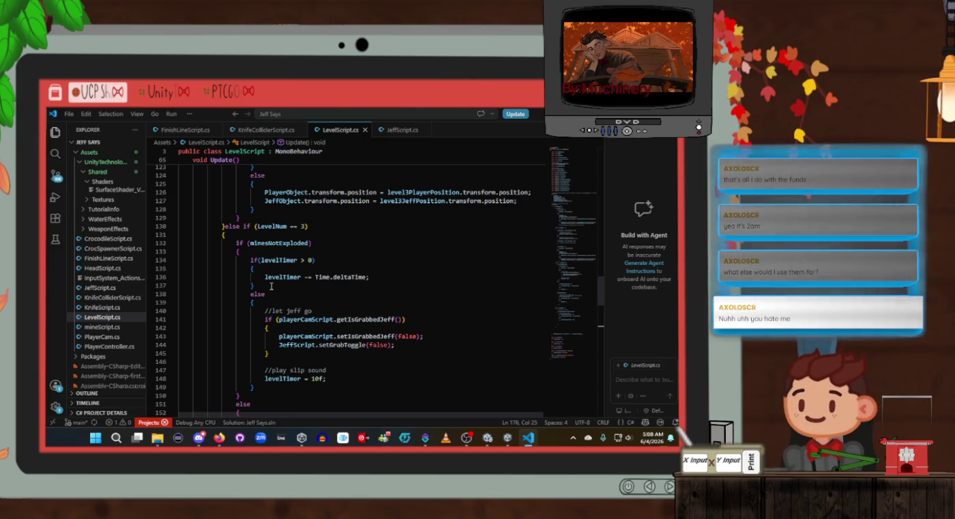
scroll(271, 286, "up", 5)
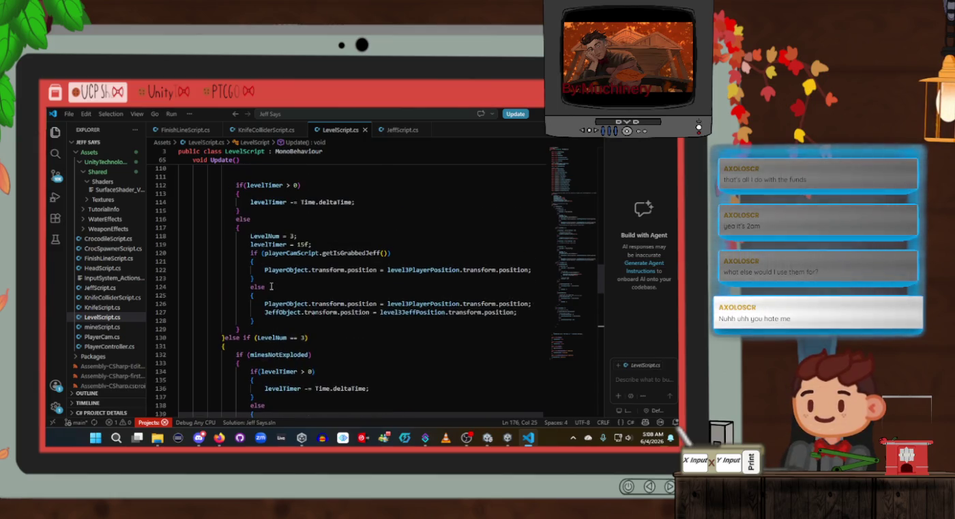
mouse_move(258, 341)
left_mouse_down()
mouse_move(256, 331)
mouse_move(180, 317)
mouse_move(252, 275)
left_mouse_up()
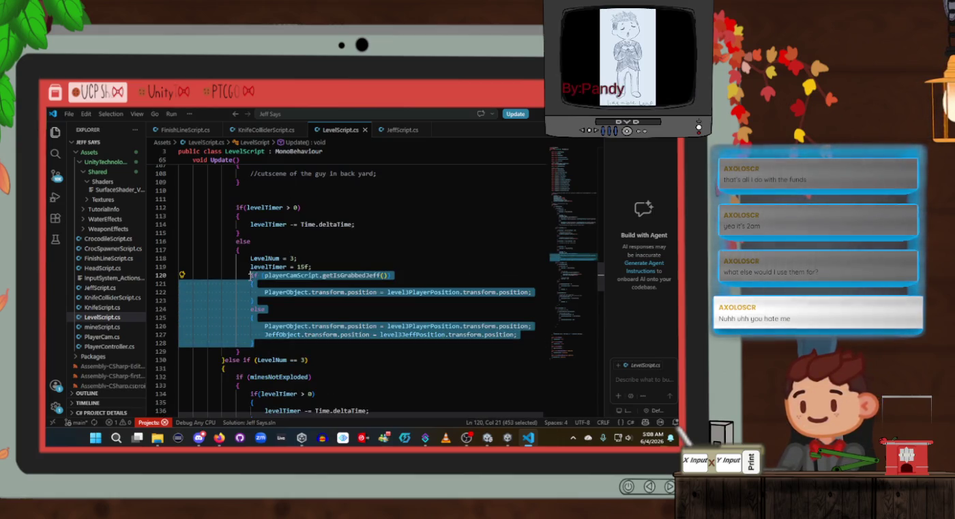
left_click(362, 326)
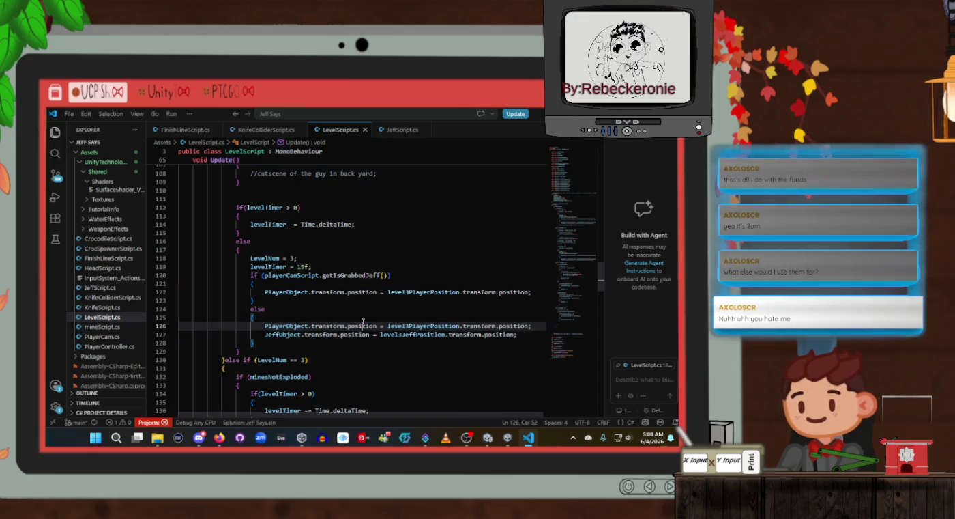
scroll(363, 323, "down", 2)
scroll(363, 322, "down", 10)
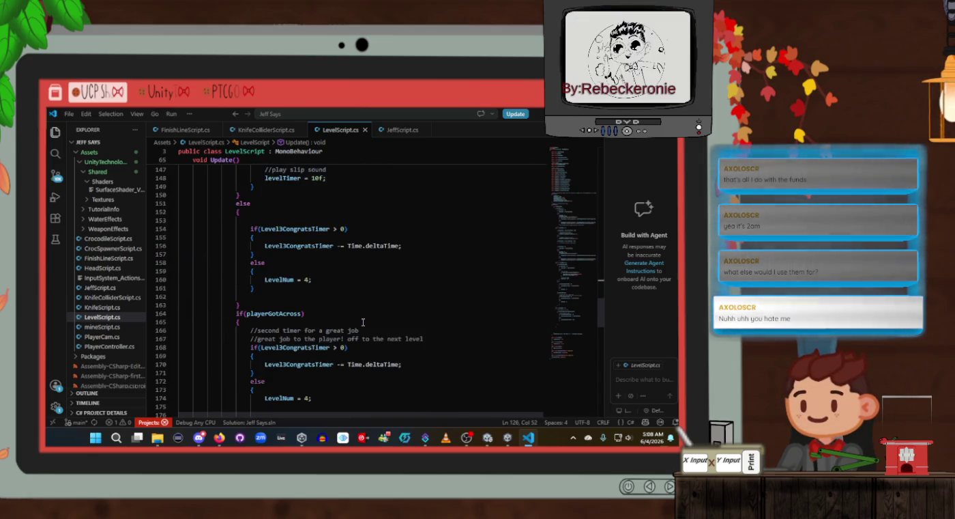
left_click(321, 279)
key("Return")
key("ctrl+v")
Change the pasted level3PlayerPosition and level3JeffPosition references to level4PlayerPosition and level4JeffPosition
left_click(410, 305)
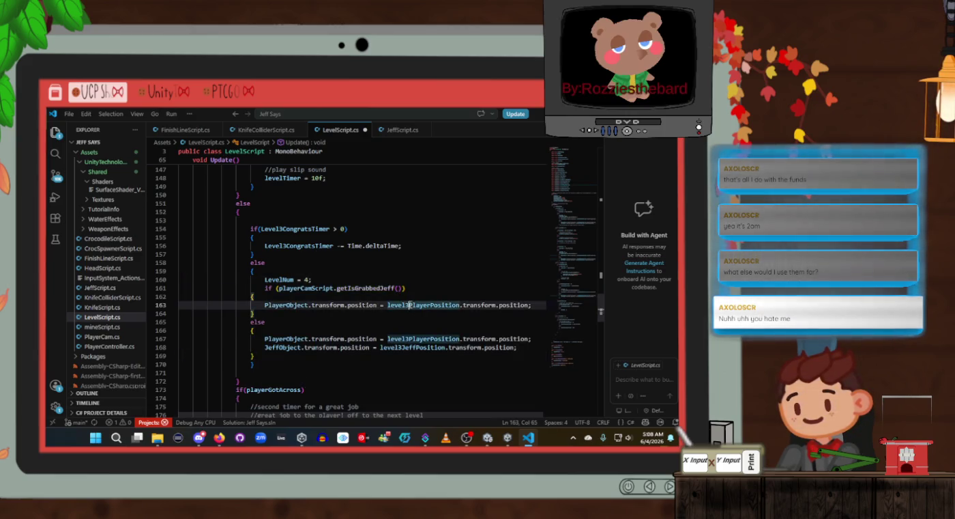
key("BackSpace")
type("4")
key("Down")
key("Down")
key("Down")
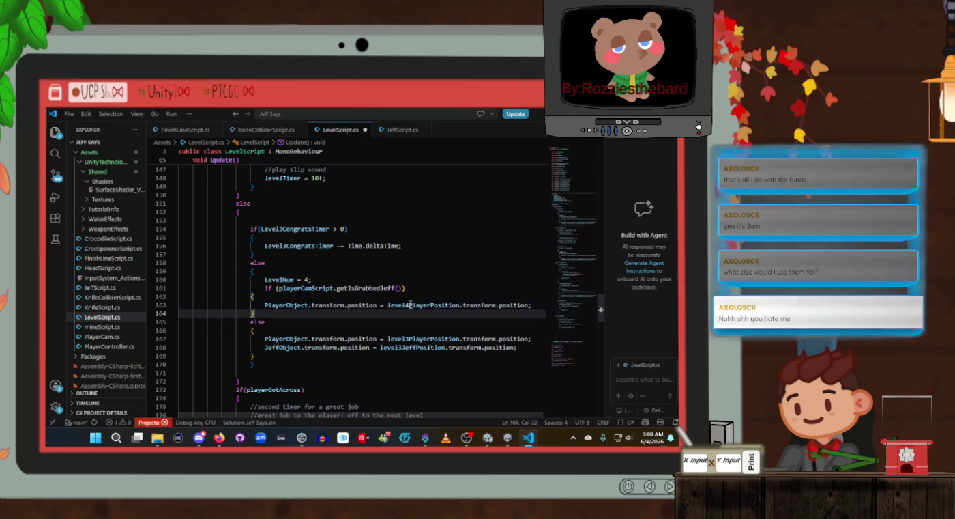
key("BackSpace")
type("4")
key("Down")
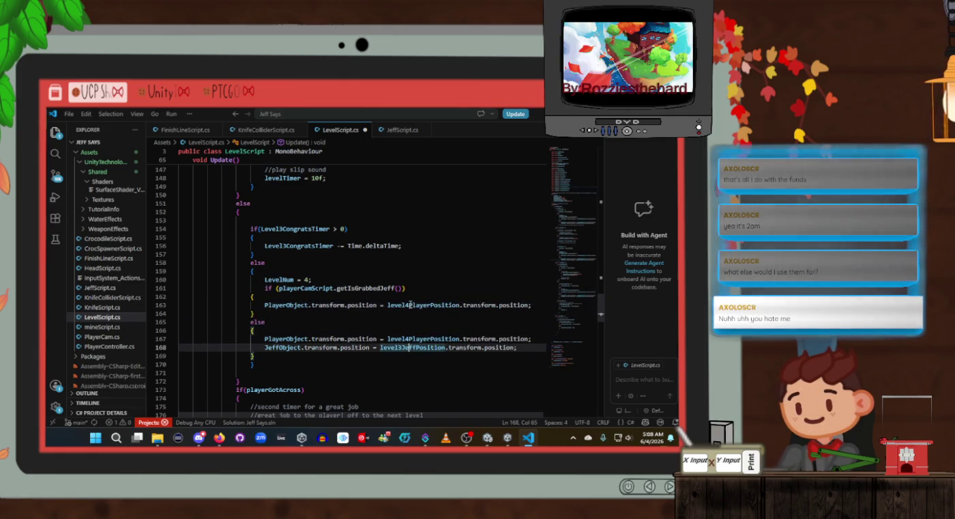
key("BackSpace")
type("4")
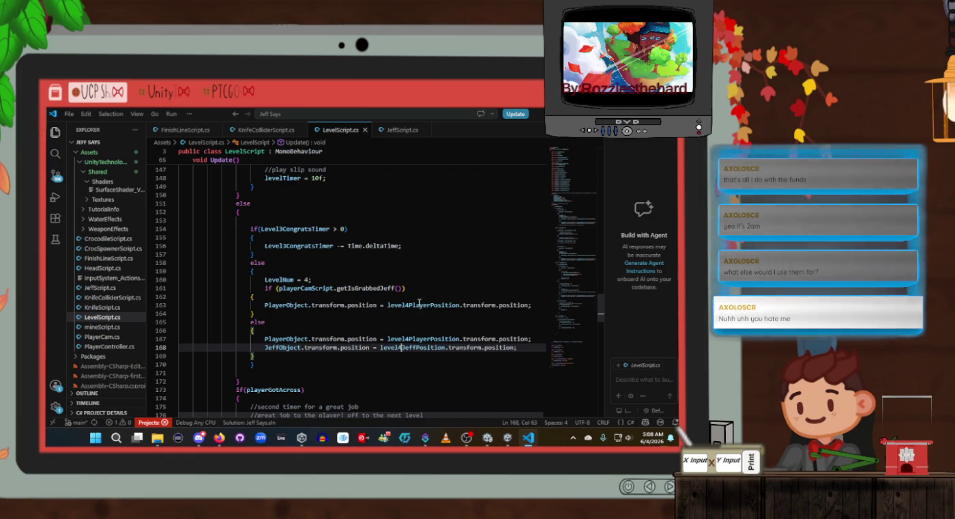
left_click(419, 304)
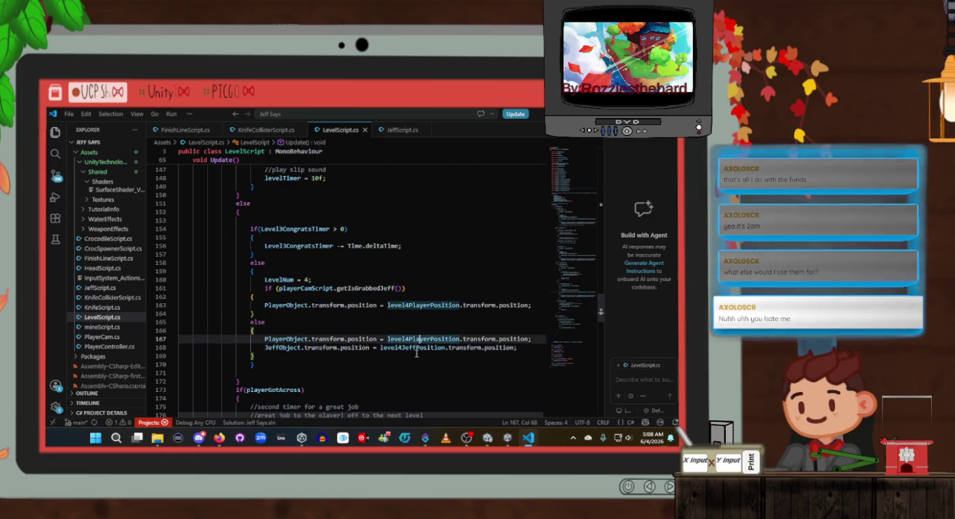
left_click(361, 312)
Start a play test in Unity, then return to the pasted block and open KnifeColliderScript.cs
key("alt+Tab")
left_click(350, 134)
key("alt+Tab")
left_click(372, 330)
scroll(372, 329, "down", 3)
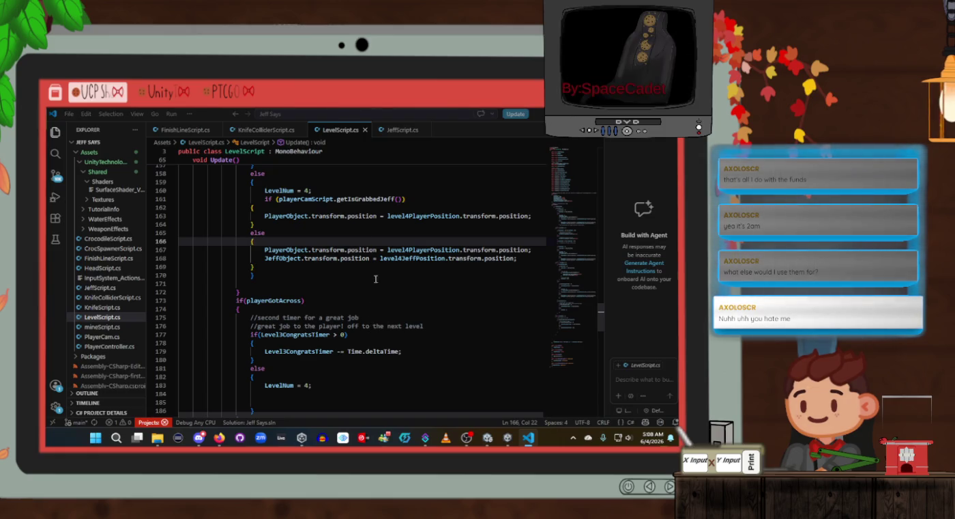
left_click(281, 131)
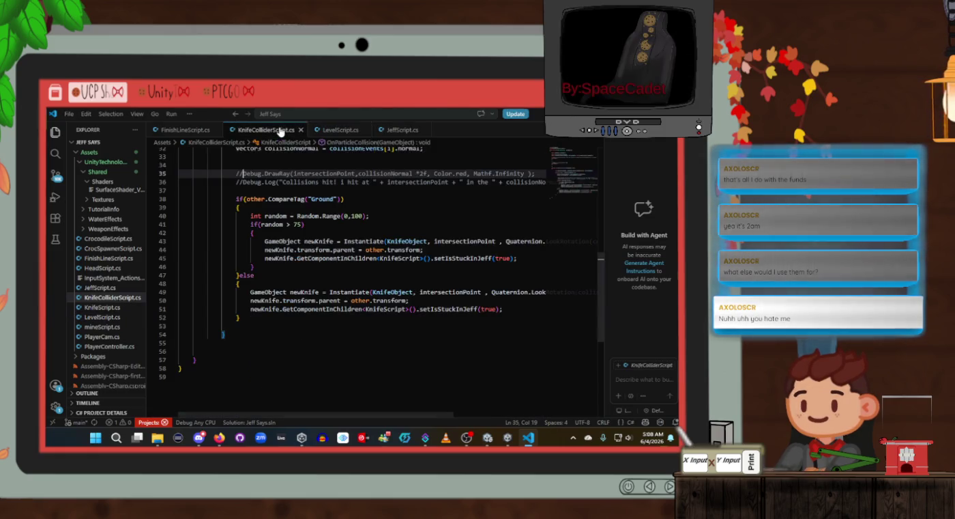
Look over JeffScript's FinishLine collision code, then bring the Unity editor back in front
left_click(399, 131)
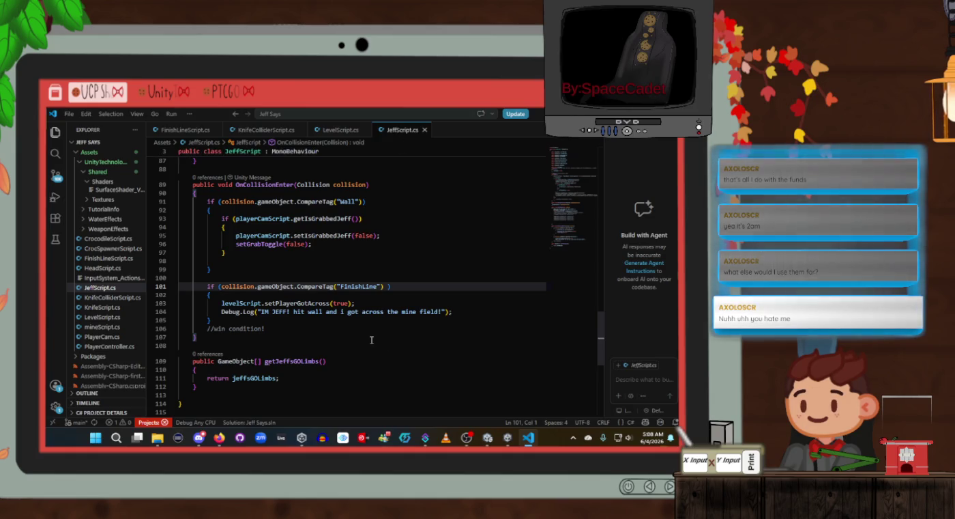
key("alt+Tab")
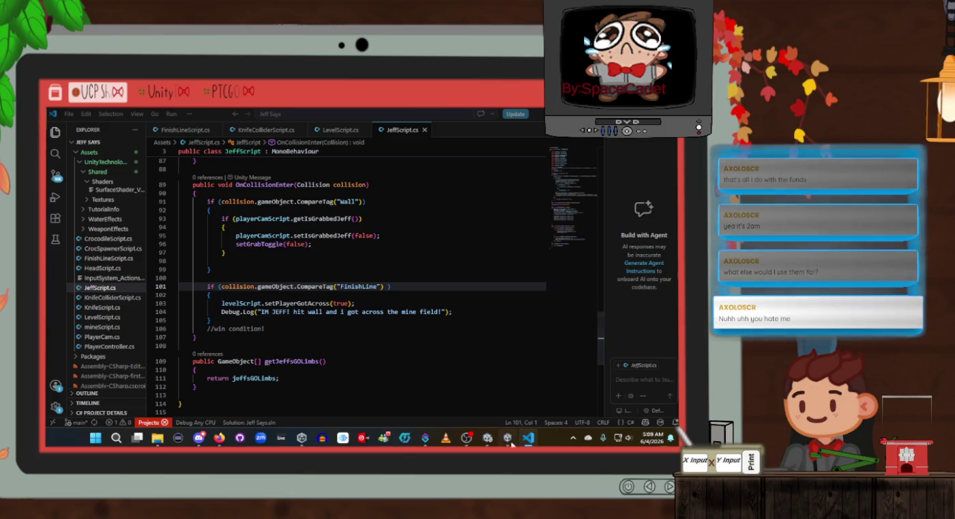
mouse_move(488, 438)
left_click(475, 398)
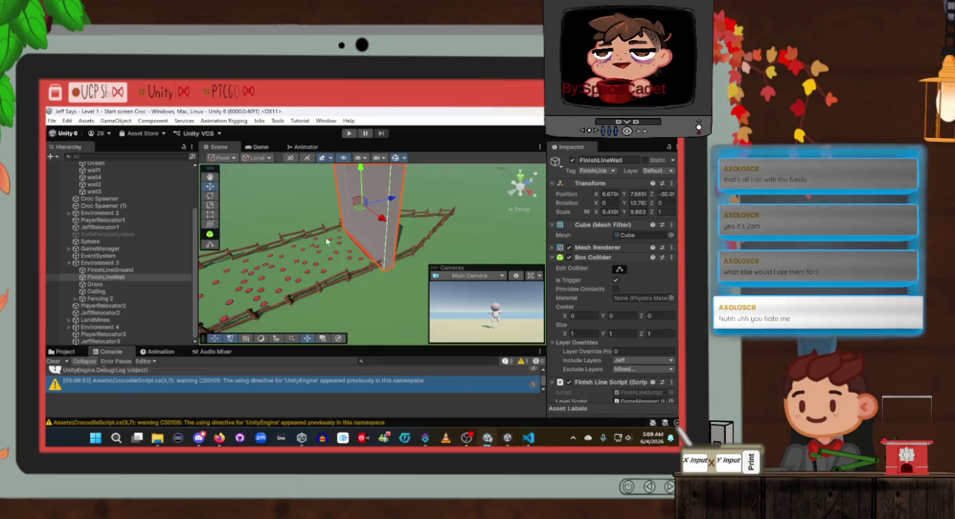
Disable FinishLineWall's Mesh Renderer, orbit the Scene view around the mine field, then return to the code editor
left_click(570, 247)
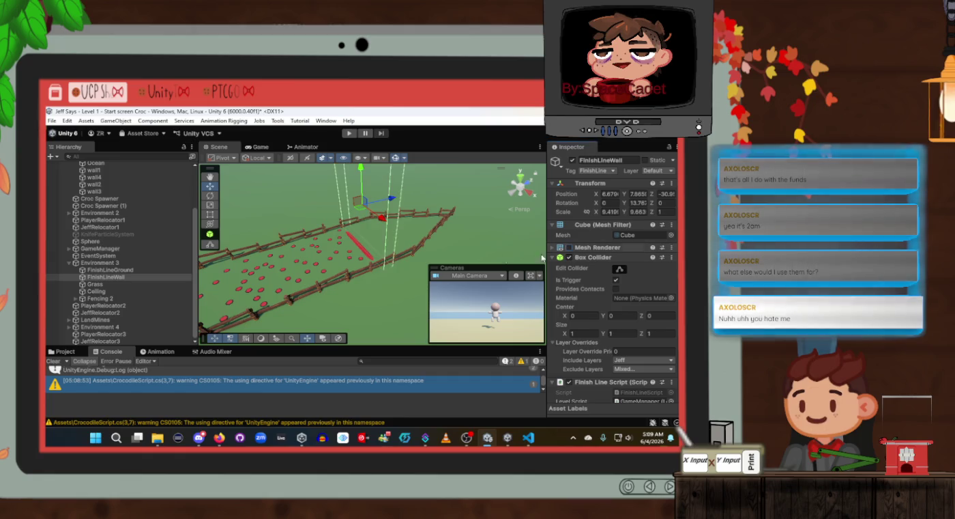
mouse_move(502, 437)
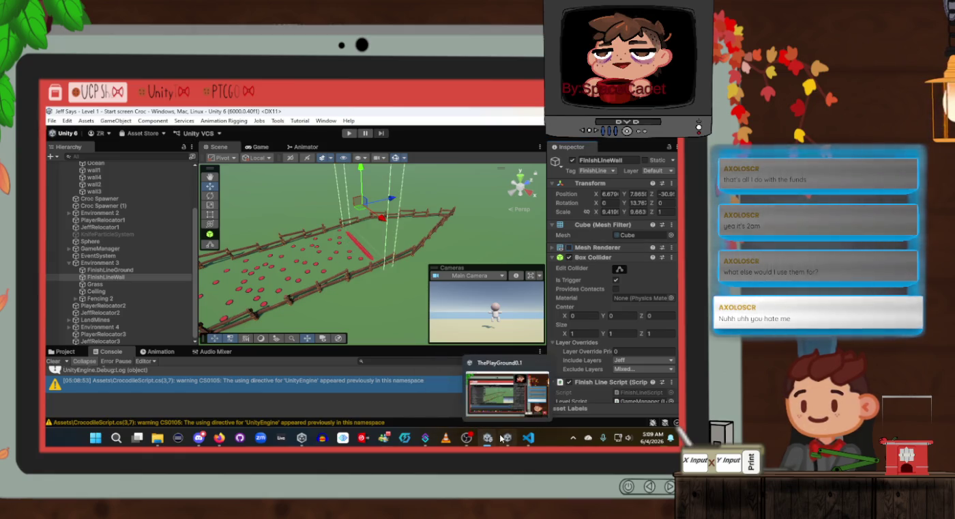
mouse_move(352, 236)
left_mouse_down()
mouse_move(339, 233)
mouse_move(420, 275)
left_mouse_up()
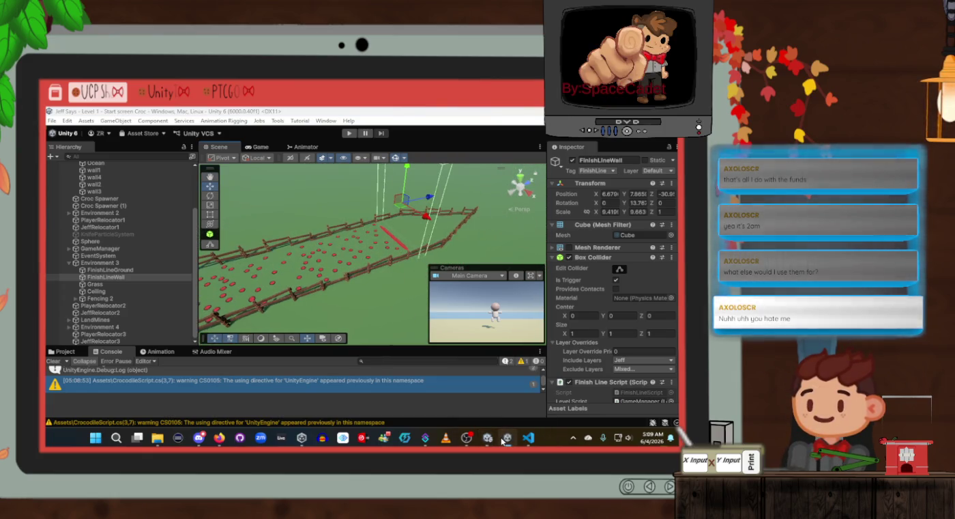
mouse_move(475, 441)
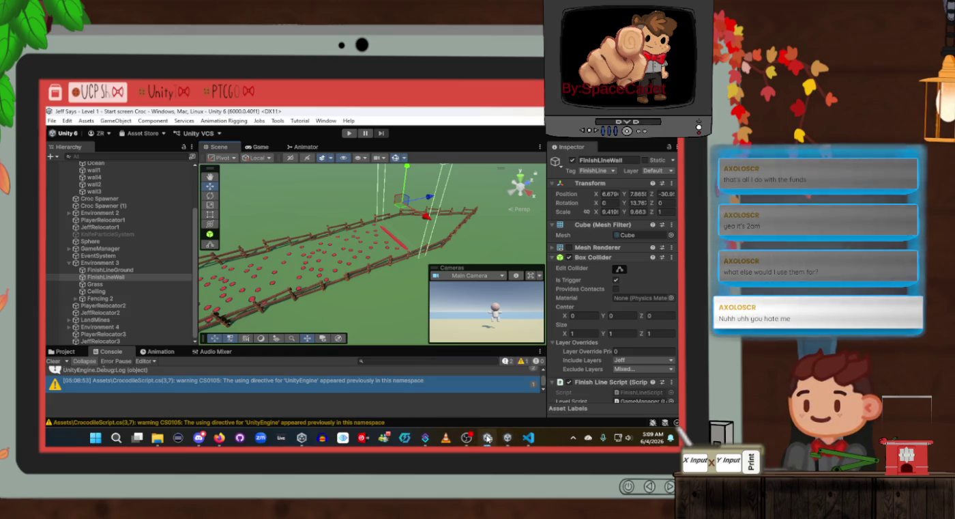
left_click(528, 437)
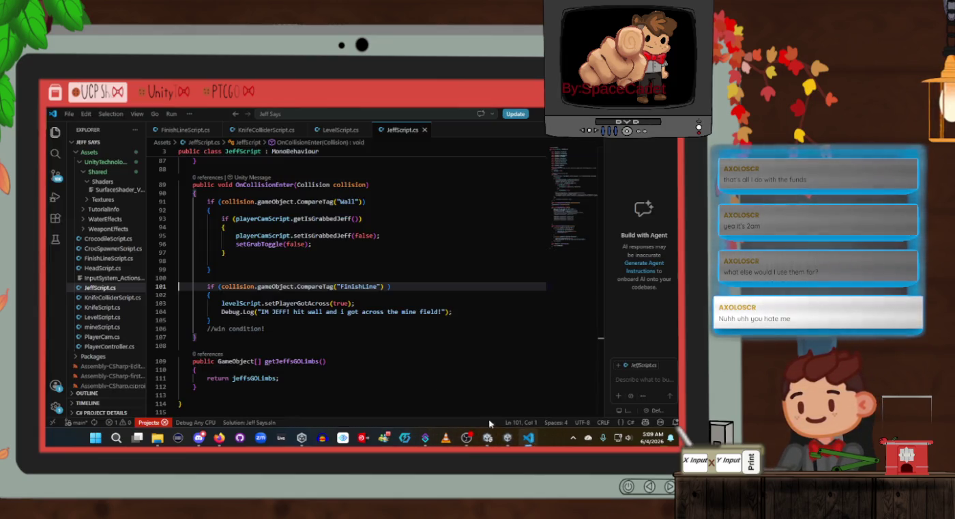
left_click(335, 277)
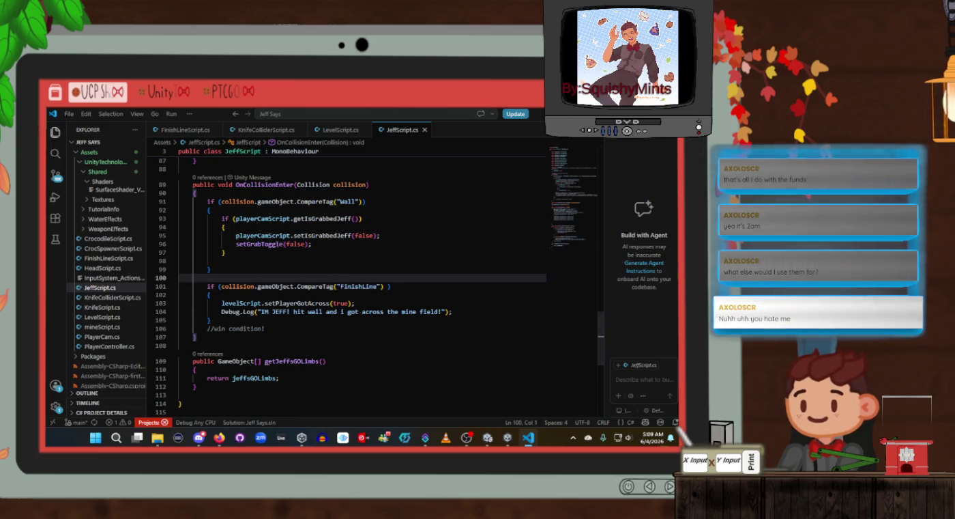
left_click(467, 437)
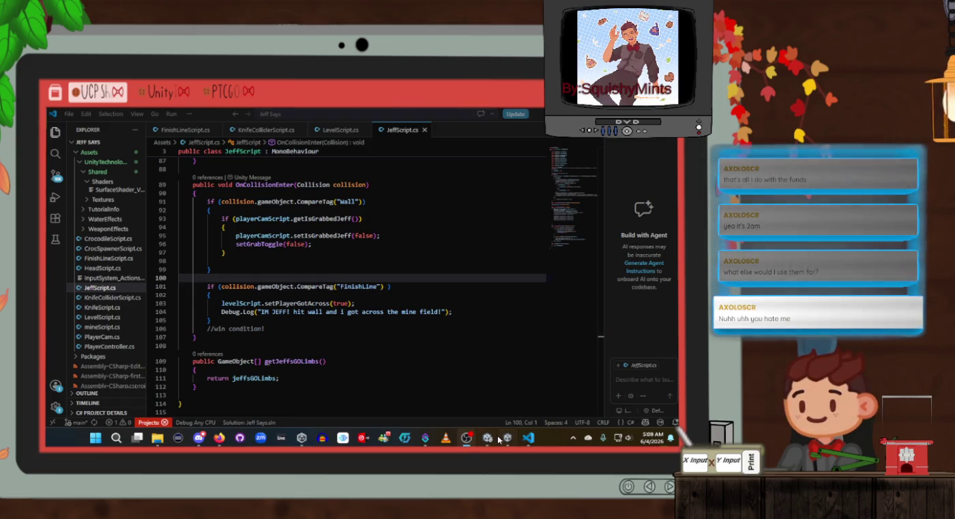
left_click(537, 442)
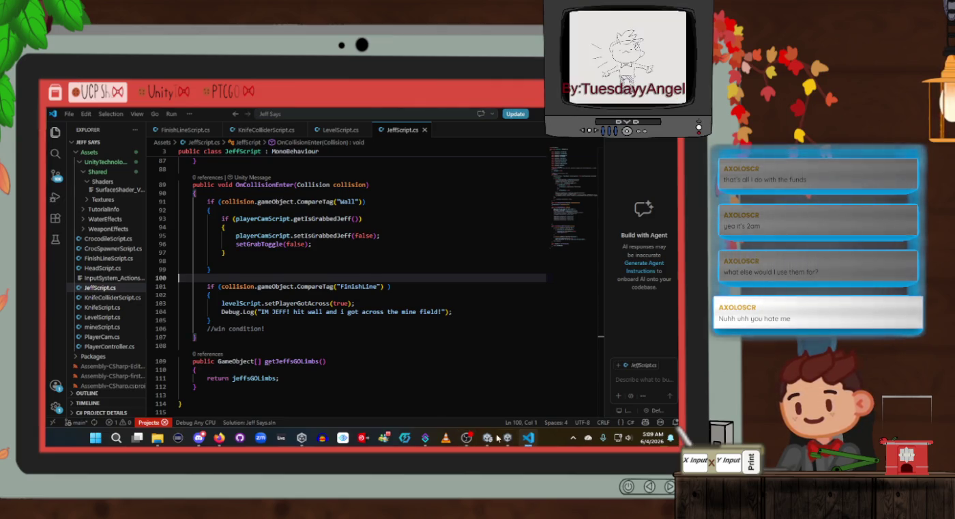
left_click(403, 350)
scroll(370, 318, "down", 2)
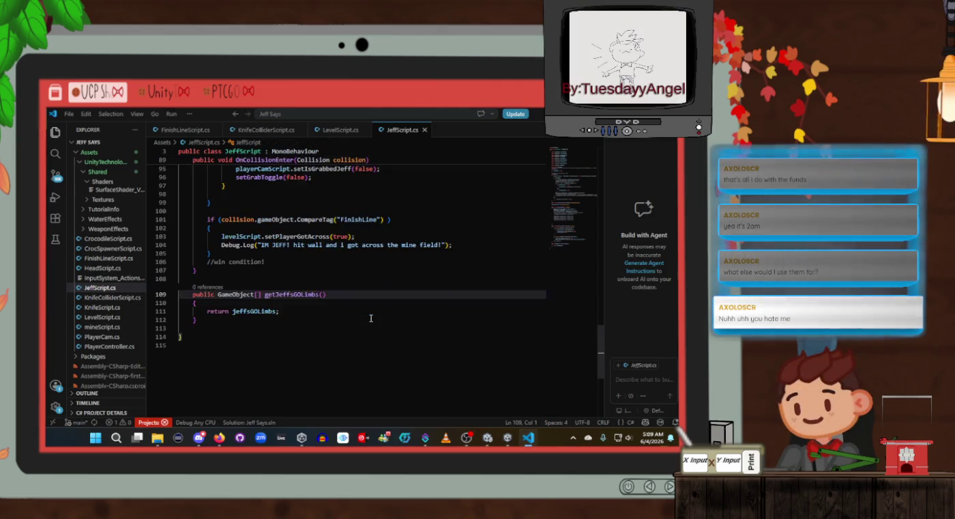
scroll(370, 318, "up", 3)
left_click(370, 291)
left_click(364, 297)
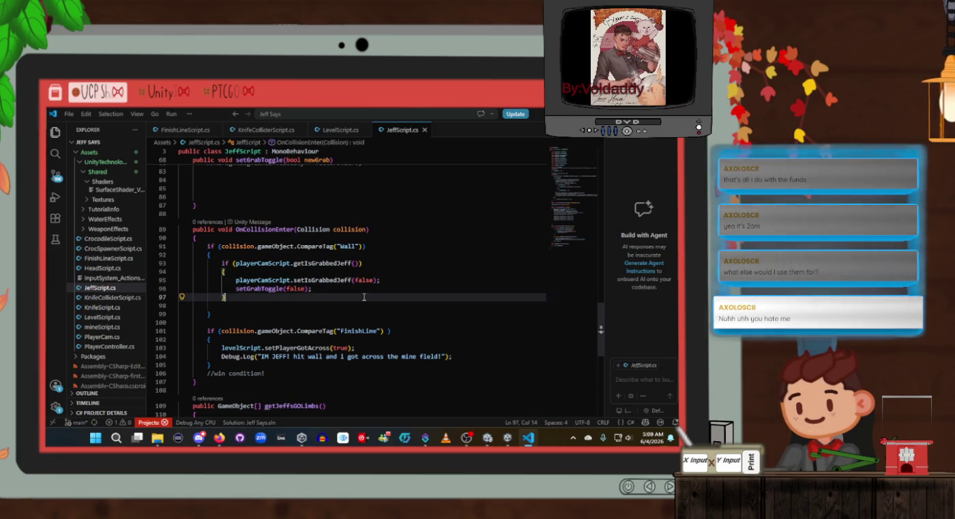
scroll(364, 298, "down", 2)
scroll(363, 297, "down", 2)
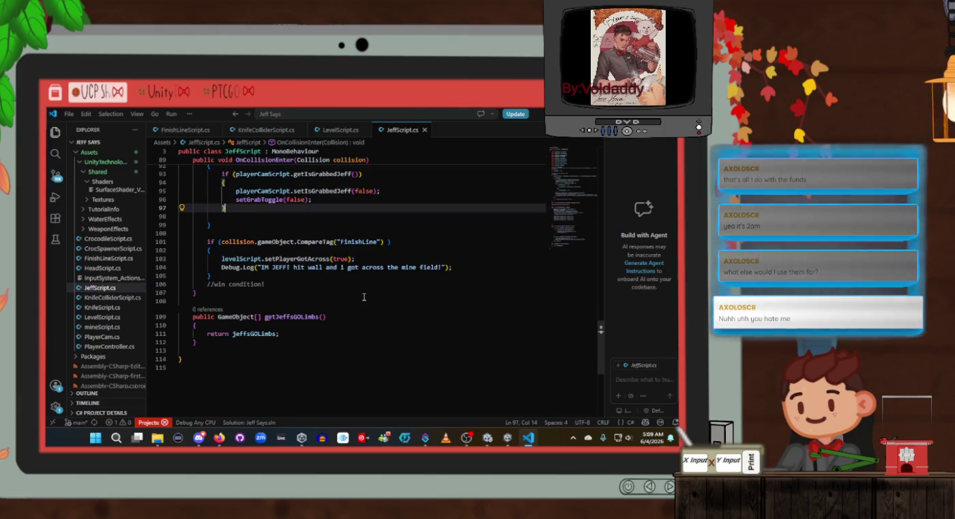
left_click(364, 298)
scroll(363, 297, "up", 4)
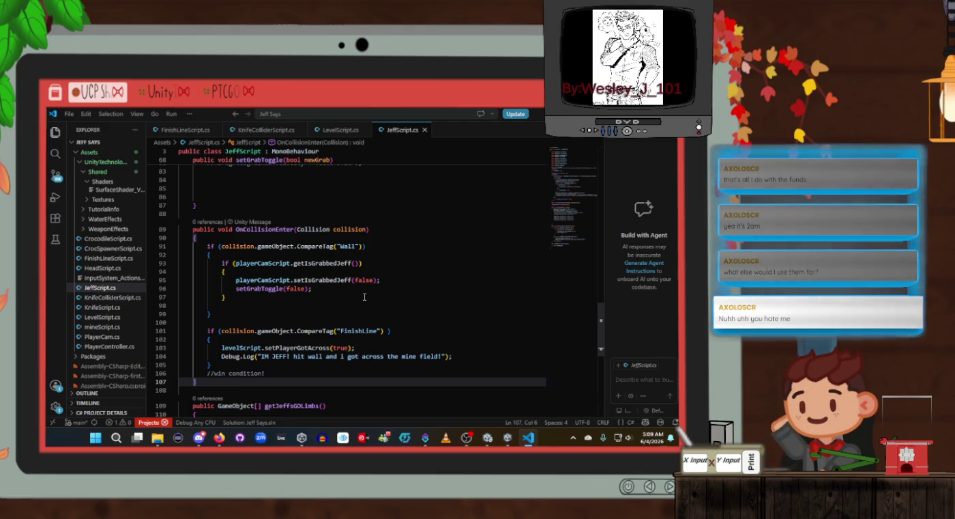
left_click(364, 297)
scroll(363, 297, "up", 1)
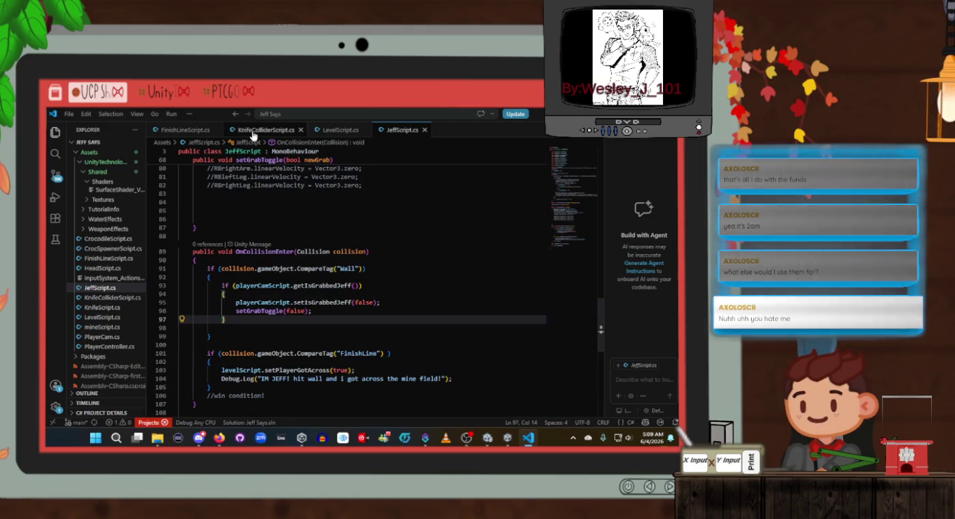
left_click(203, 131)
scroll(319, 278, "up", 3)
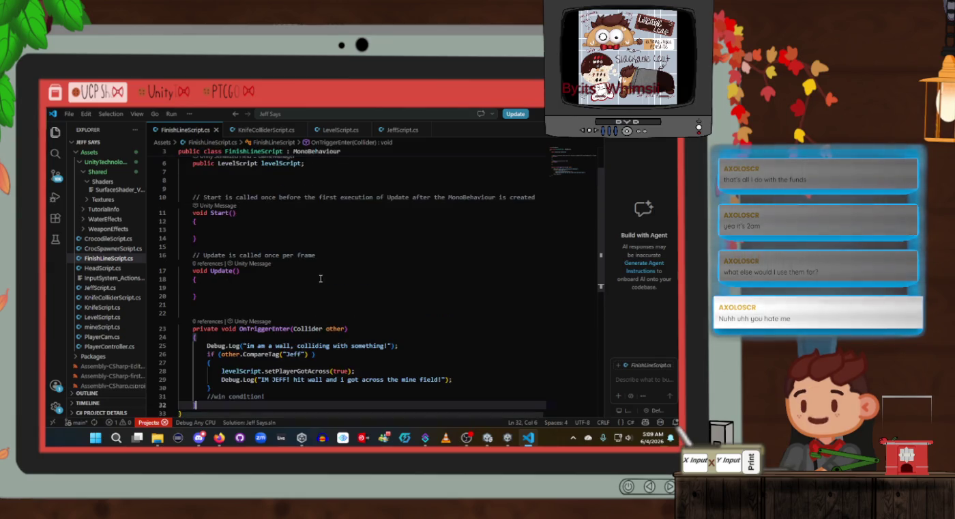
scroll(319, 279, "up", 2)
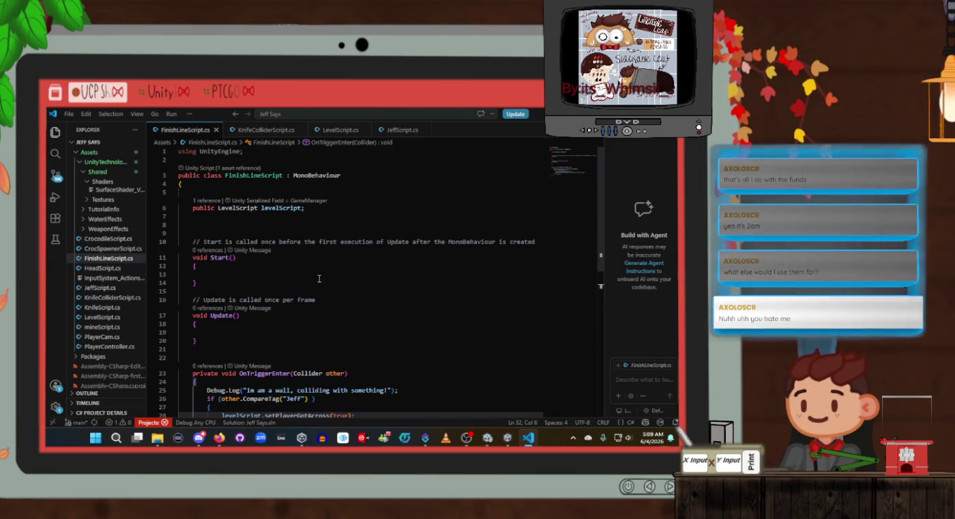
scroll(318, 279, "down", 3)
key("alt+Tab")
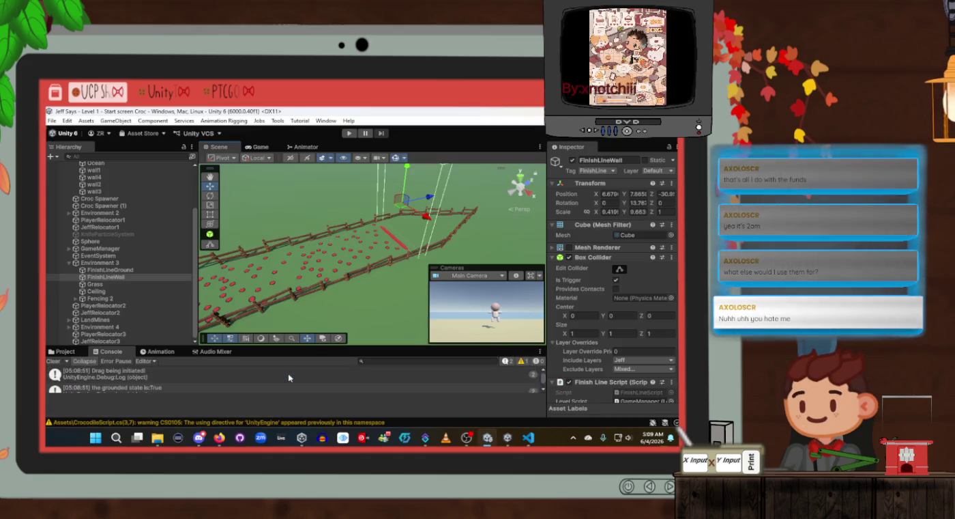
Filter the Console for 'wal', clear the filter, inspect the grounded-state log, then bring up FinishLineScript.cs
left_click(413, 362)
type("wa")
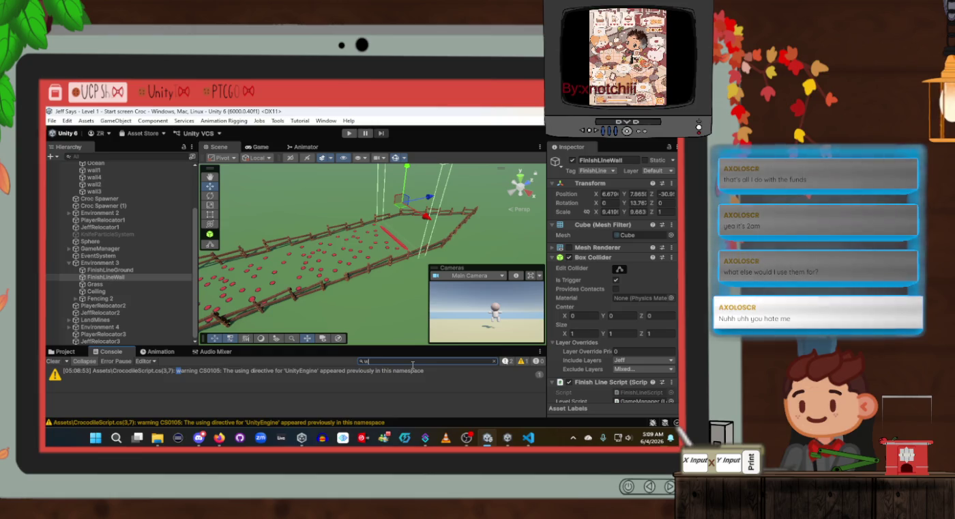
type("ll")
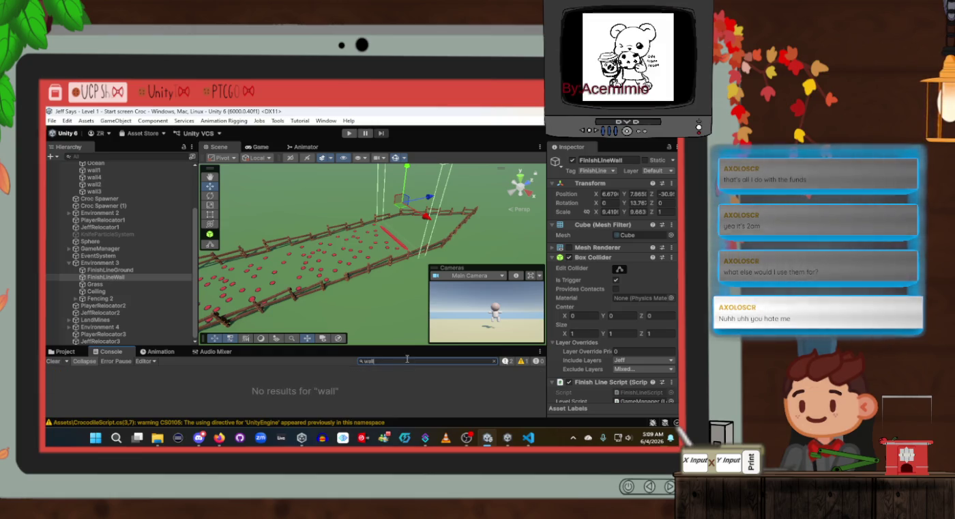
key("BackSpace")
key("BackSpace")
key("BackSpace")
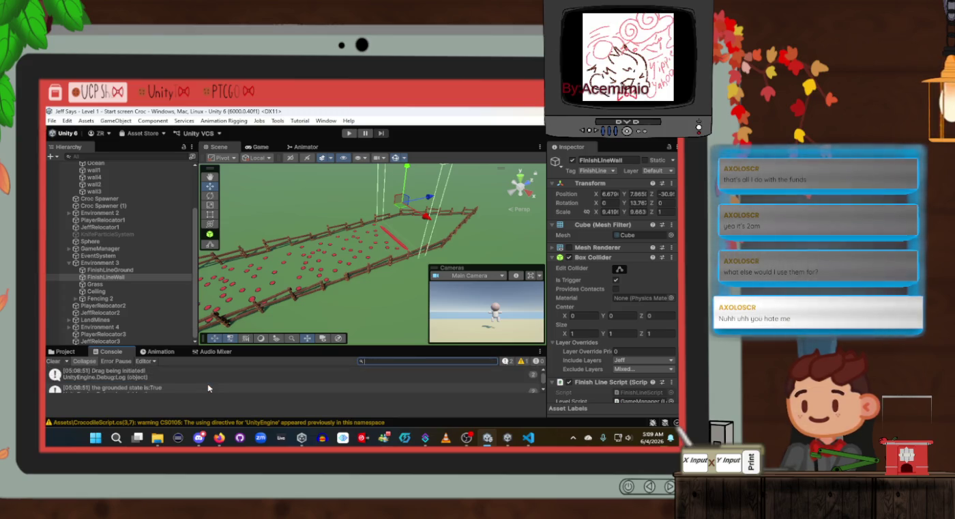
left_click(208, 388)
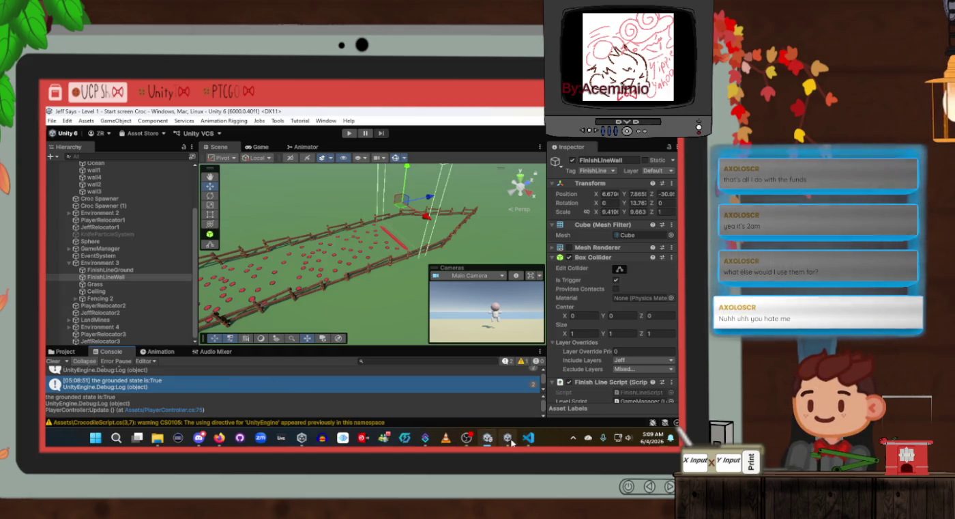
mouse_move(509, 440)
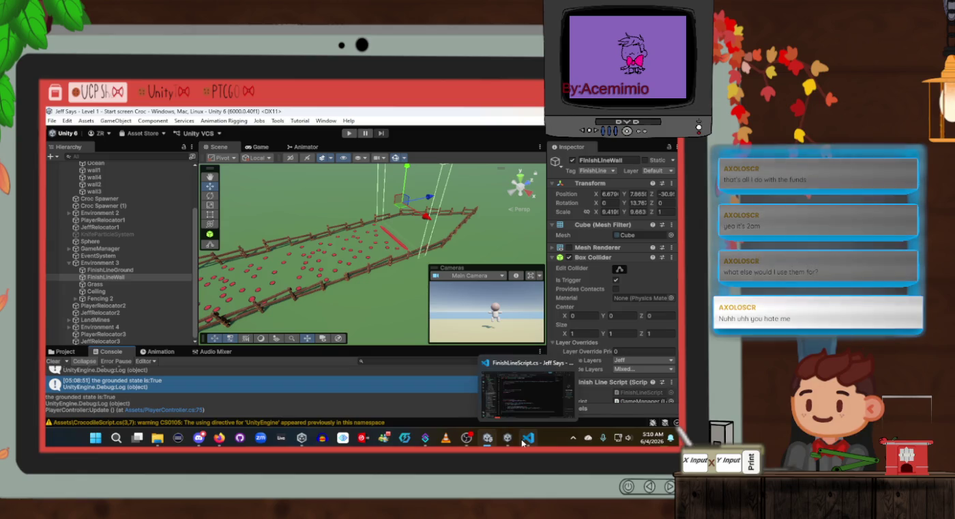
left_click(522, 442)
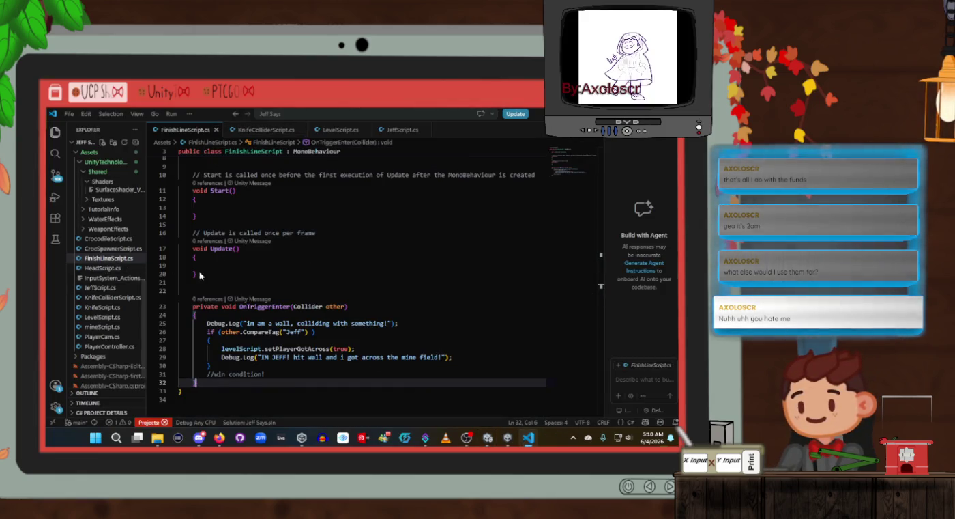
Open Finish Line Script via its component menu's Edit Script to check the code, then press Play in Unity
key("alt+Tab")
scroll(608, 335, "down", 2)
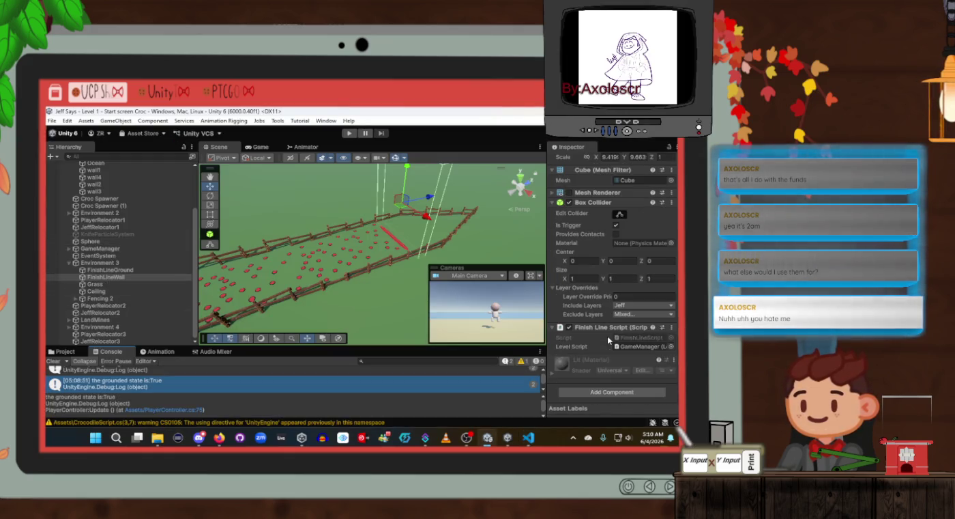
left_click(673, 331)
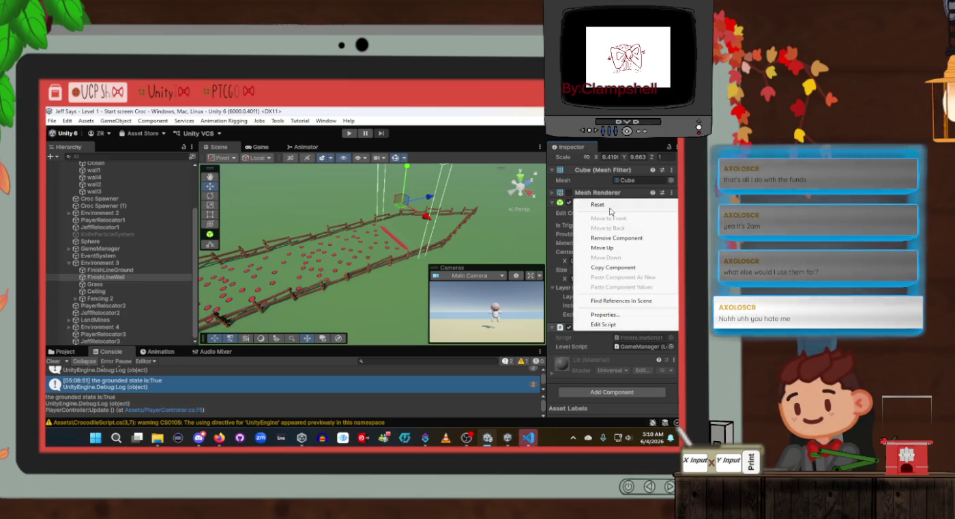
left_click(604, 324)
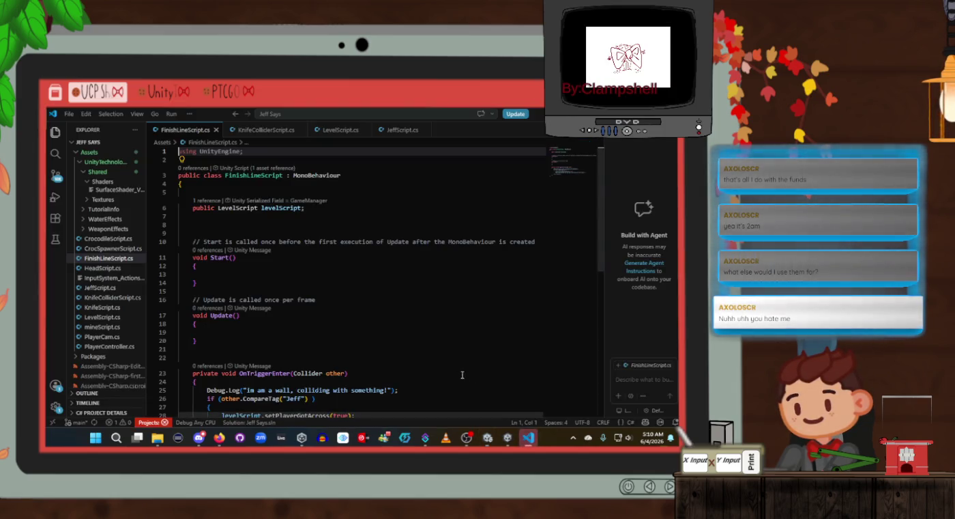
scroll(293, 306, "down", 3)
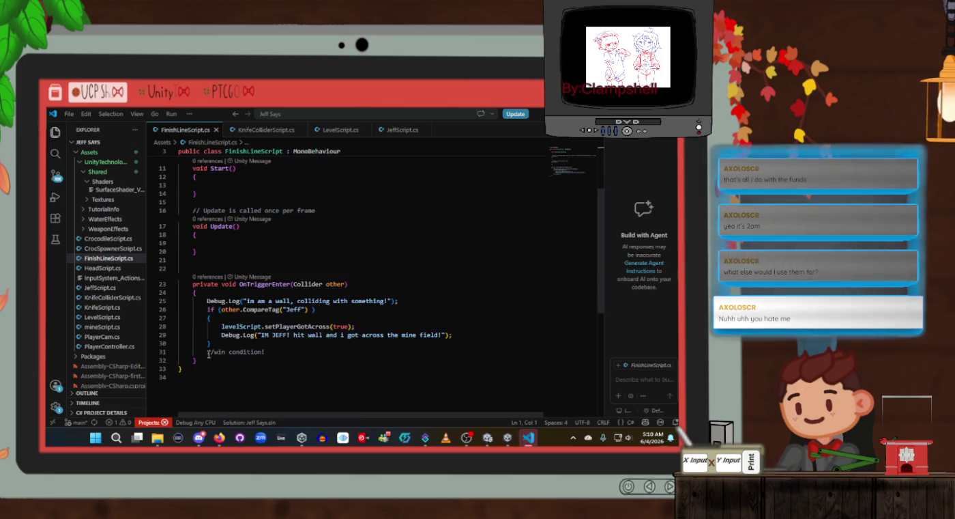
scroll(318, 322, "up", 3)
left_click(317, 321)
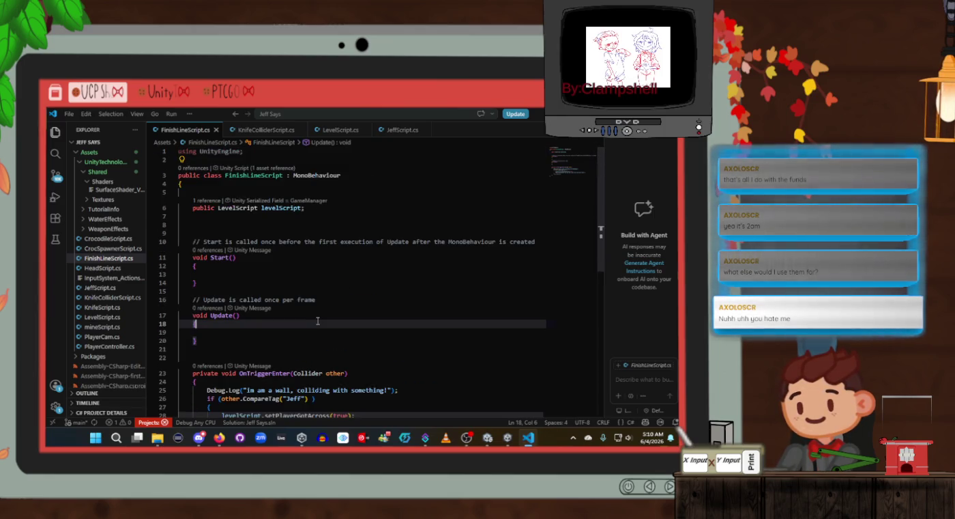
left_click(355, 295)
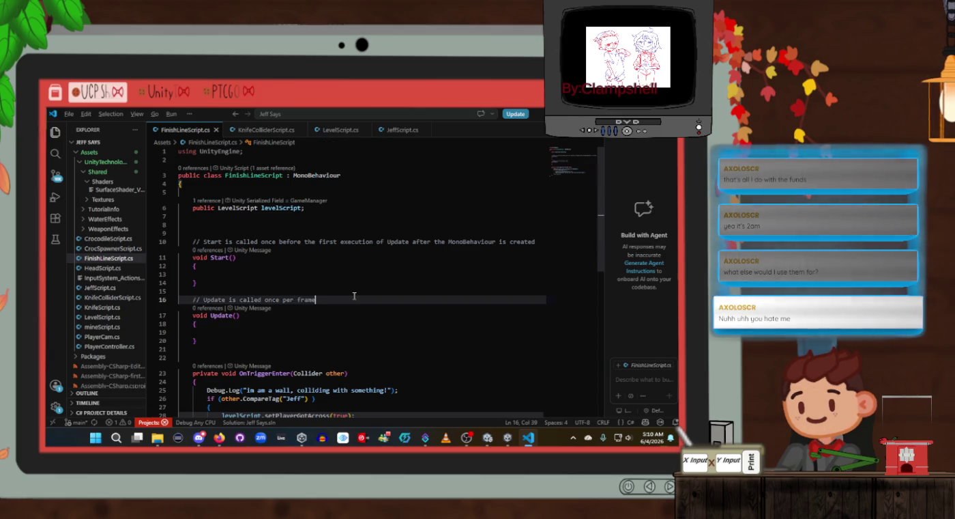
key("alt+Tab")
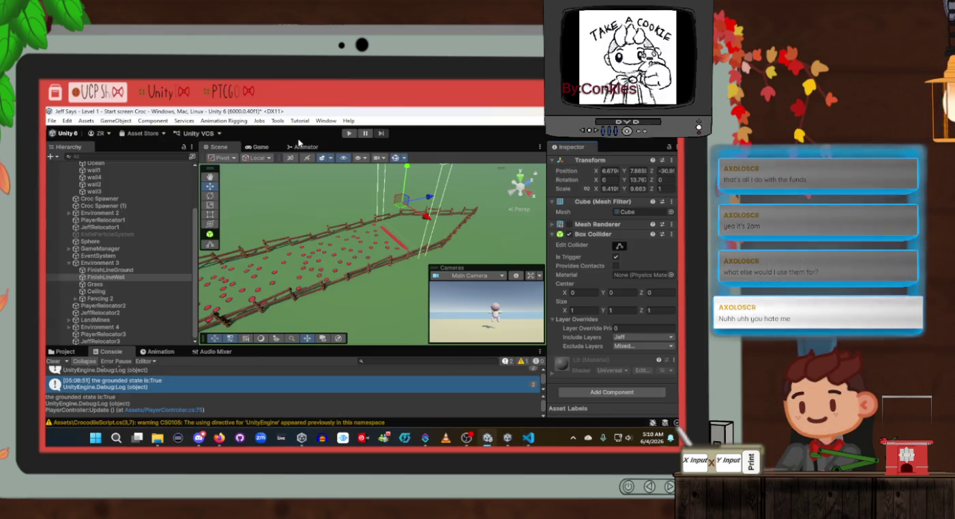
left_click(349, 134)
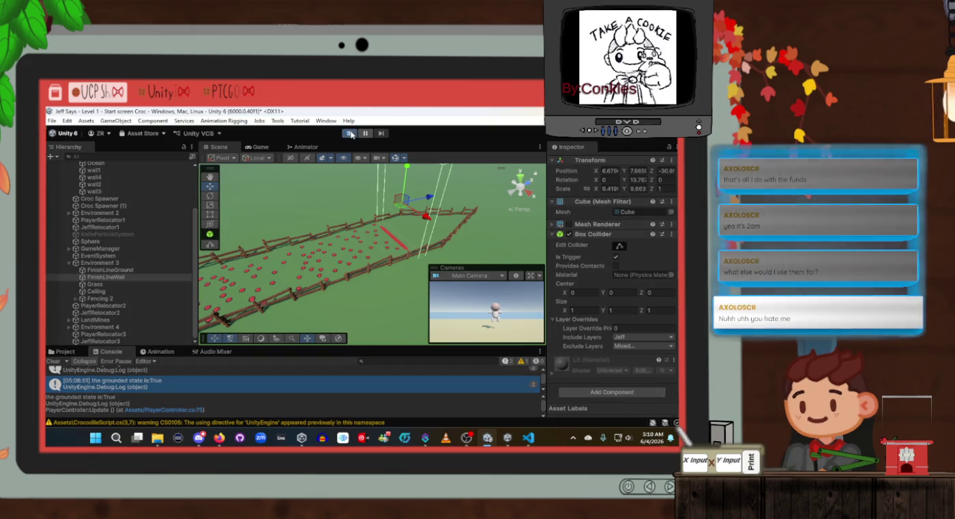
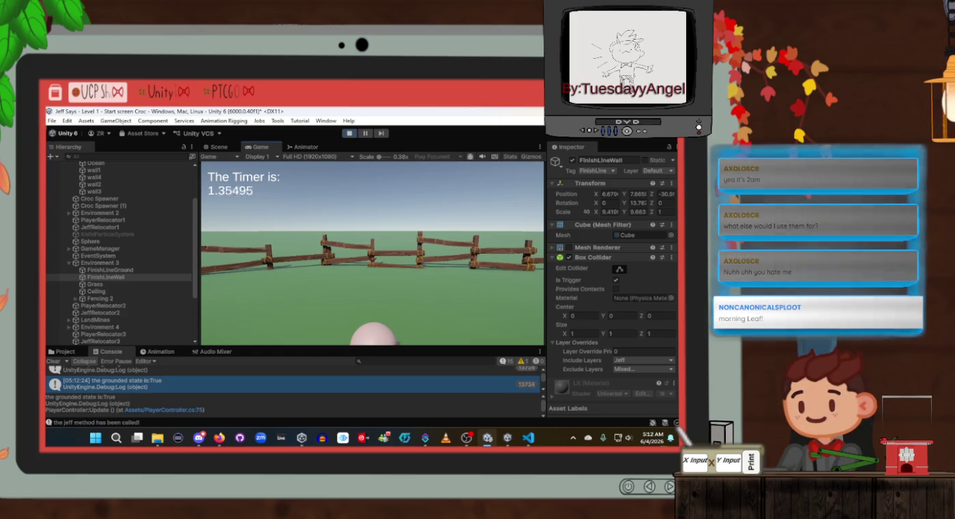
Scroll through the Console log, then filter it by the search term 'wall'
key("alt+Tab")
key("alt+Tab")
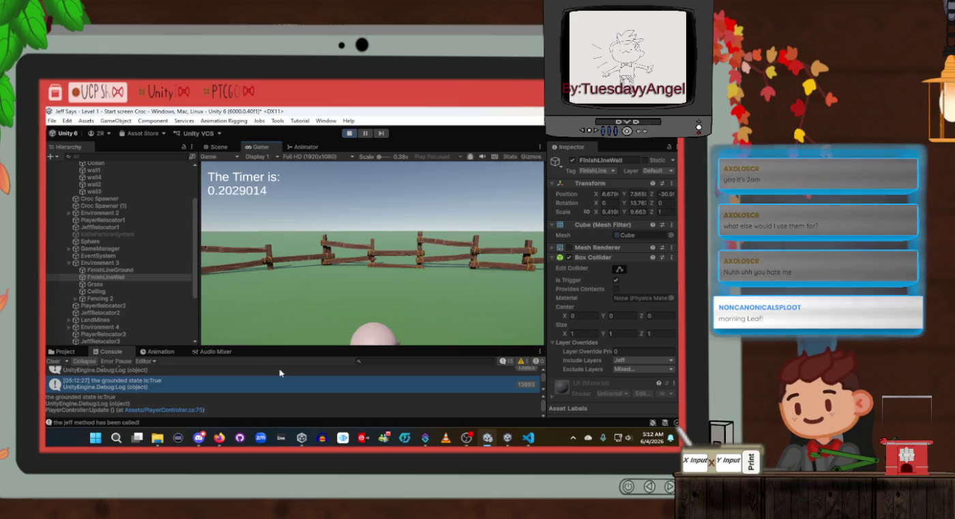
scroll(282, 376, "up", 5)
scroll(282, 377, "down", 5)
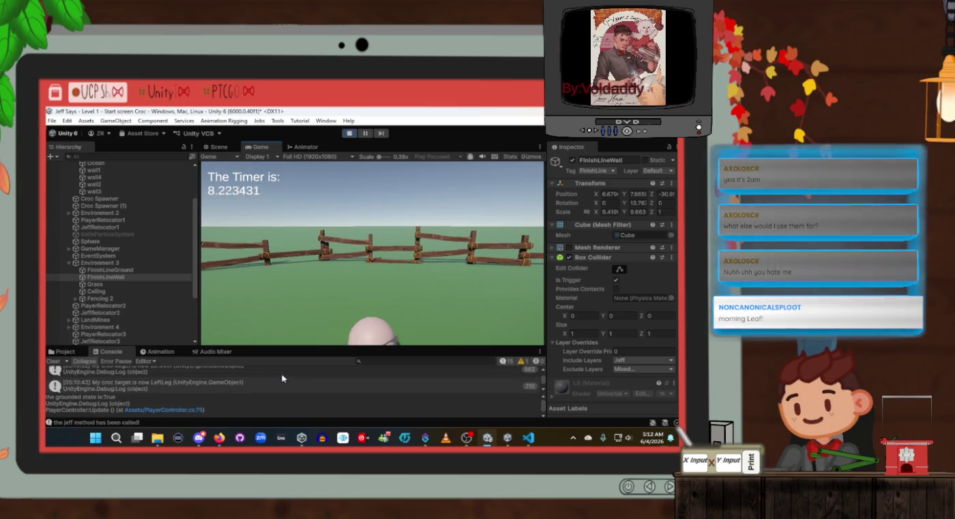
scroll(281, 378, "down", 1)
scroll(282, 378, "up", 10)
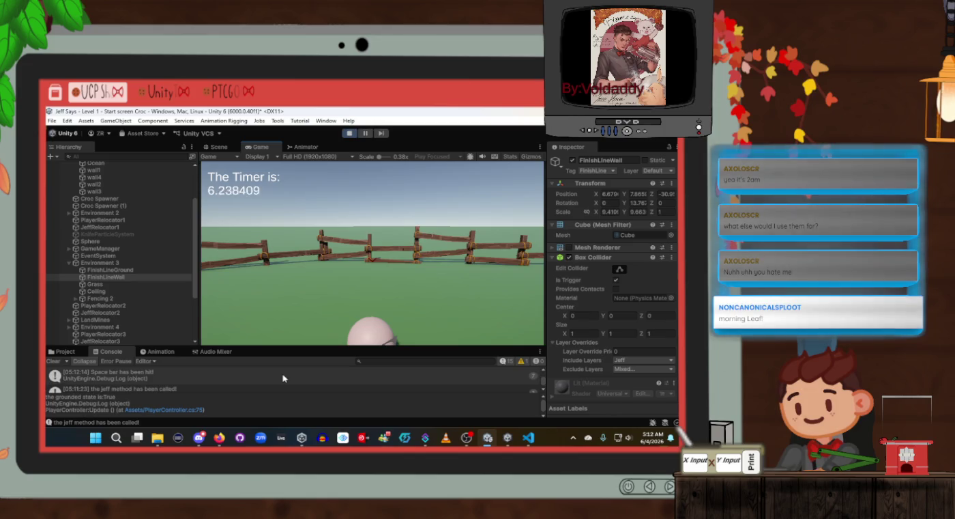
scroll(282, 377, "up", 3)
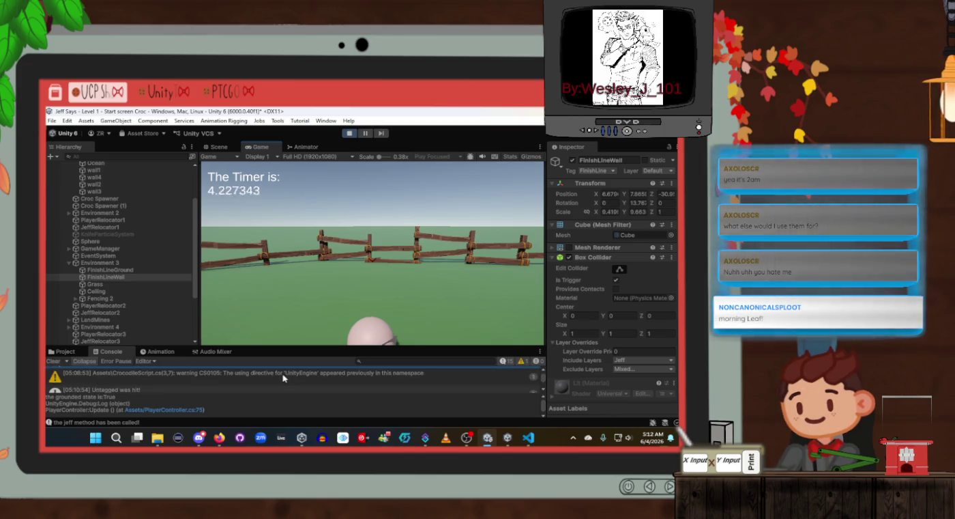
left_click(428, 361)
type("w")
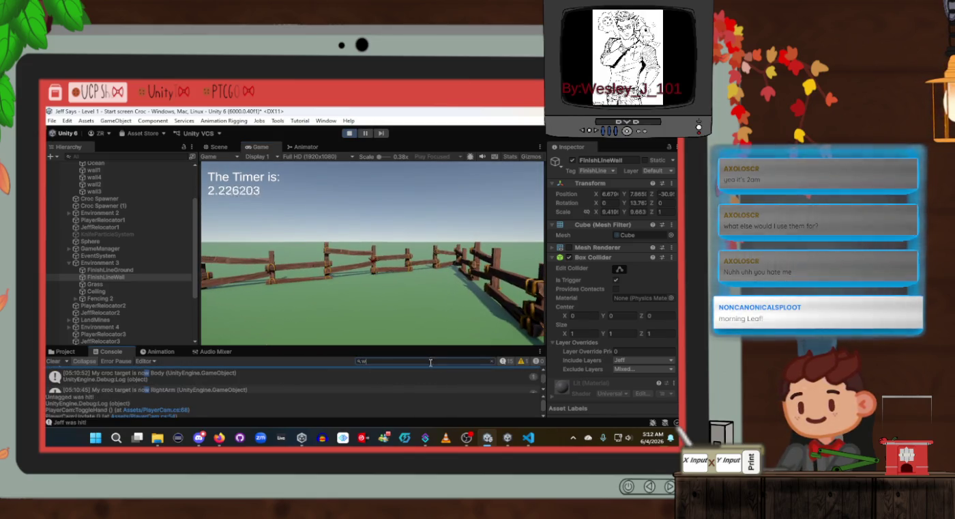
type("all")
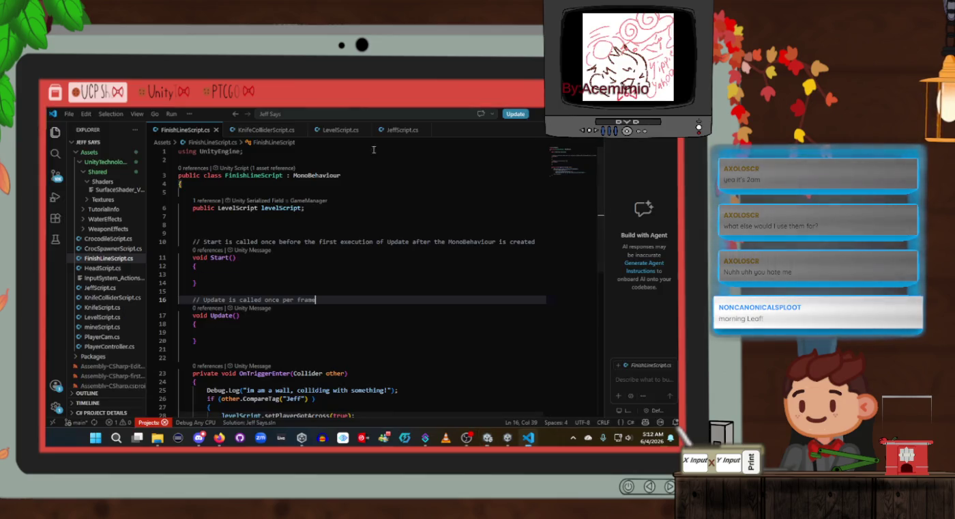
Stop Play mode and inspect GameManager, Environment 3 and FinishLineWall in the Hierarchy
key("ctrl+p")
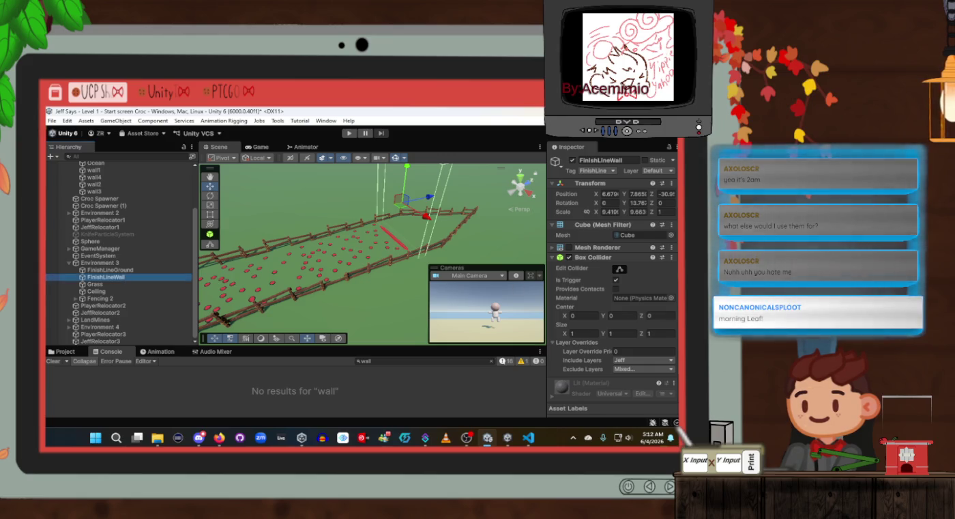
scroll(626, 327, "down", 1)
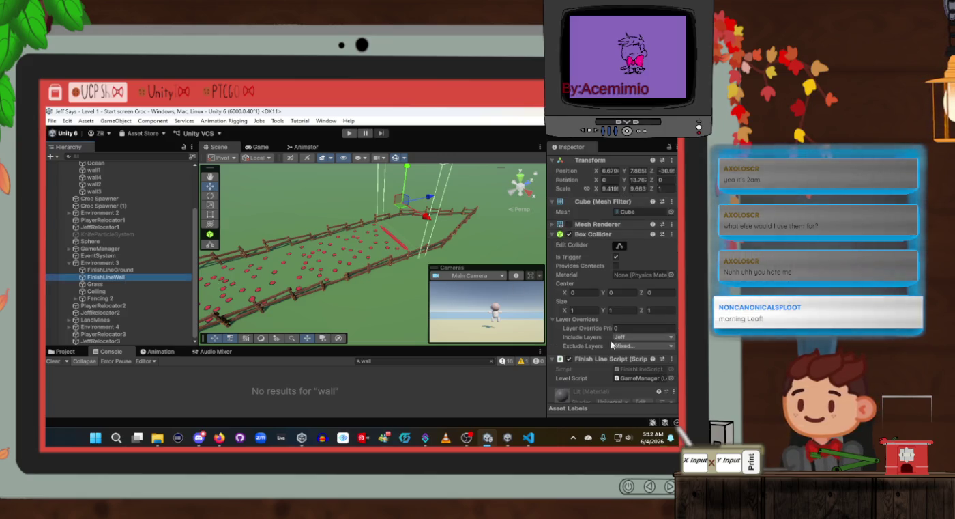
left_click(137, 249)
left_click(126, 261)
left_click(120, 277)
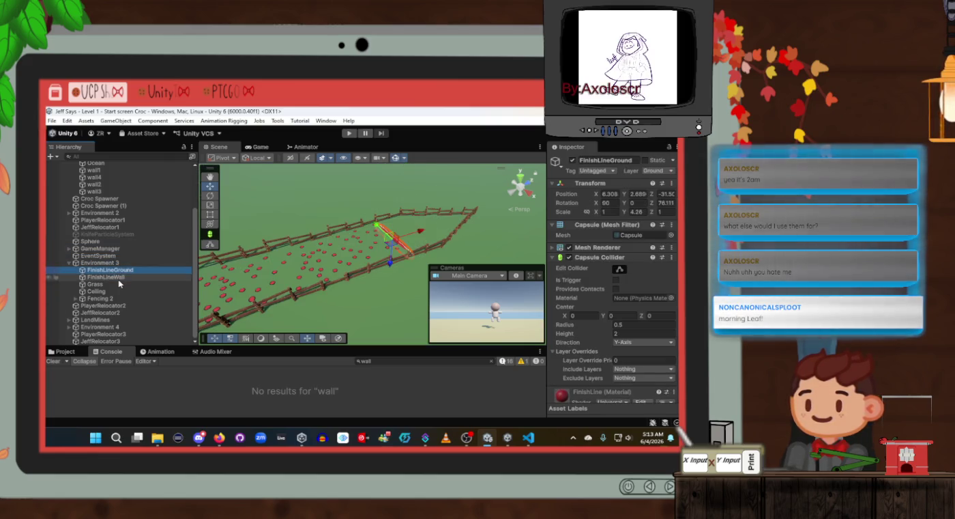
Recheck Environment 3, FinishLineGround and FinishLineWall, then start Play mode again
left_click(122, 263)
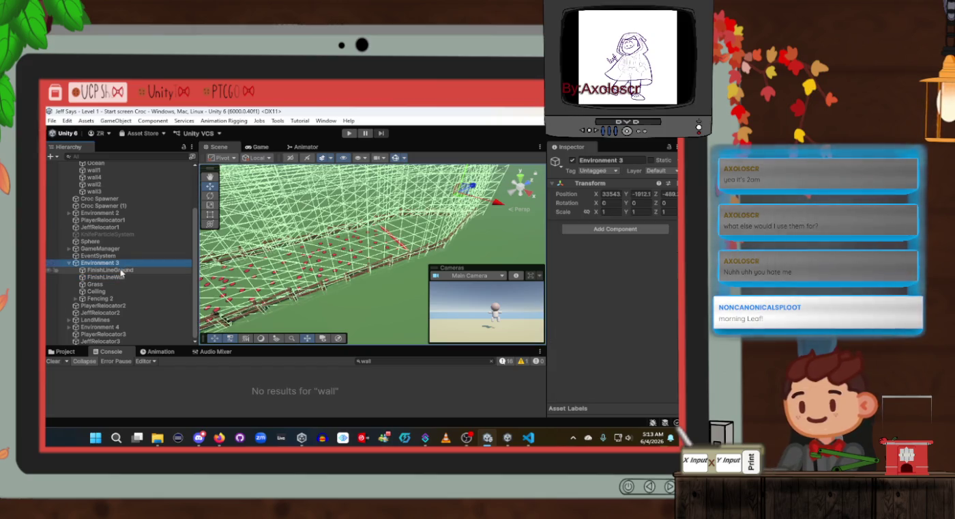
left_click(122, 270)
left_click(120, 277)
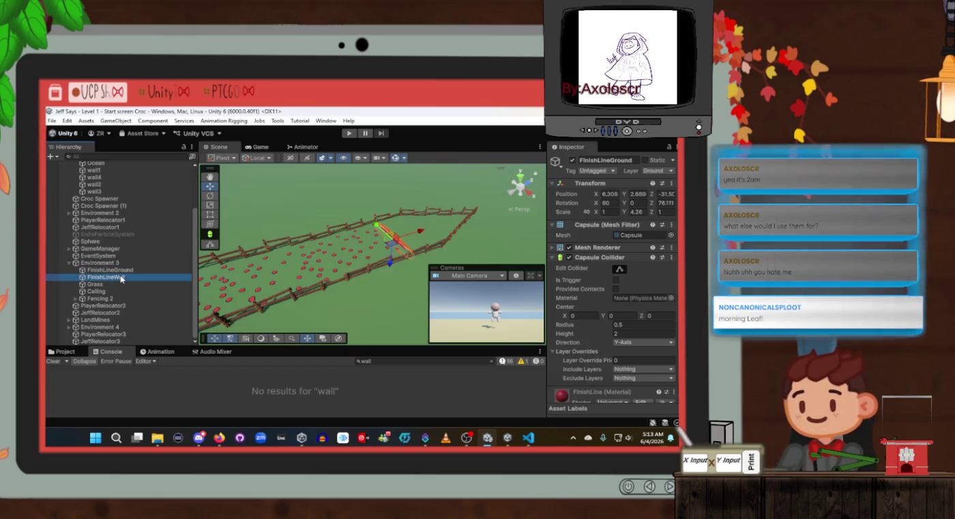
left_click(354, 132)
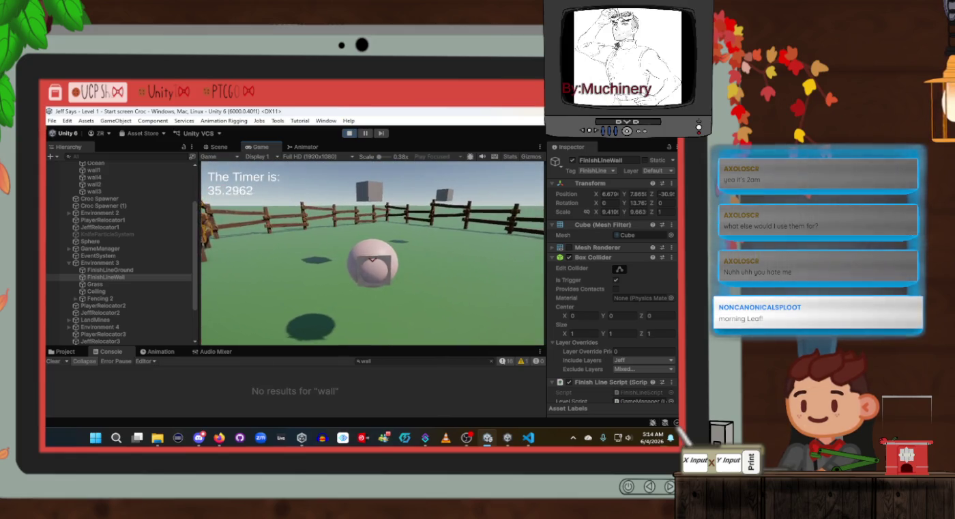
Select Jeff to view its Jeff Script in the Inspector, then resume playing in the Game view
key("alt+Tab")
key("alt+Tab")
key("alt+Tab")
key("alt+Tab")
scroll(95, 215, "up", 3)
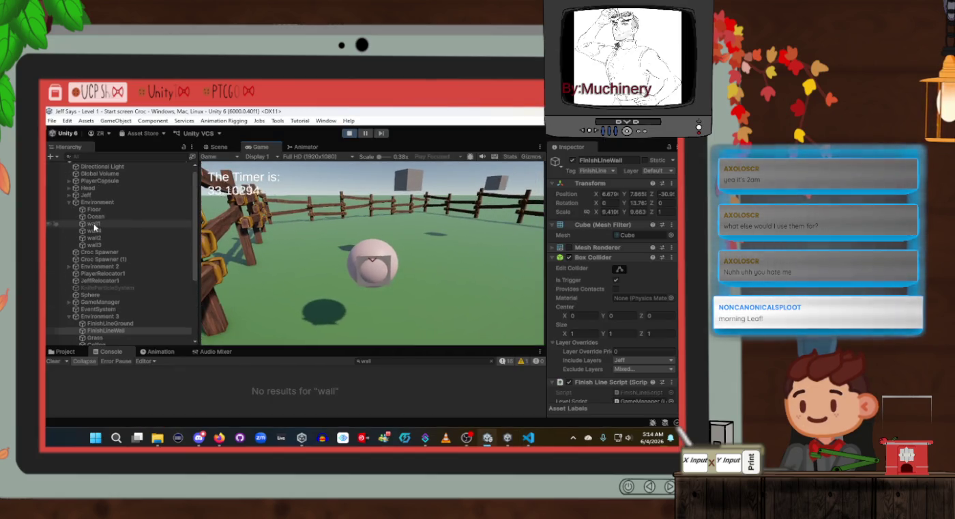
left_click(103, 203)
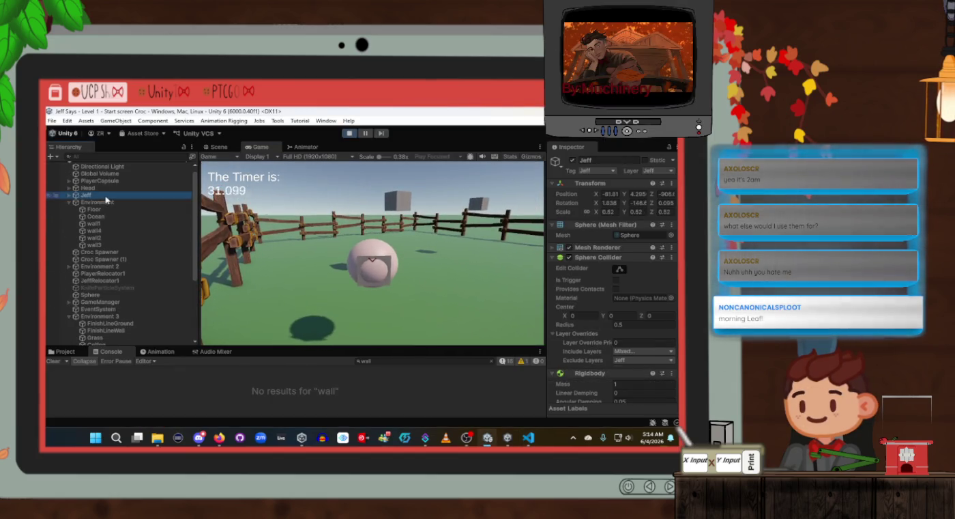
key("alt+Tab")
key("alt+Tab")
scroll(645, 317, "down", 5)
scroll(645, 317, "down", 3)
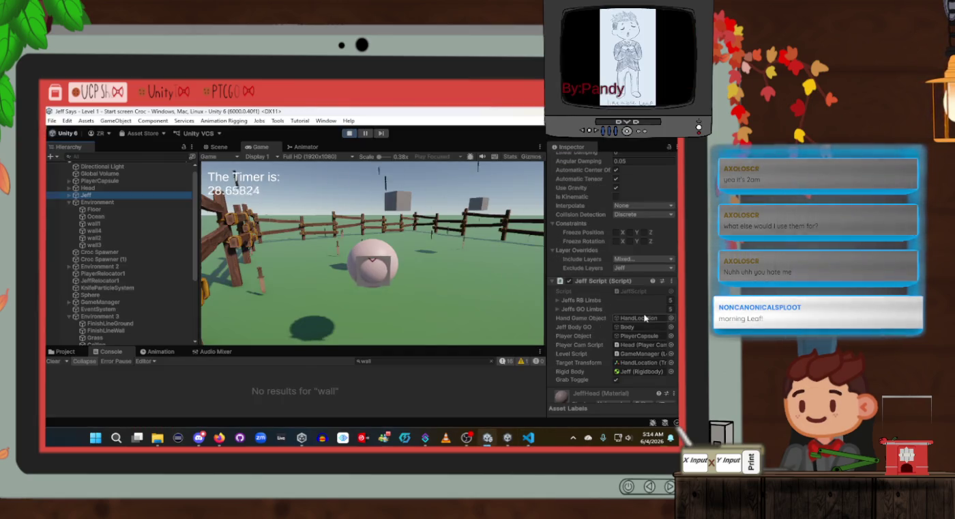
left_click(362, 272)
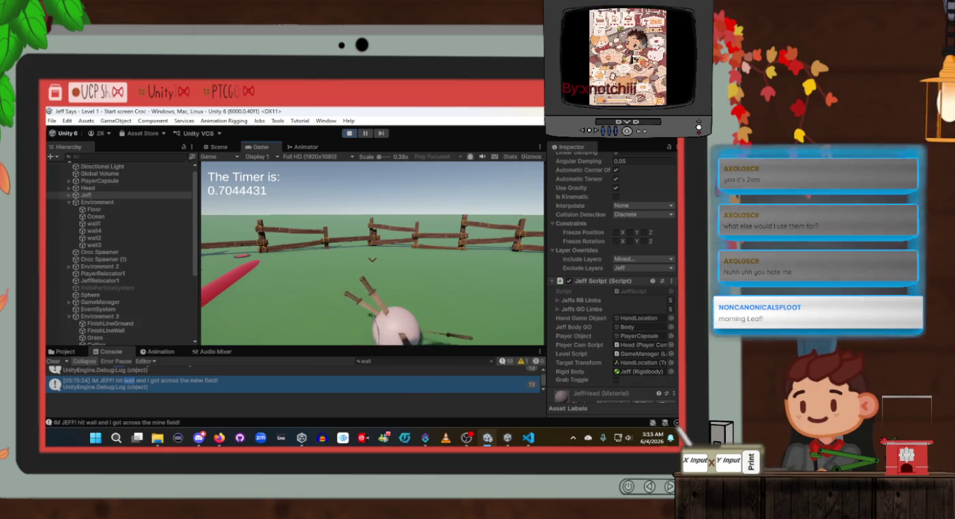
Open LevelScript.cs in VS Code and locate the level 3 congrats timer countdown
key("alt+Tab")
scroll(371, 321, "down", 8)
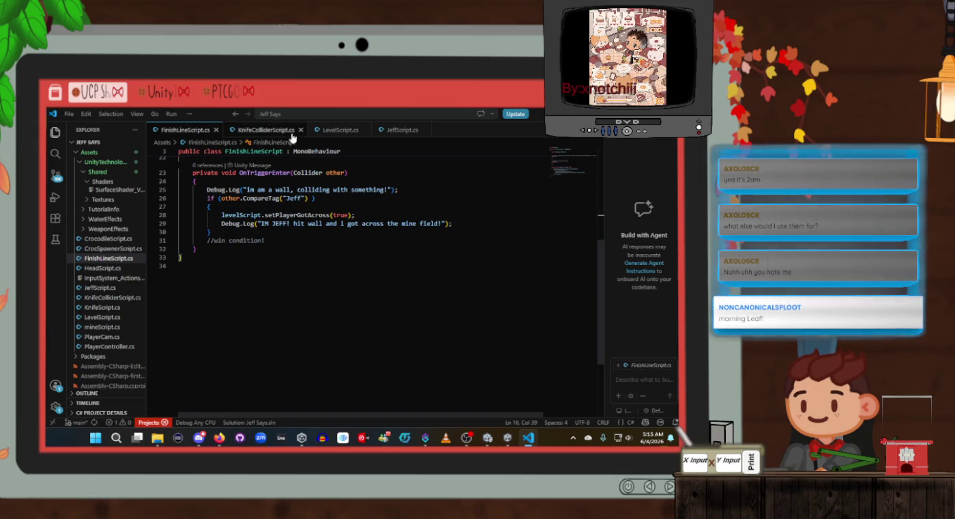
scroll(374, 219, "up", 3)
left_click(404, 131)
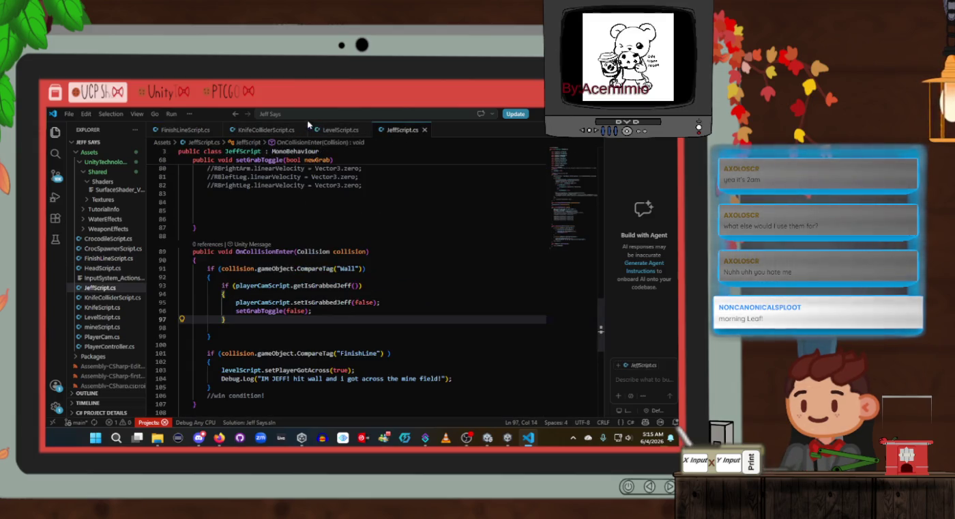
left_click(341, 130)
scroll(384, 299, "down", 2)
left_click(367, 332)
left_click(365, 324)
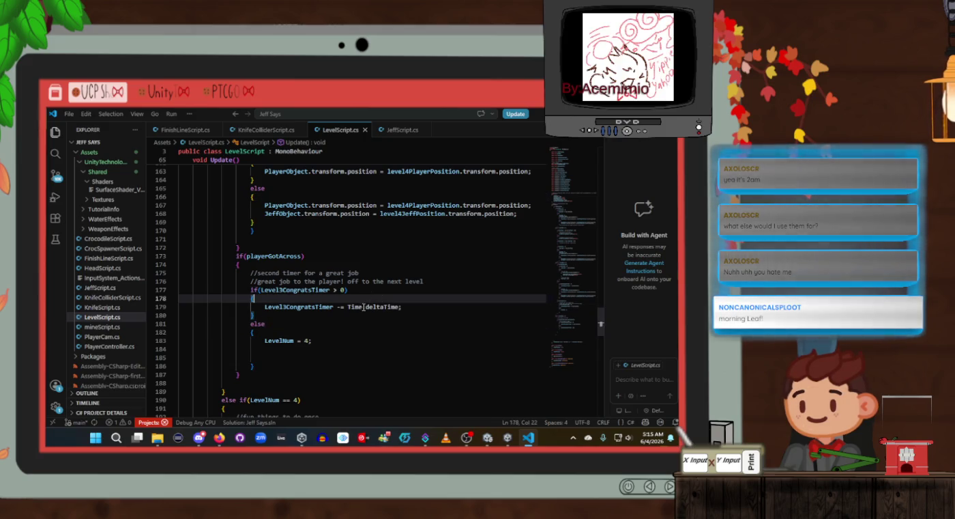
left_click(363, 315)
Scroll through LevelScript's Update logic for level 3
scroll(369, 300, "up", 3)
scroll(369, 301, "up", 9)
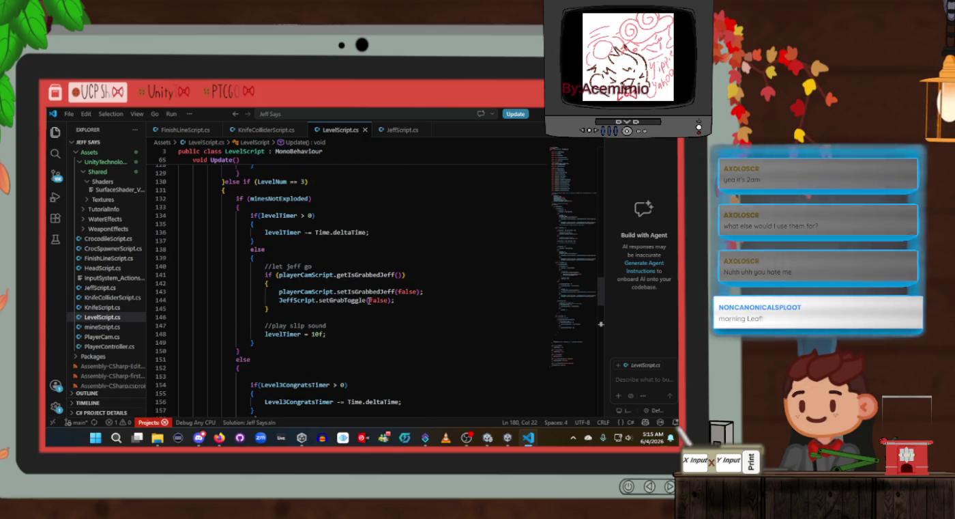
scroll(370, 301, "down", 1)
scroll(369, 301, "down", 4)
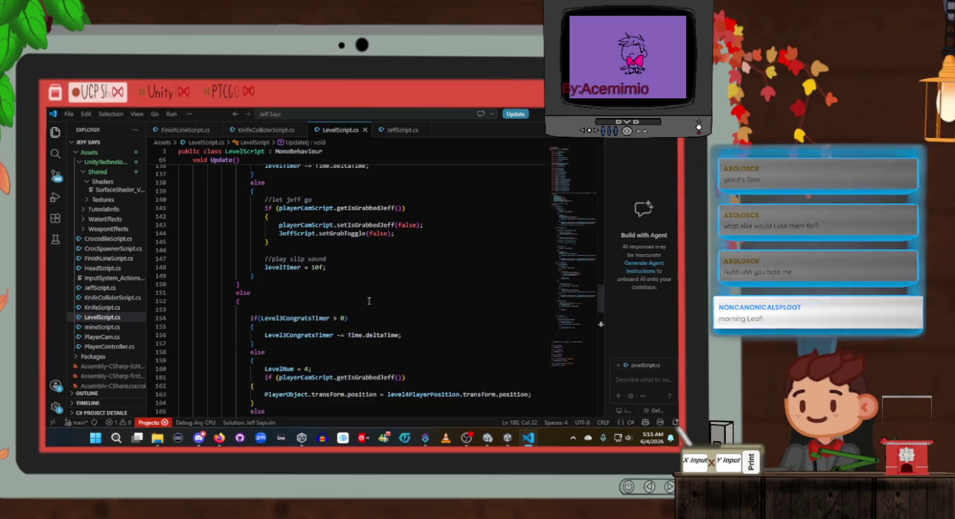
scroll(370, 301, "down", 1)
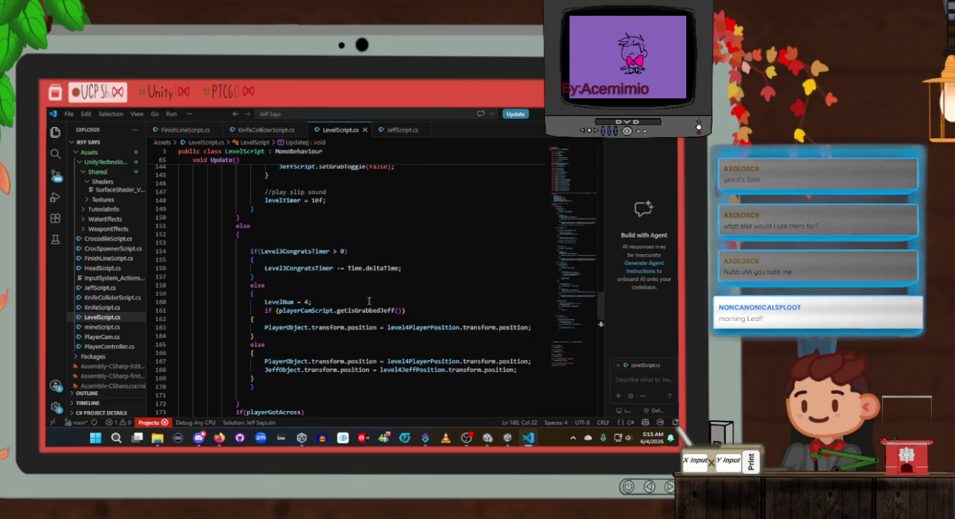
scroll(370, 301, "down", 2)
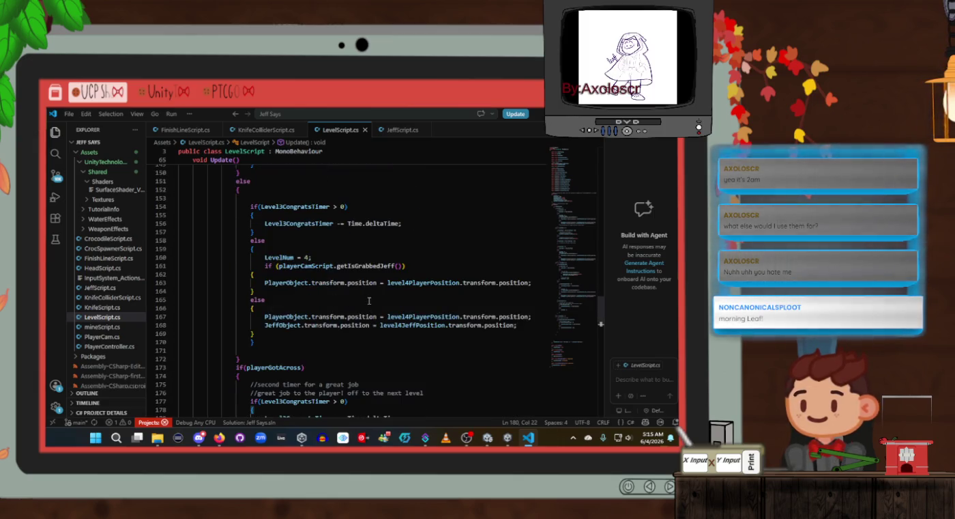
scroll(370, 300, "up", 3)
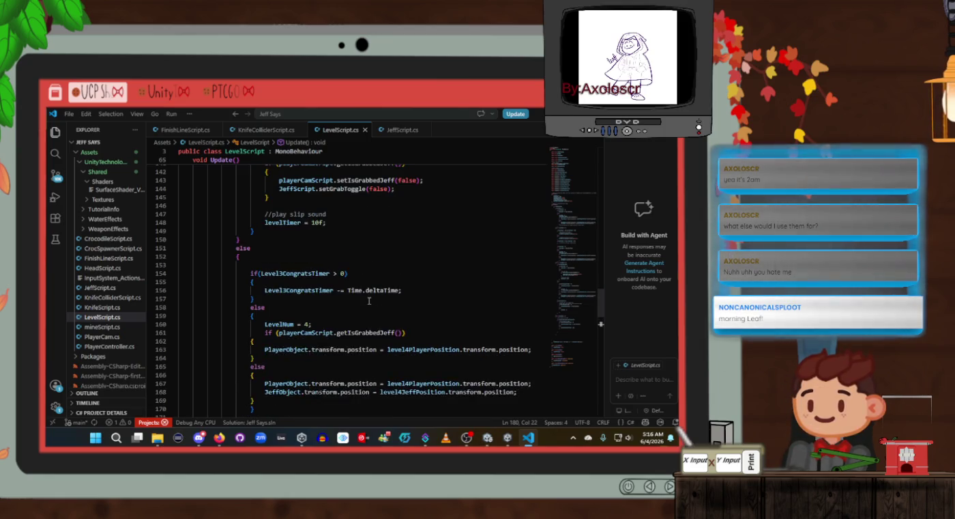
scroll(369, 301, "up", 9)
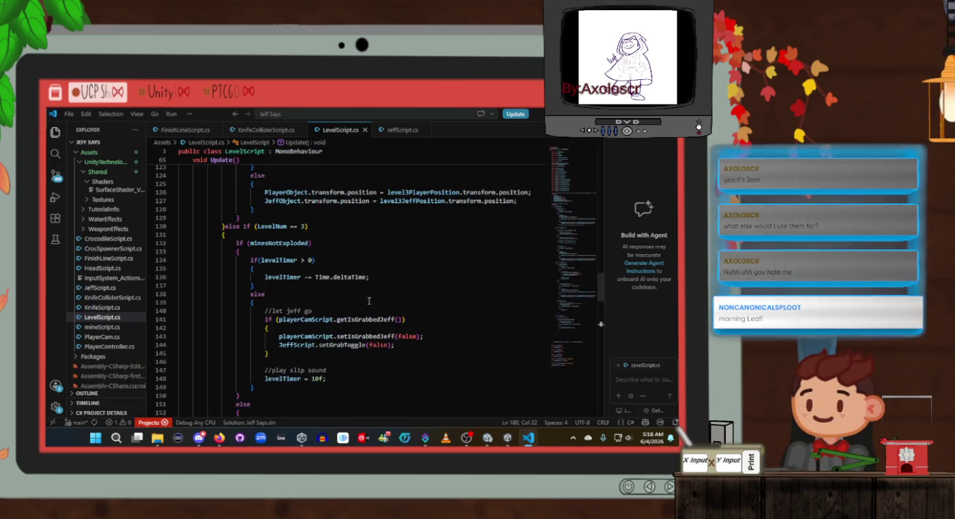
scroll(290, 314, "down", 6)
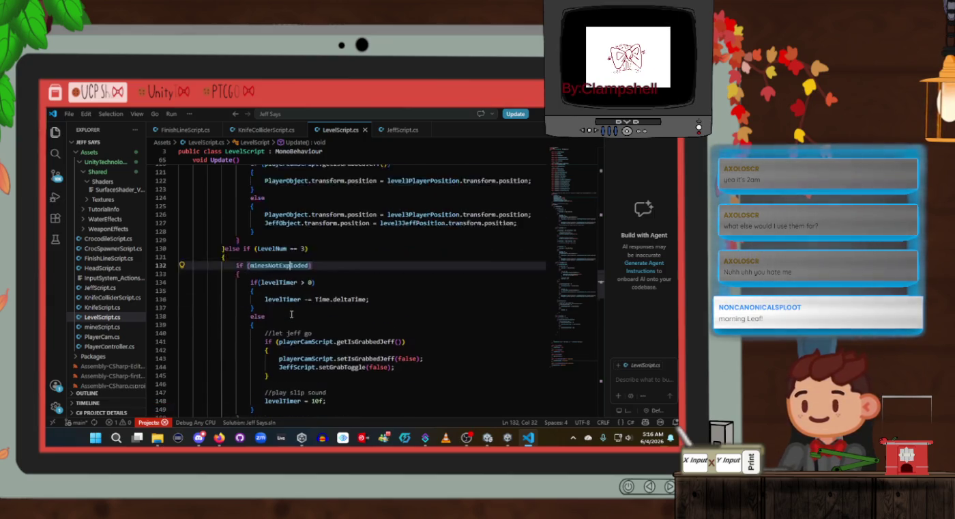
scroll(291, 313, "down", 3)
scroll(249, 253, "up", 7)
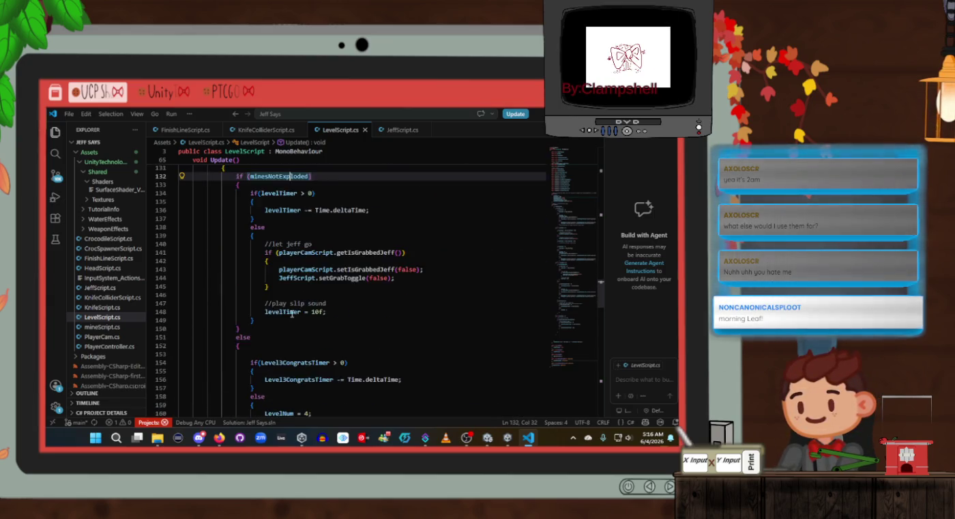
Check the minesNotExploded and level 3 else blocks, ending on if(playerGotAcross) at line 173
left_click(248, 252)
scroll(254, 258, "down", 4)
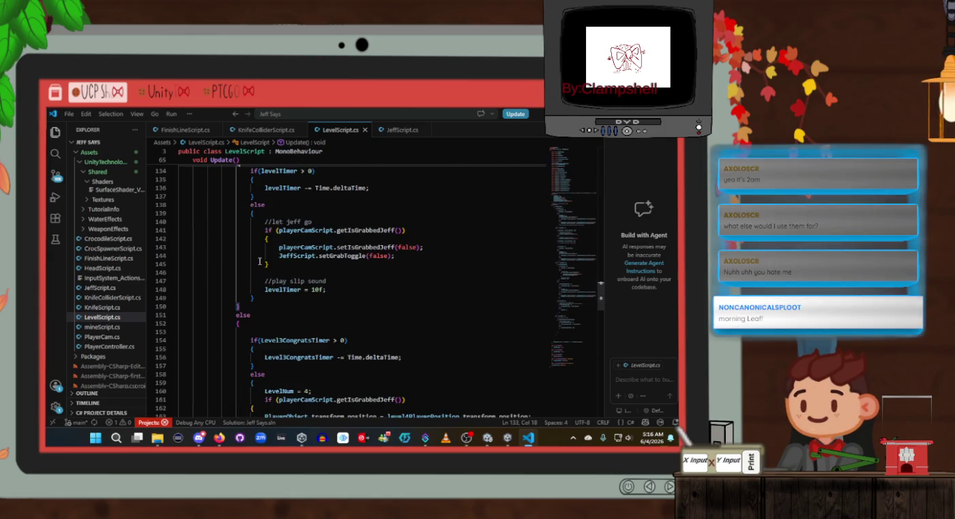
scroll(260, 261, "down", 3)
left_click(261, 258)
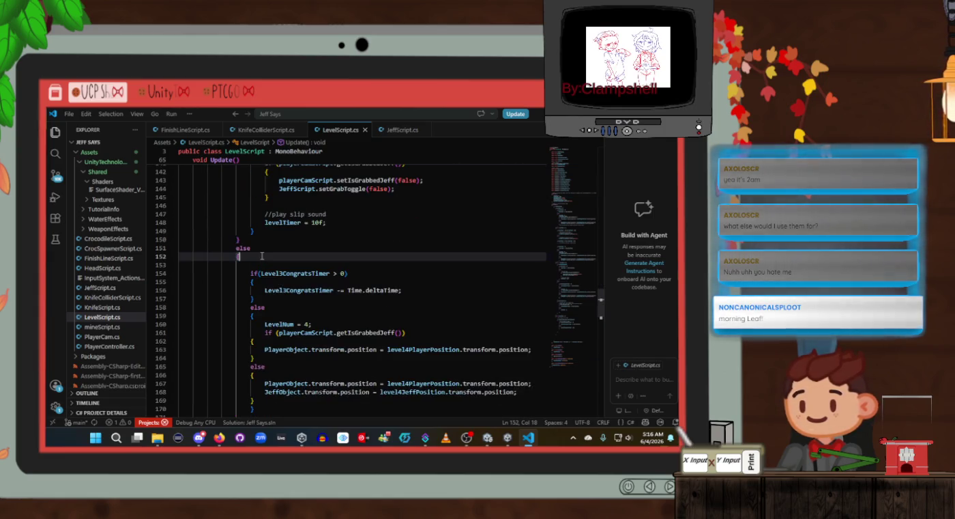
scroll(262, 258, "down", 6)
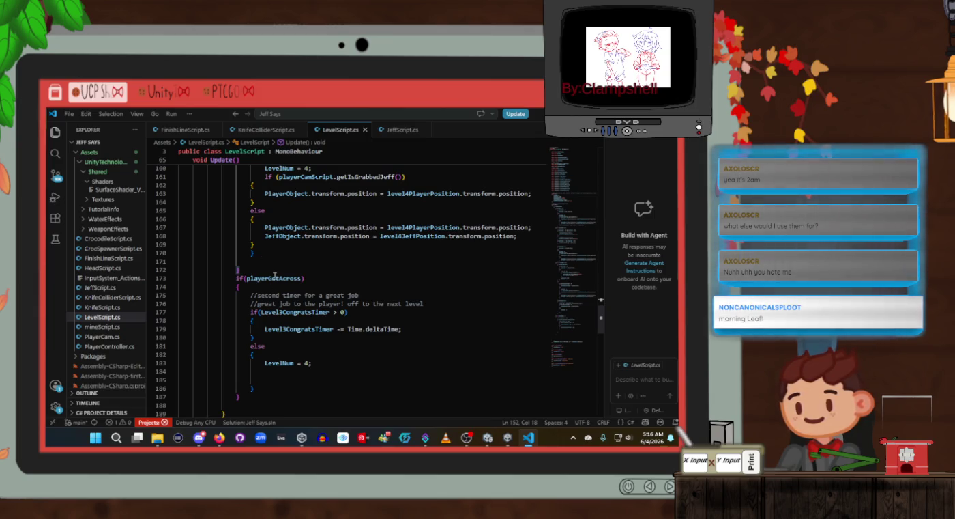
left_click(275, 275)
key("alt+Tab")
Inspect the running GameManager's Level Script values, including Level Num 4 and Level 4 throw 20
left_click(246, 282)
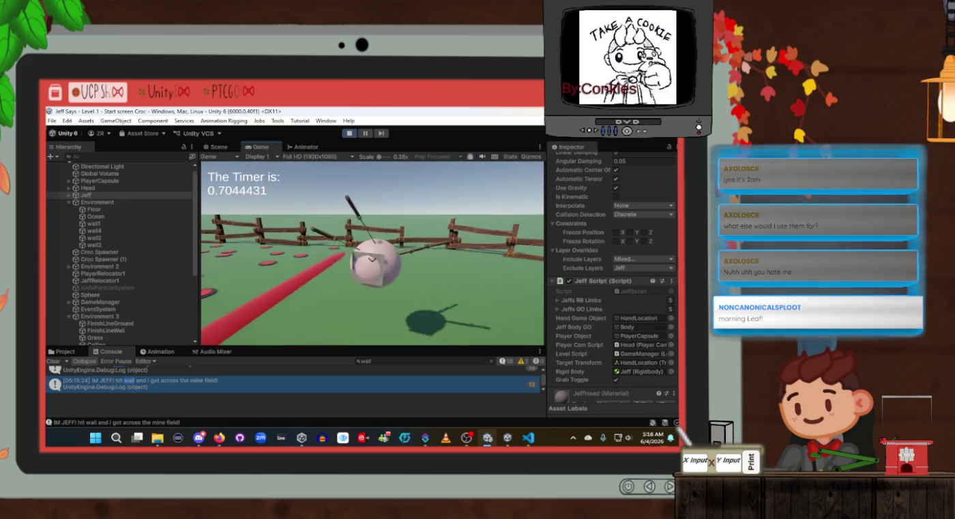
key("alt+Tab")
key("alt+Tab")
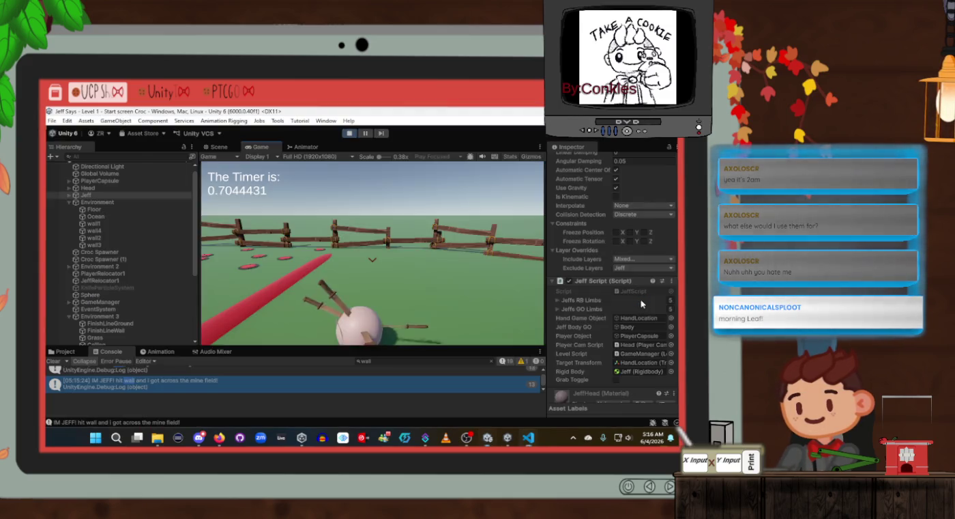
scroll(631, 305, "down", 4)
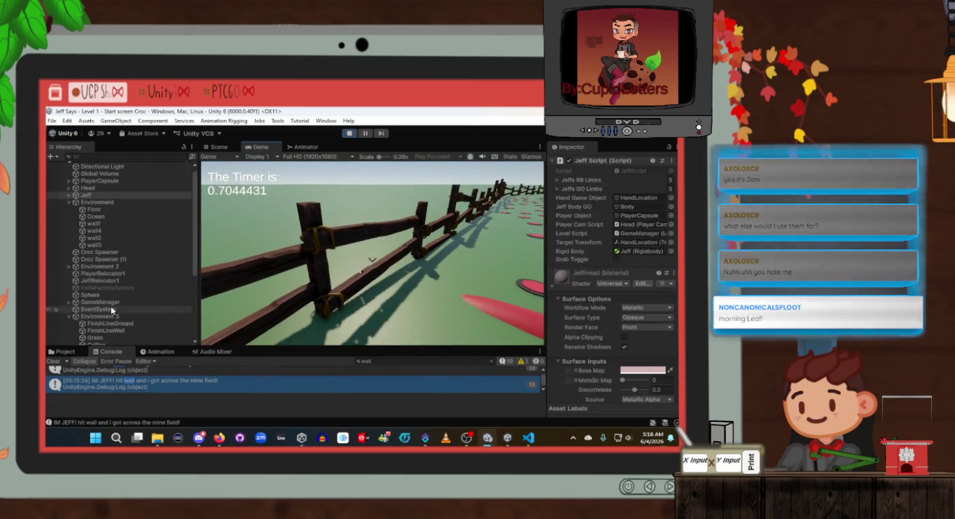
left_click(112, 302)
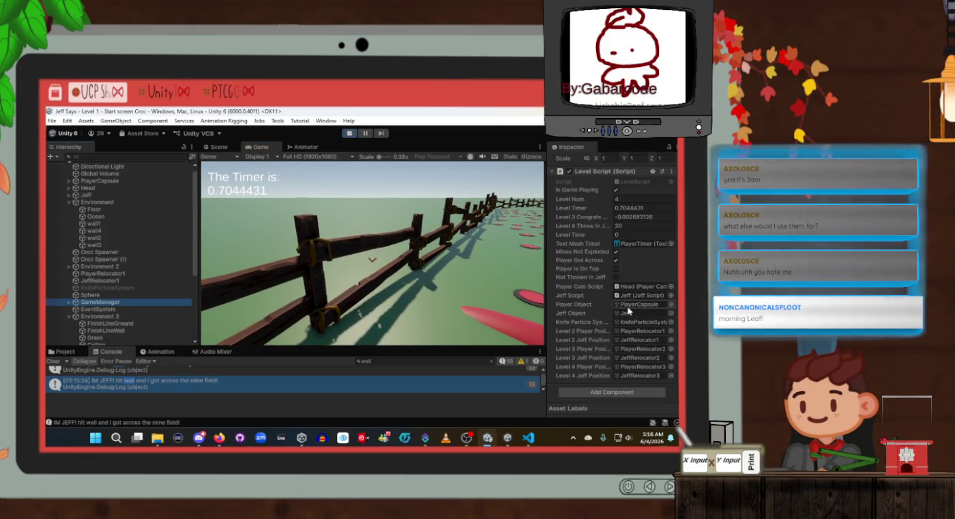
key("alt+Tab")
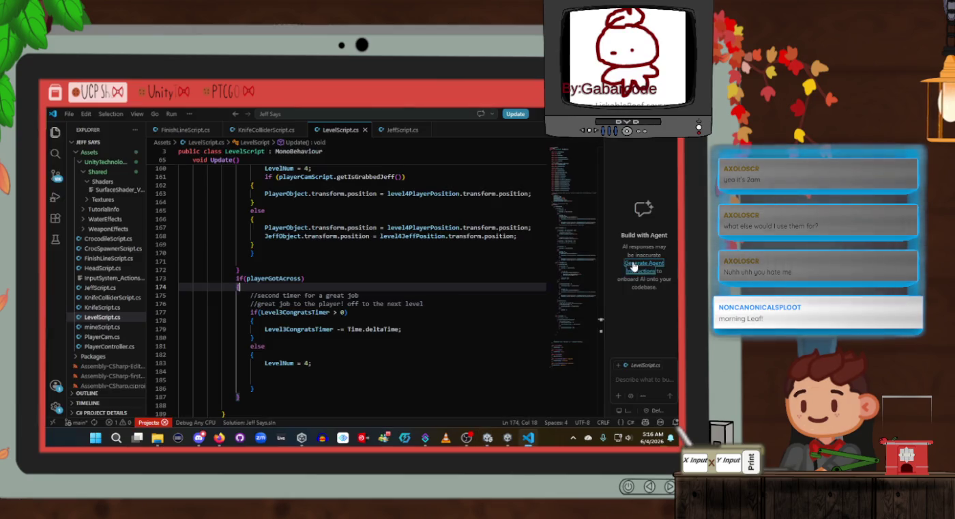
key("alt+Tab")
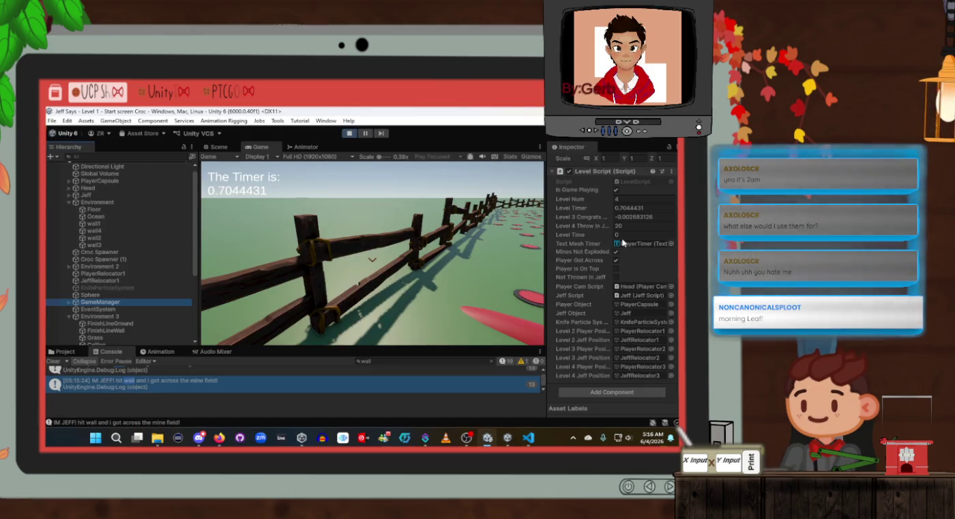
key("Return")
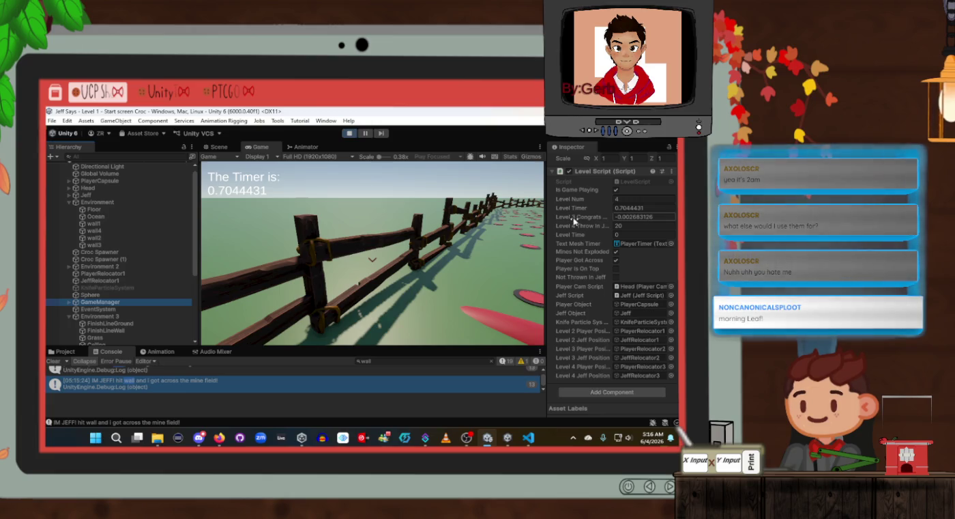
key("alt+Tab")
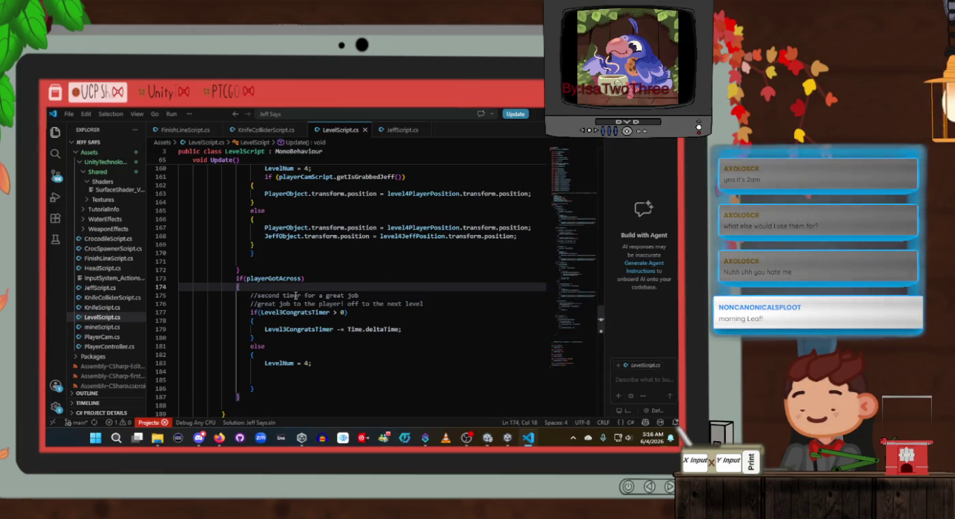
Locate the spot below LevelNum = 4 and the throw timer reset in LevelScript
scroll(301, 299, "down", 2)
scroll(311, 298, "down", 1)
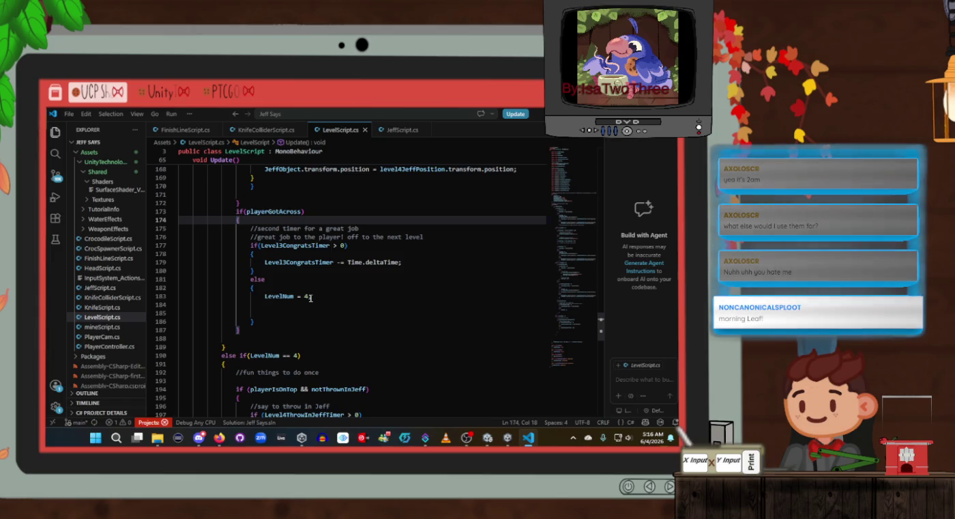
left_click(312, 306)
scroll(312, 305, "down", 4)
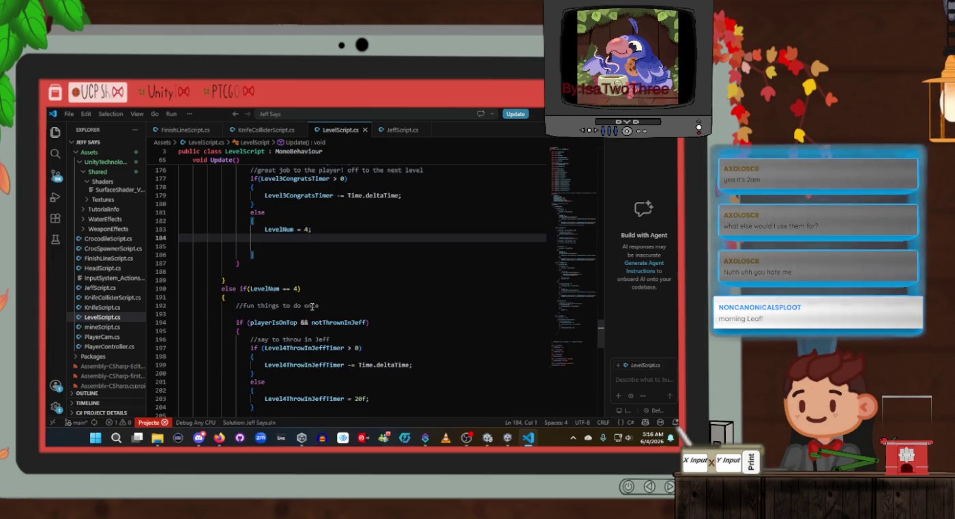
left_click_drag(276, 362, 184, 332)
left_click(274, 366)
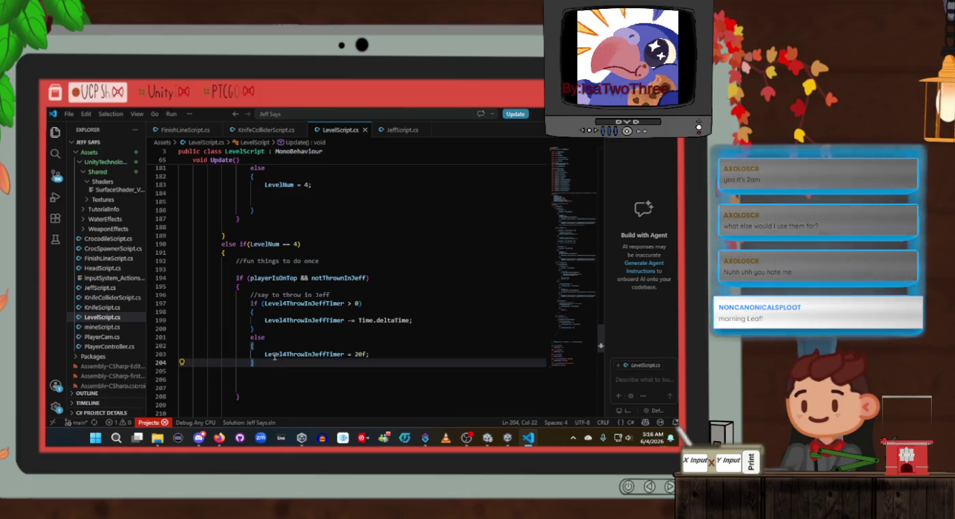
scroll(271, 359, "down", 5)
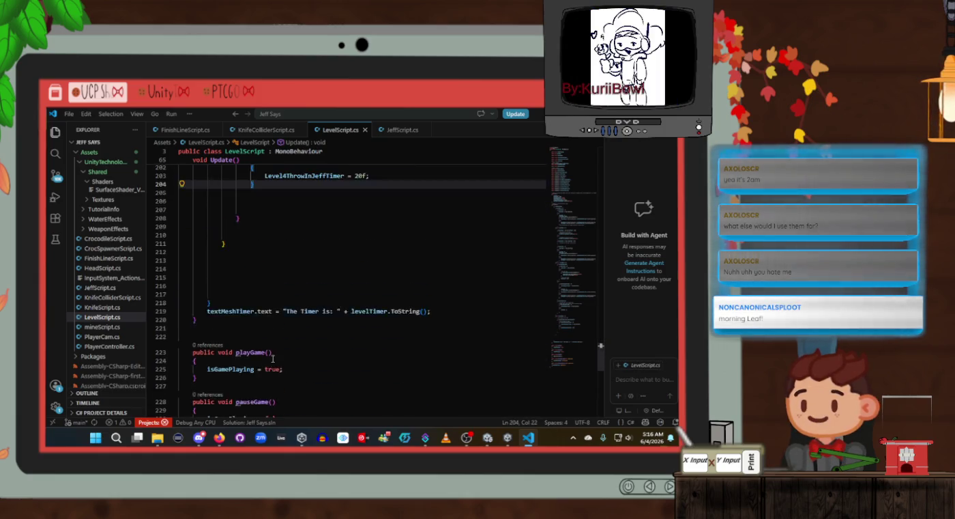
scroll(274, 359, "up", 4)
scroll(275, 359, "up", 11)
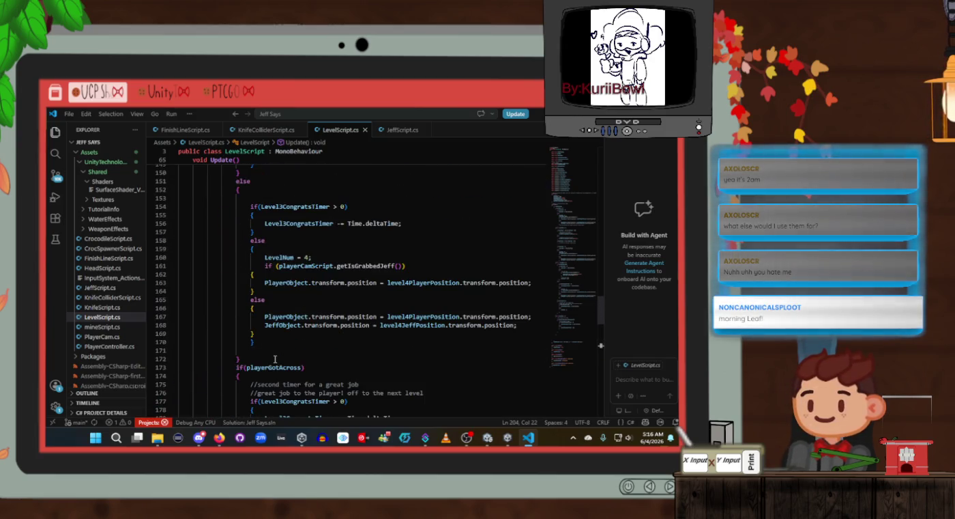
scroll(274, 360, "up", 1)
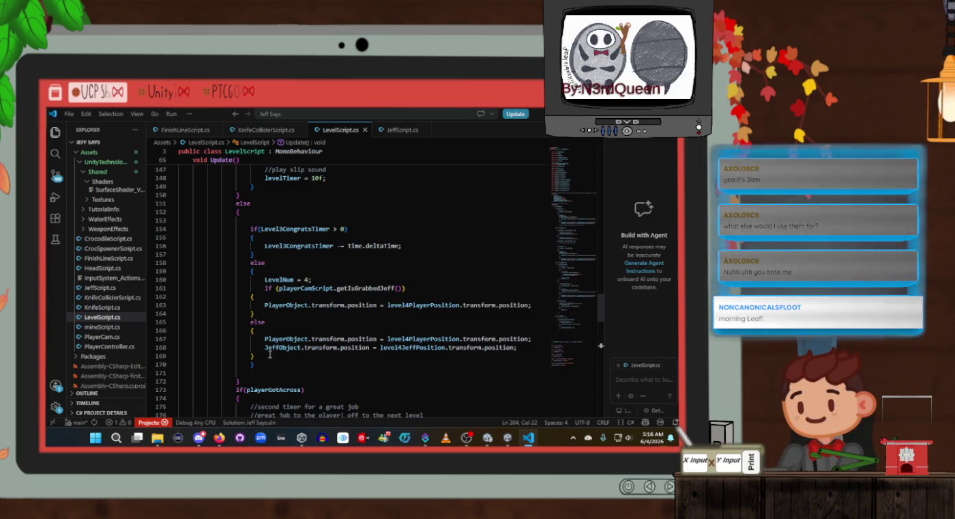
Select the grabbed-Jeff if/else block (lines 161–169) that repositions the player and Jeff
left_click_drag(264, 355, 266, 290)
key("ctrl+c")
scroll(343, 318, "up", 7)
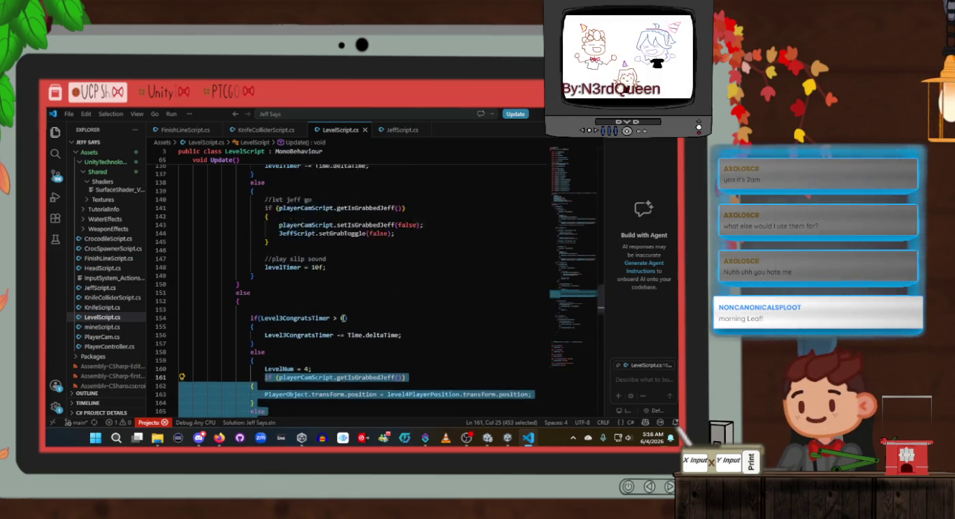
scroll(343, 319, "down", 6)
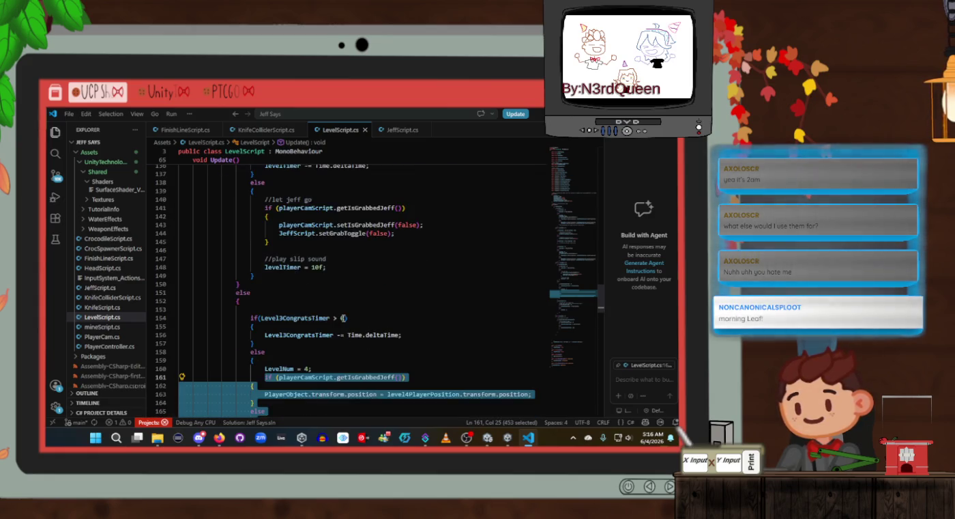
scroll(343, 317, "up", 2)
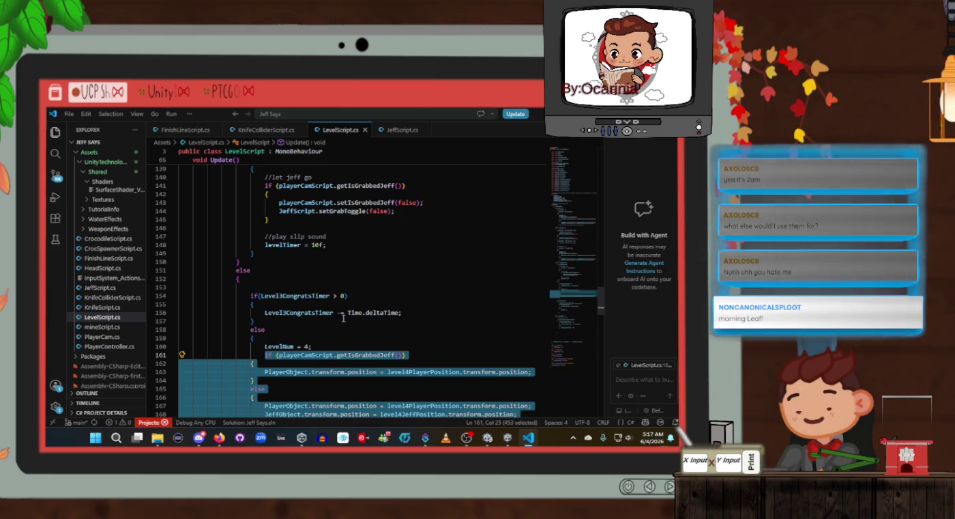
scroll(344, 318, "down", 7)
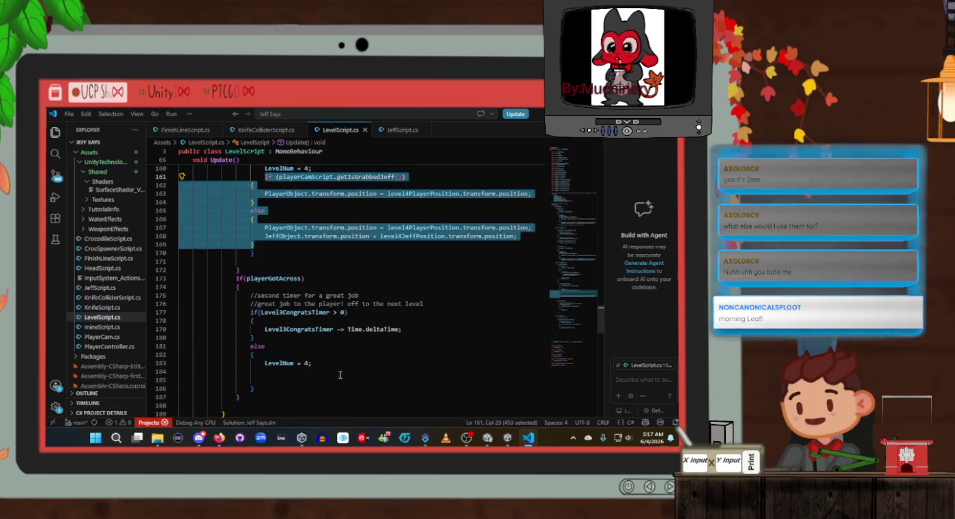
Paste the repositioning block after LevelNum = 4 at line 184 and indent it one level
left_click(336, 371)
key("Tab")
key("Tab")
key("Tab")
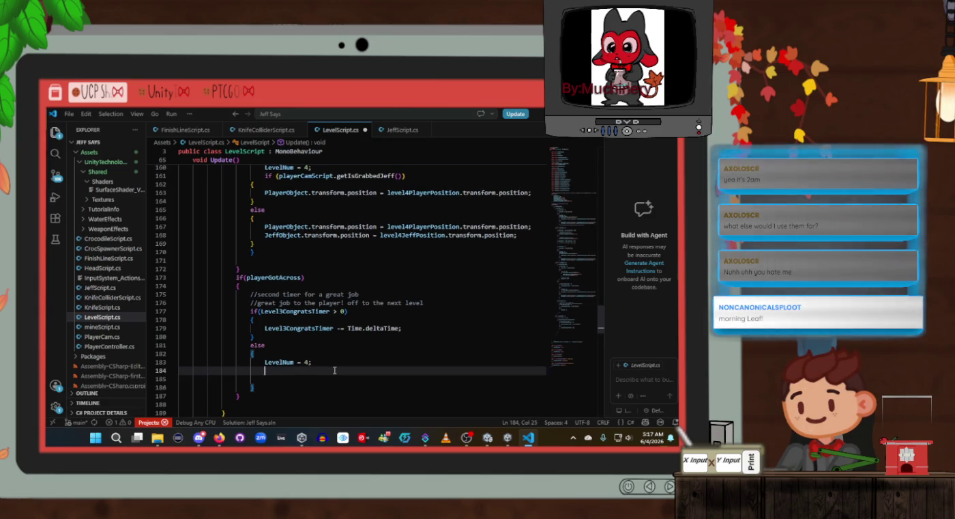
key("ctrl+v")
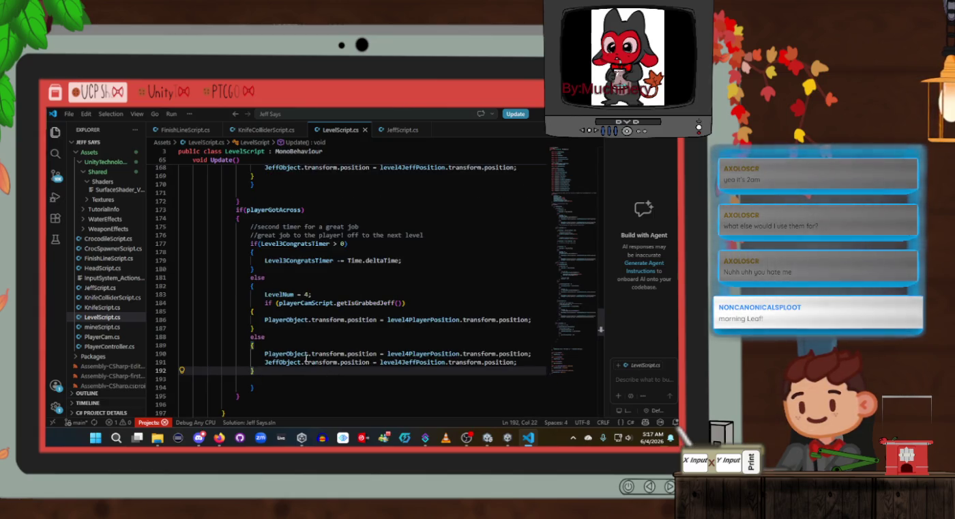
left_click_drag(259, 369, 251, 301)
key("Tab")
left_click(376, 296)
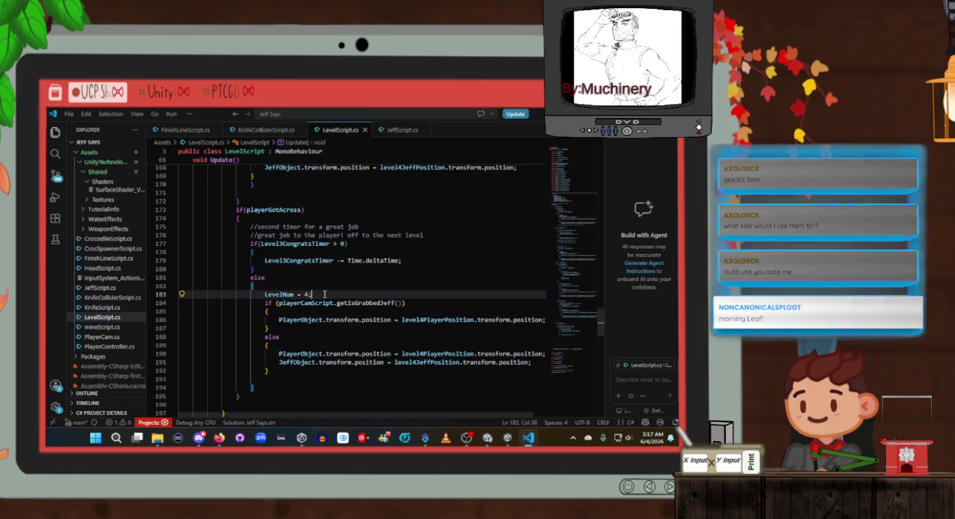
scroll(378, 297, "up", 1)
scroll(377, 297, "up", 2)
scroll(382, 307, "up", 2)
Review the pasted level 4 reposition lines and the else following the mines check
left_click(391, 323)
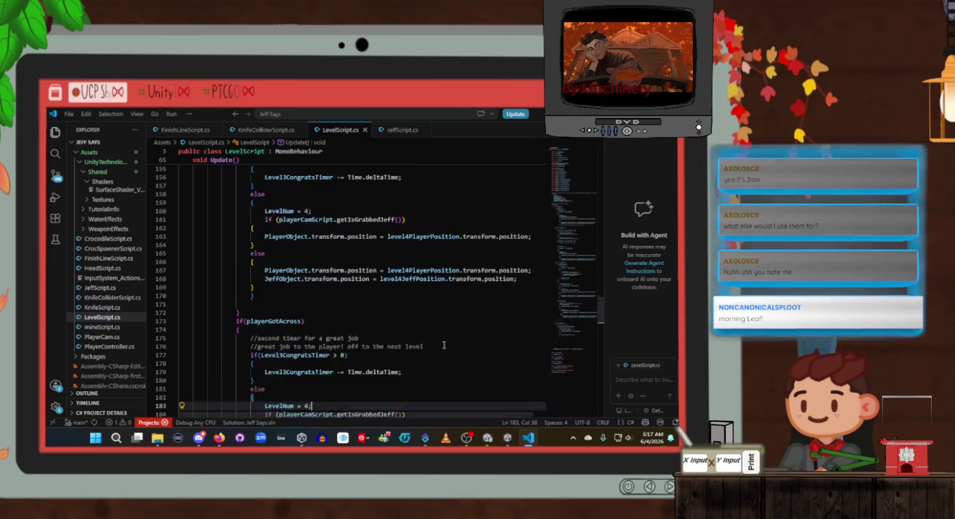
scroll(391, 323, "up", 2)
scroll(288, 347, "down", 2)
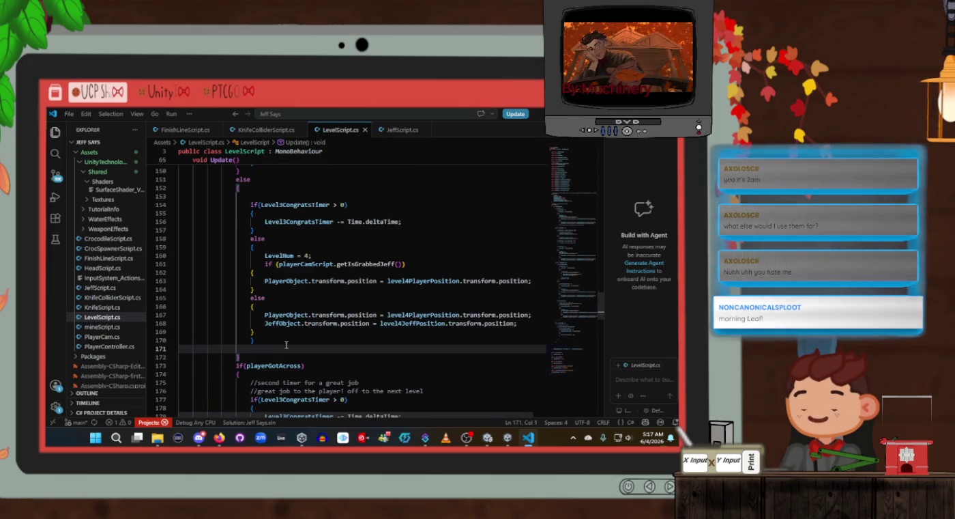
left_click(279, 331)
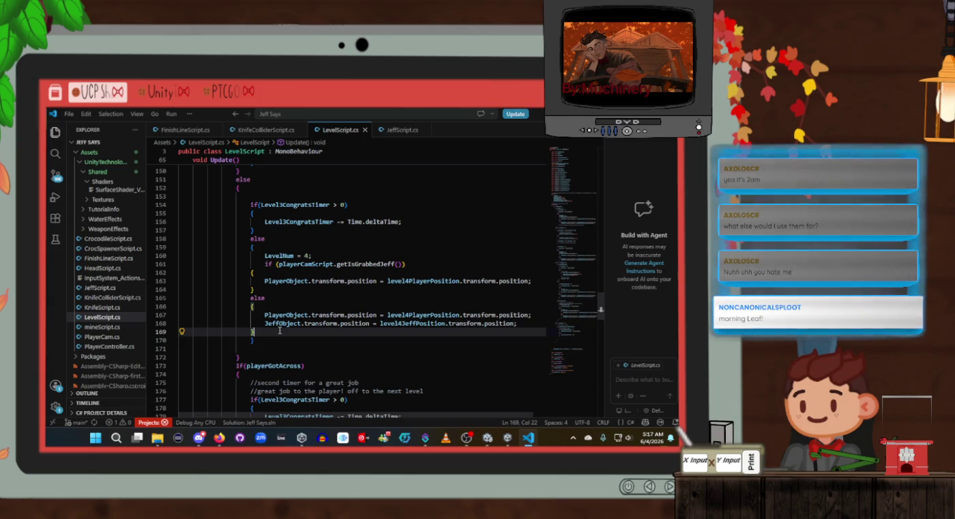
left_click(262, 281)
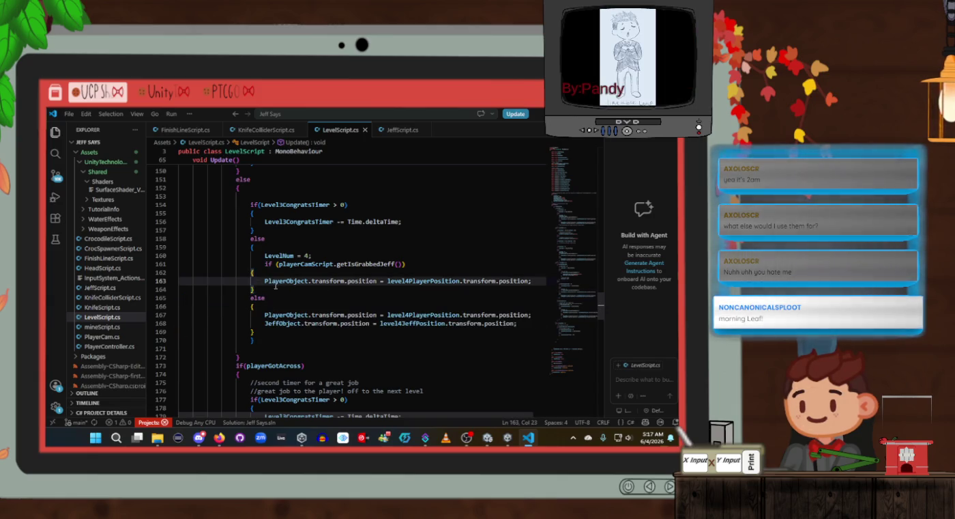
scroll(356, 290, "up", 2)
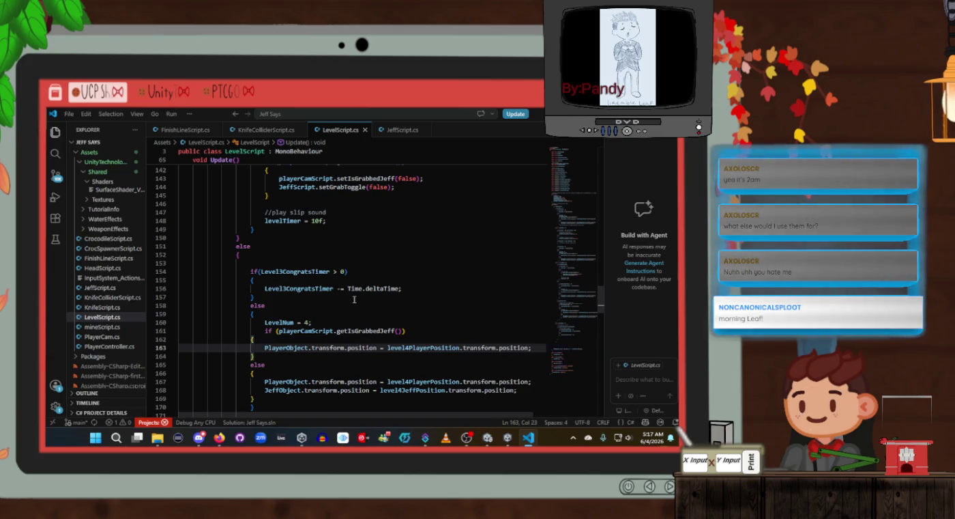
scroll(354, 298, "up", 3)
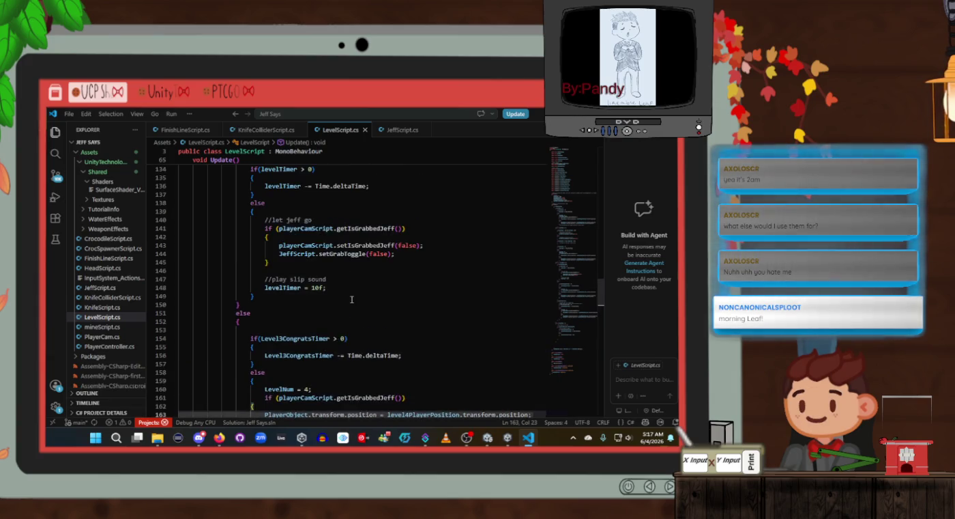
left_click(316, 320)
left_click(318, 315)
scroll(318, 314, "down", 2)
scroll(318, 314, "up", 4)
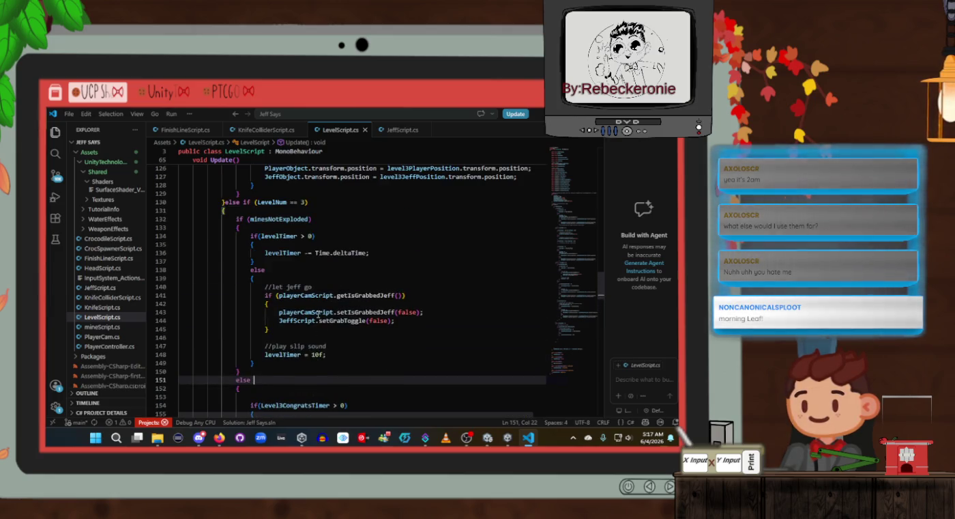
Trace where the level 3 minesNotExploded block begins and ends
left_click(292, 211)
scroll(333, 302, "down", 10)
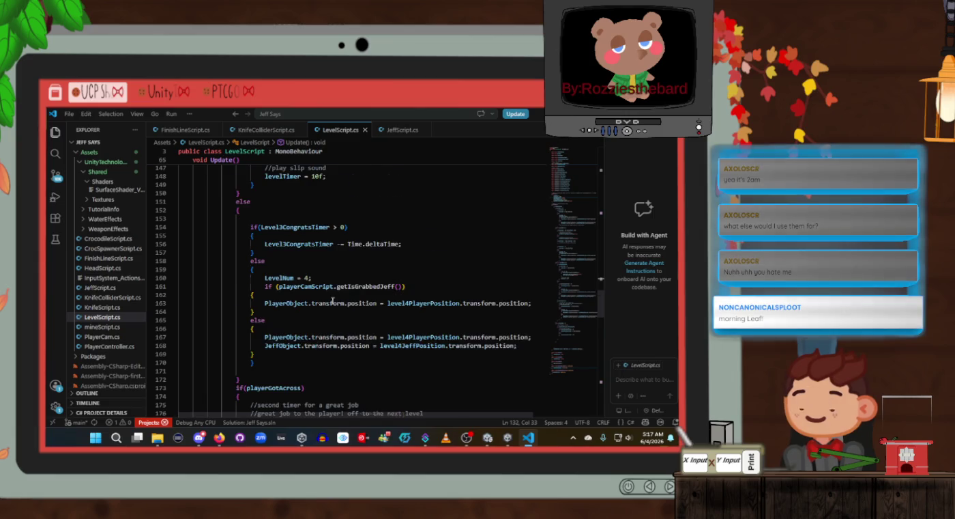
scroll(331, 302, "down", 3)
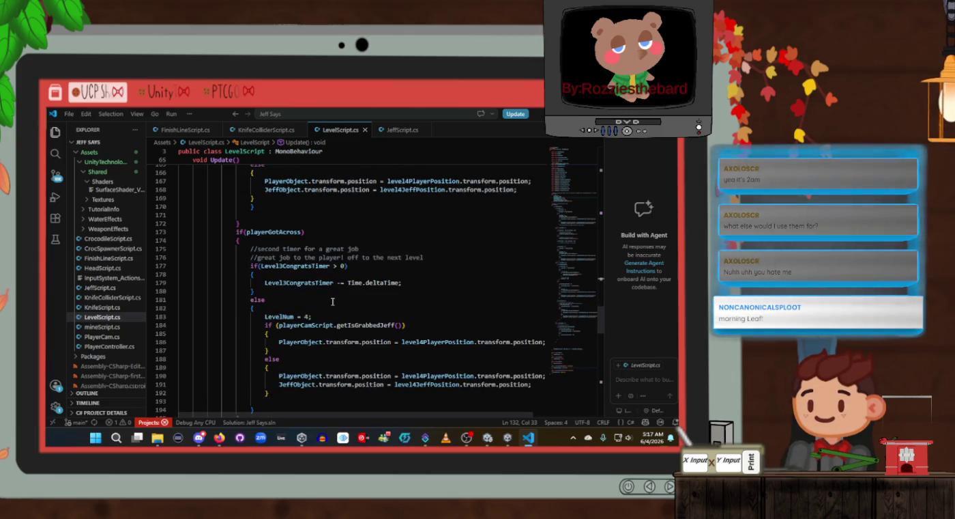
scroll(332, 301, "up", 12)
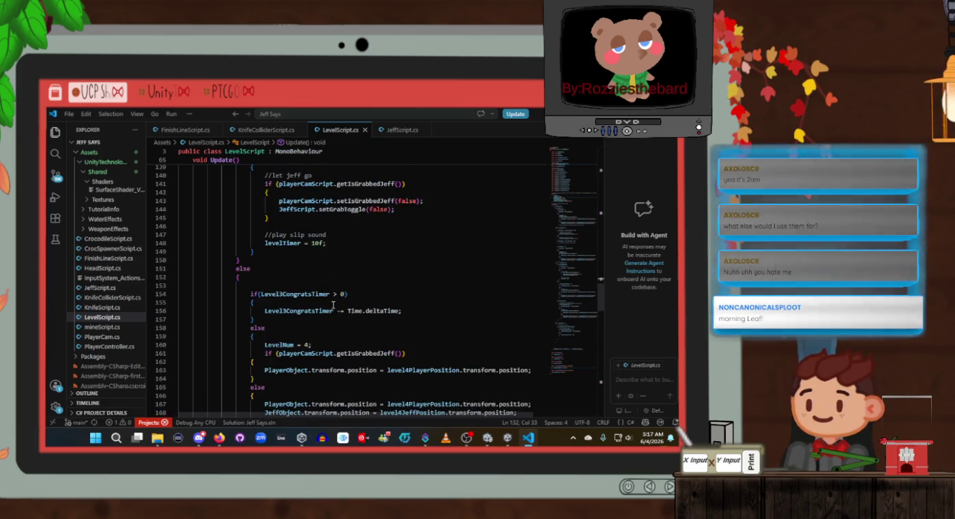
scroll(333, 305, "up", 1)
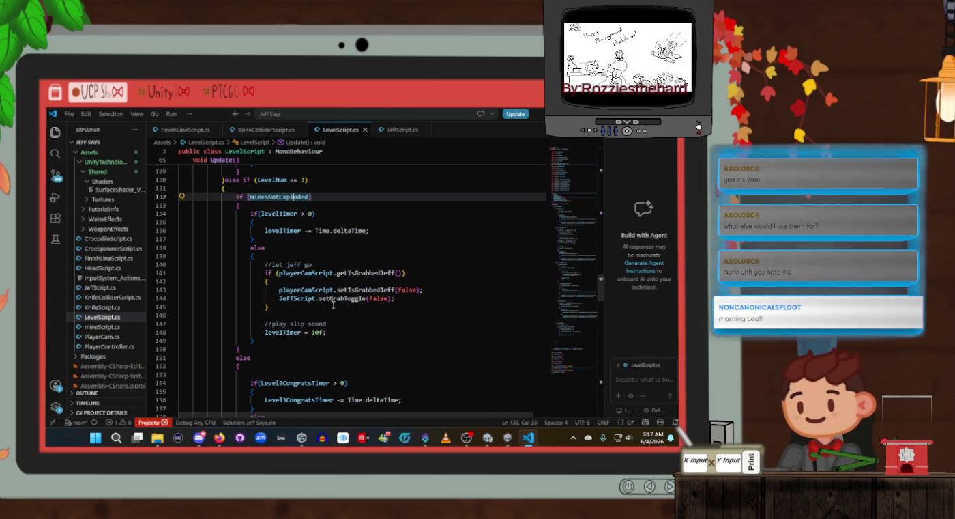
left_click(257, 348)
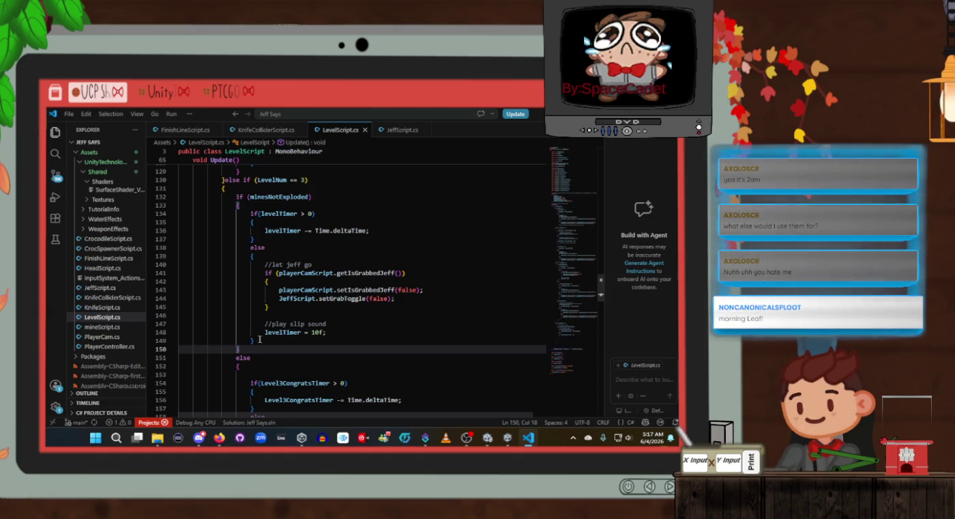
left_click(291, 195)
scroll(321, 274, "down", 5)
scroll(323, 274, "up", 4)
scroll(323, 274, "down", 3)
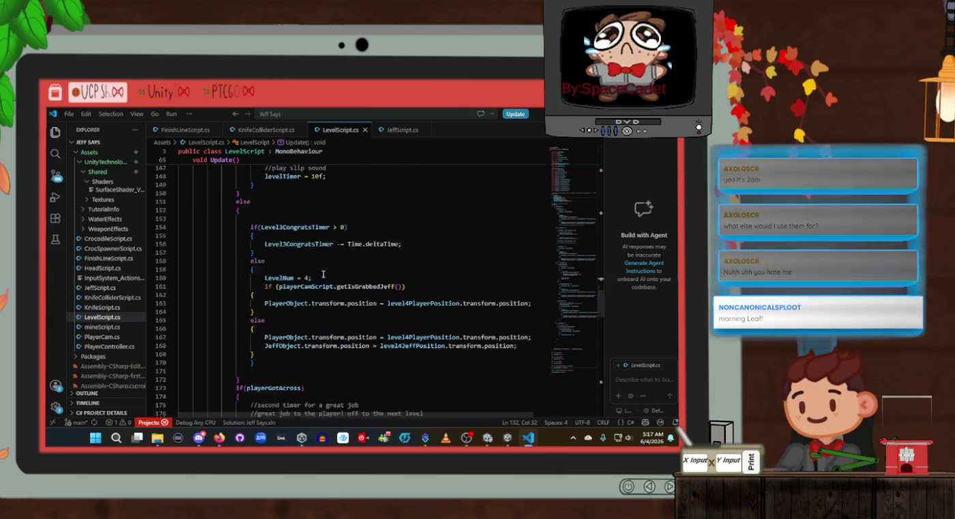
scroll(324, 273, "down", 9)
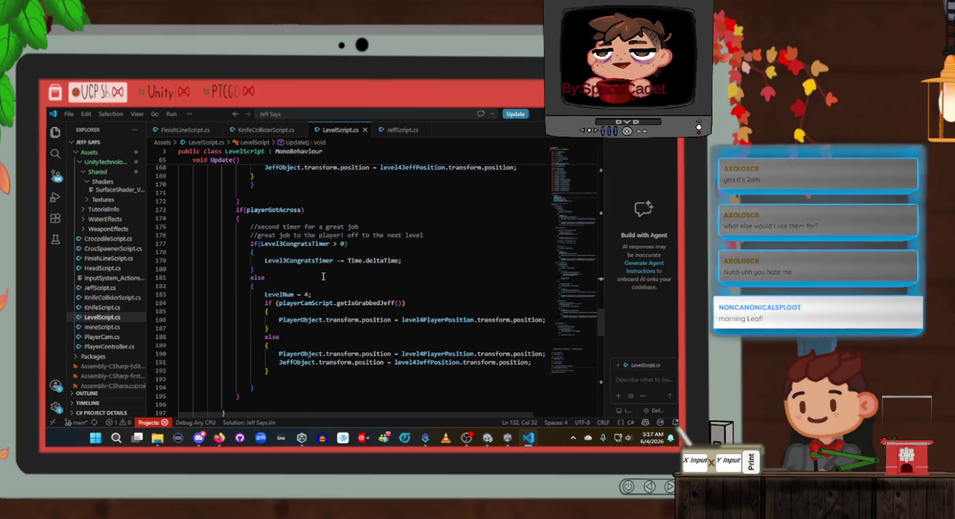
scroll(324, 276, "down", 2)
scroll(322, 276, "up", 1)
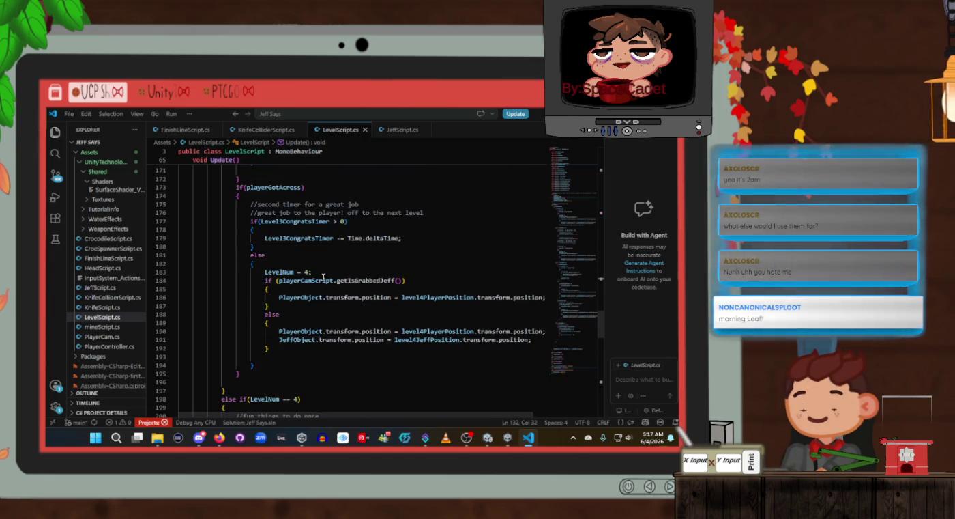
Inspect the playerGotAcross block and the level timer branch at line 137, then return to Unity
left_click(290, 187)
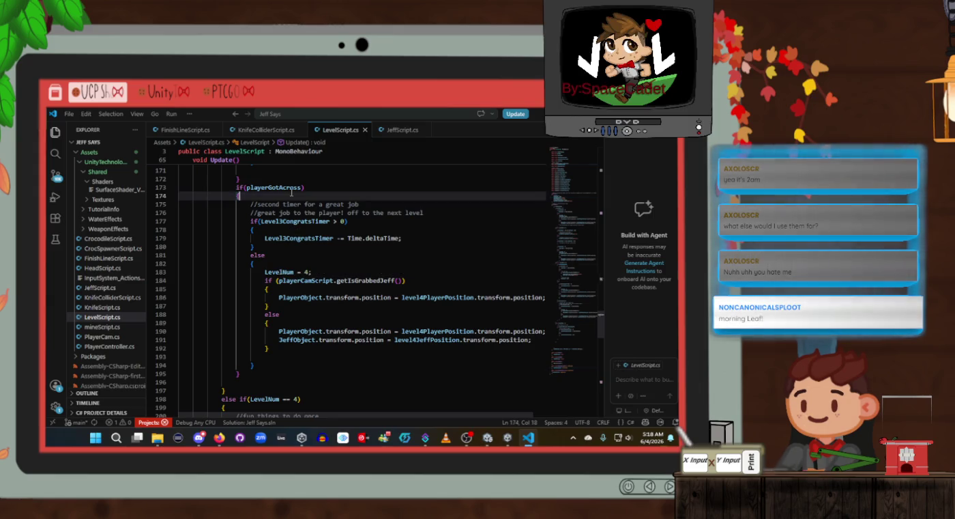
scroll(297, 238, "down", 5)
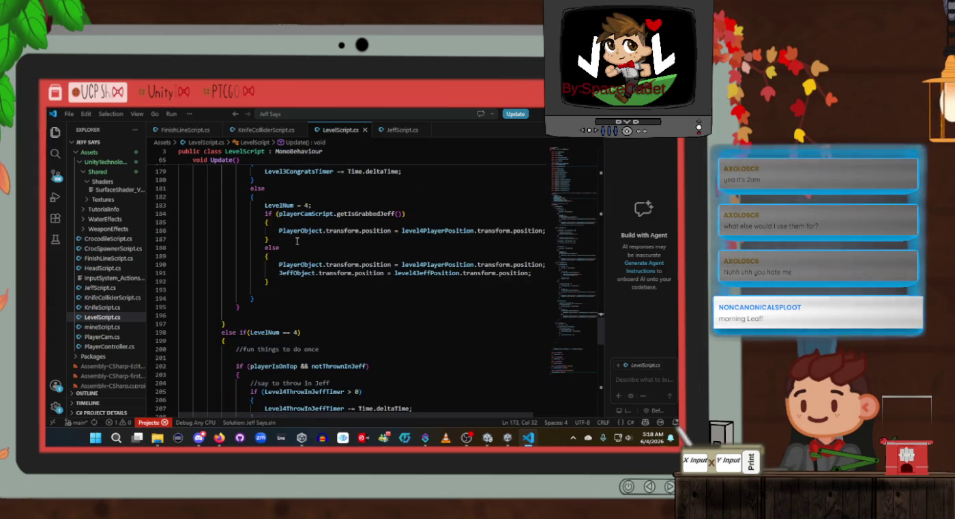
scroll(299, 241, "down", 6)
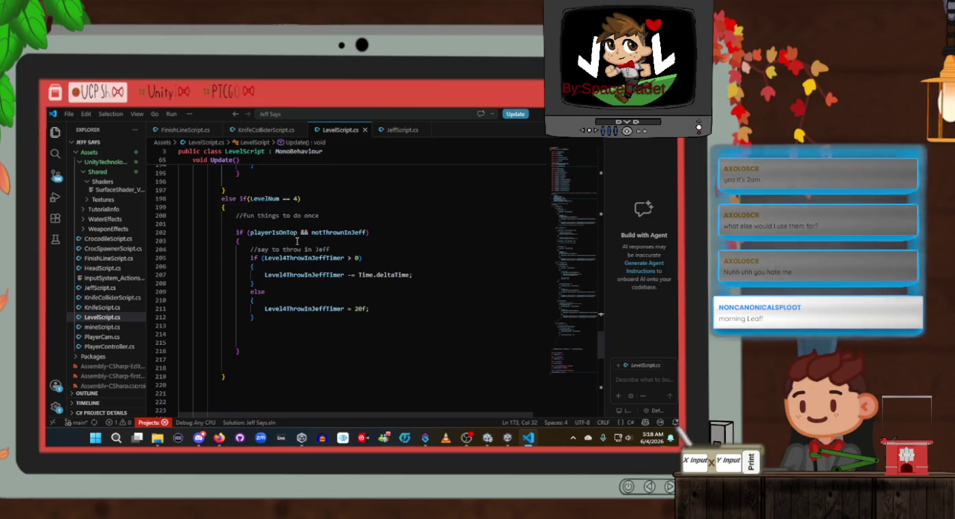
scroll(298, 241, "up", 11)
scroll(298, 243, "up", 15)
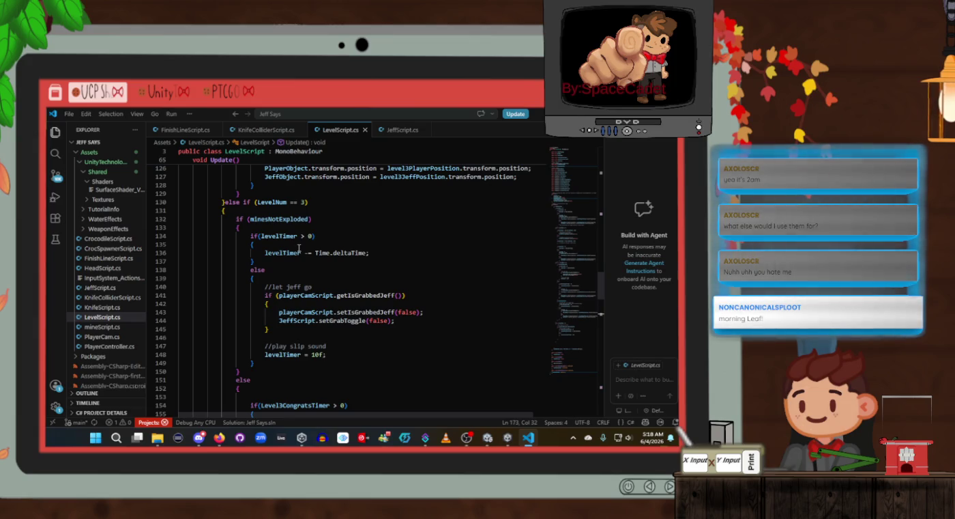
scroll(299, 248, "up", 1)
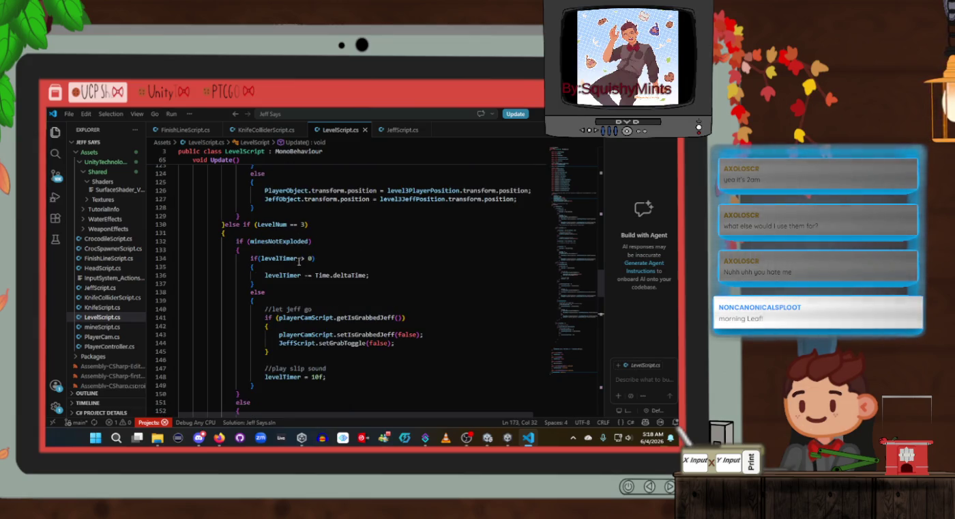
left_click(299, 288)
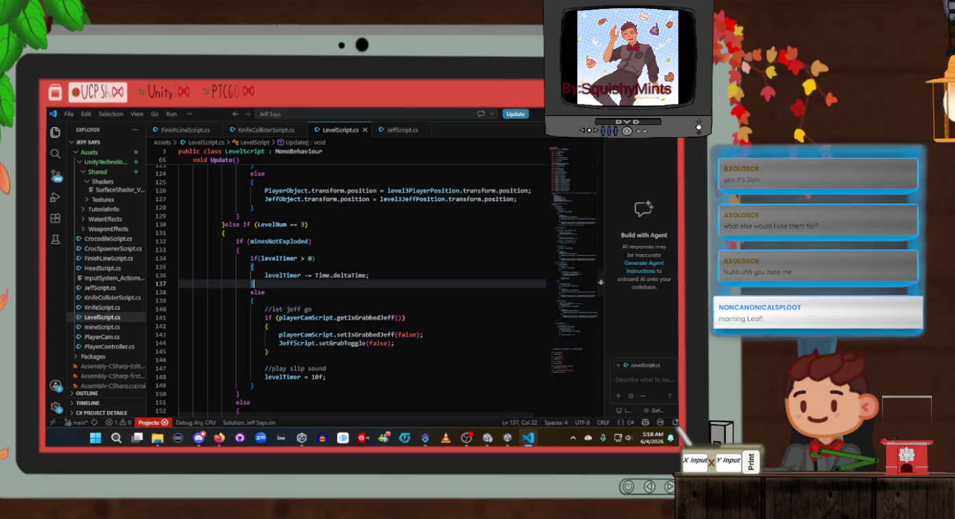
left_click(488, 437)
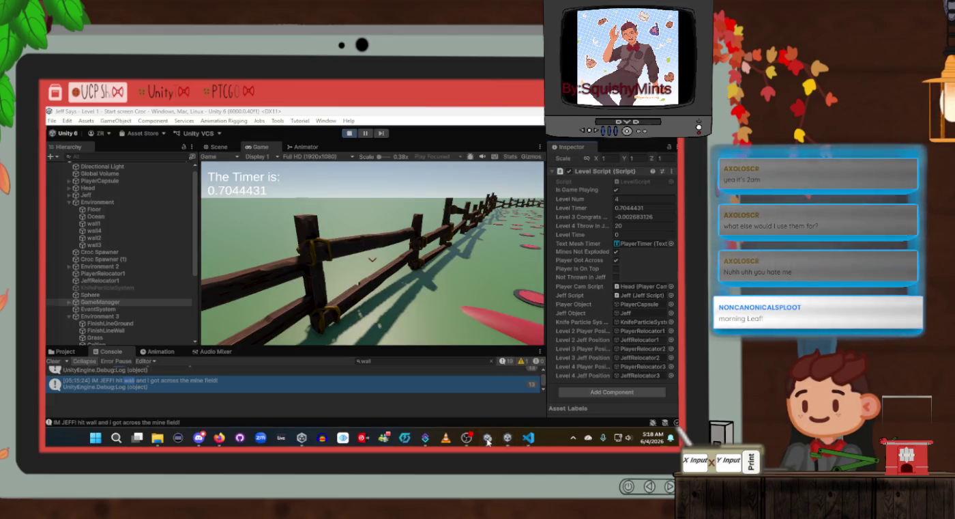
Stop the running game, then start Play mode again to retest the level
left_click(352, 136)
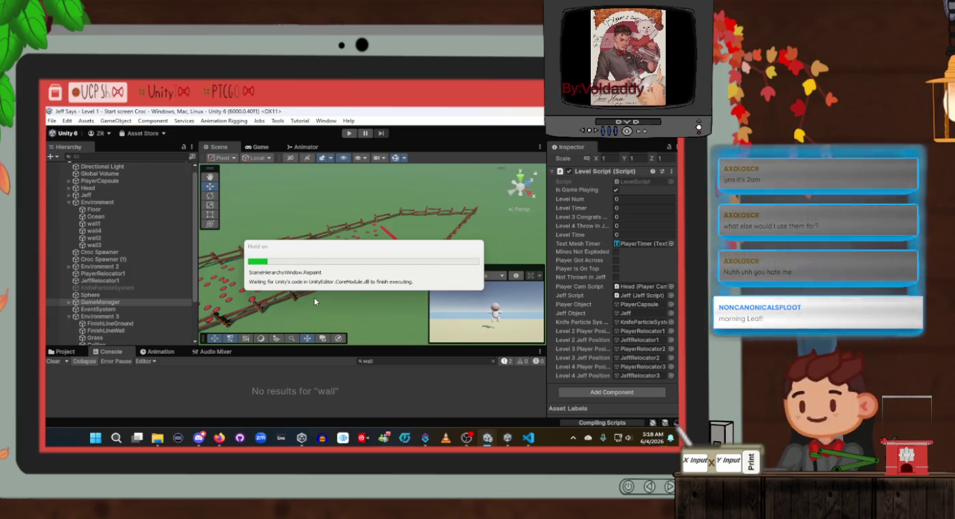
left_click(348, 133)
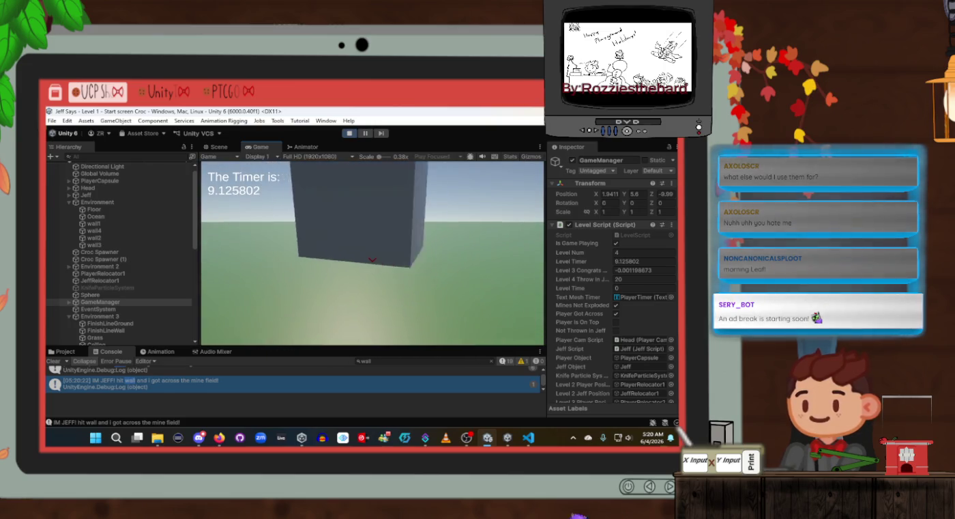
Stop Play mode once Level Num reaches 4 so the scene can be edited
left_click(347, 135)
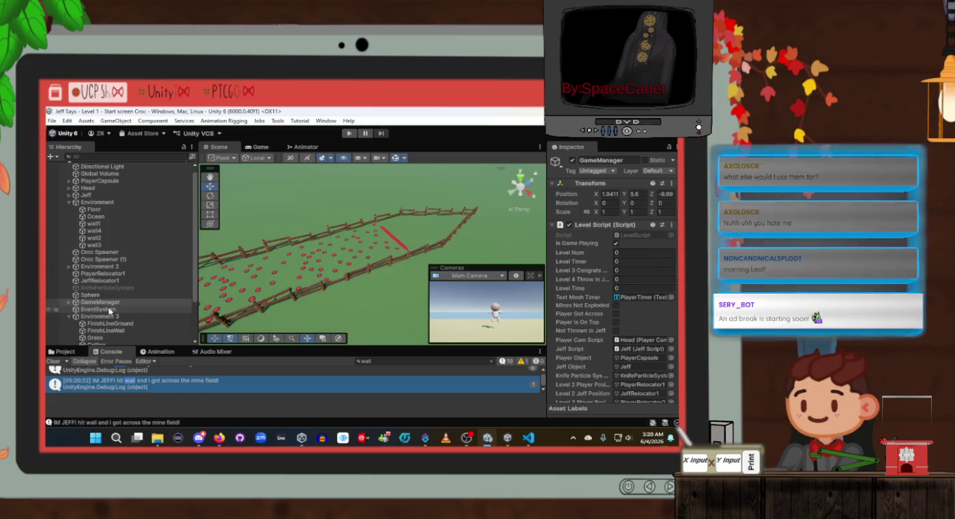
Expand Environment 4 and select PlayerRelocator3 and JeffRelocator3, framing them in the Scene view
scroll(105, 321, "down", 3)
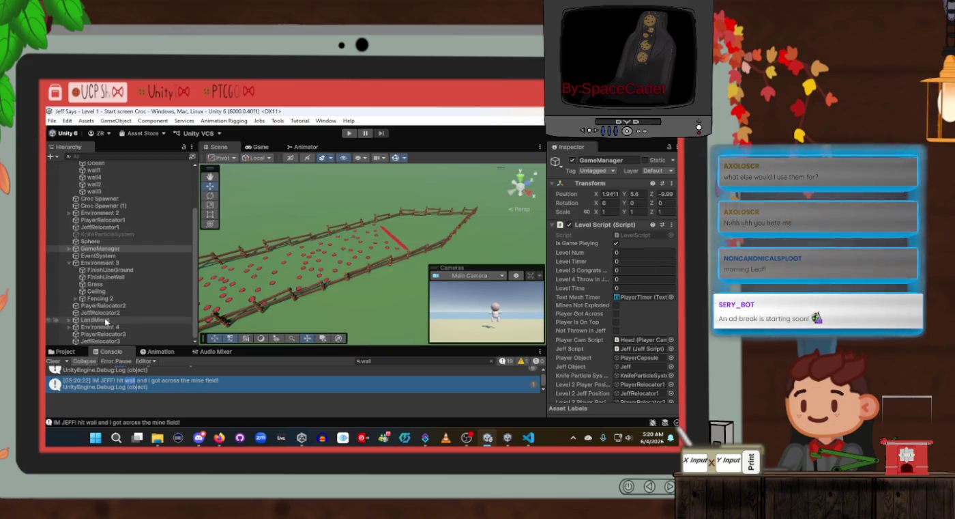
left_click(69, 327)
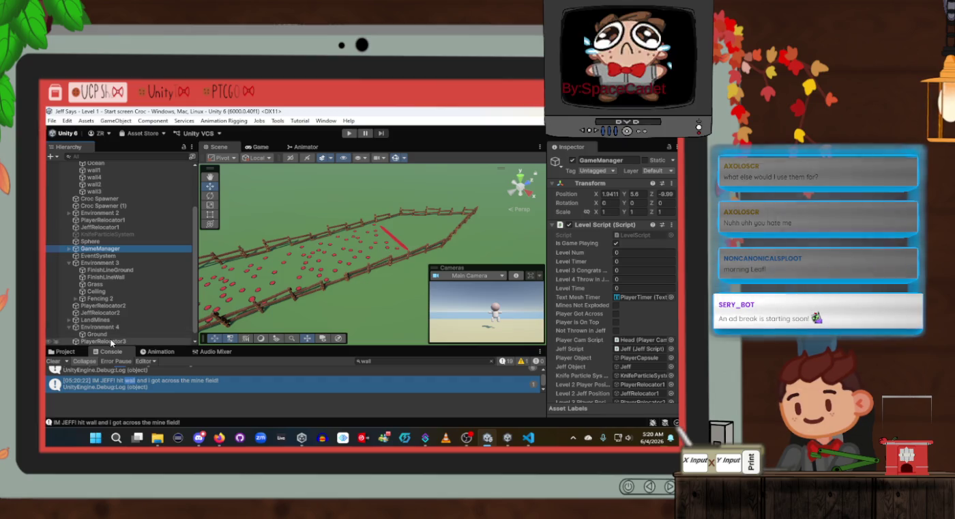
scroll(119, 335, "down", 1)
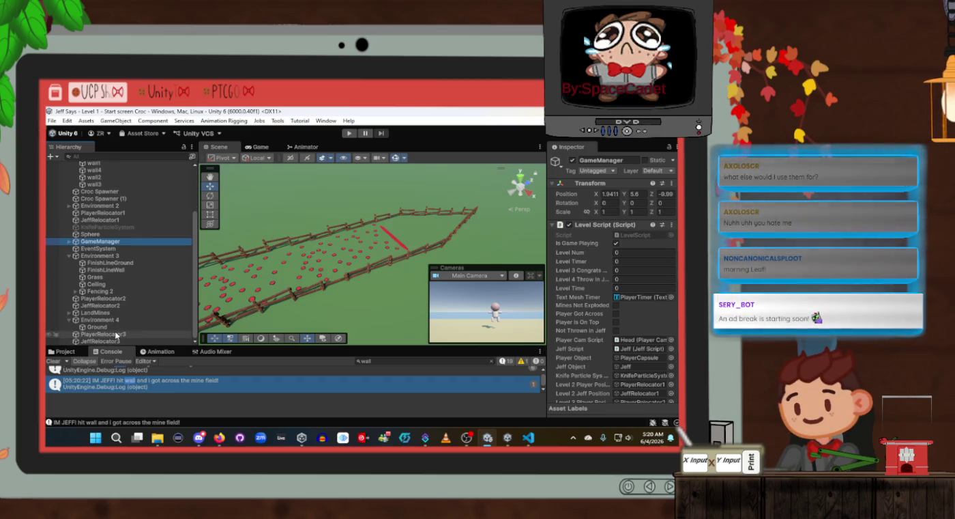
left_click(103, 333)
key("f")
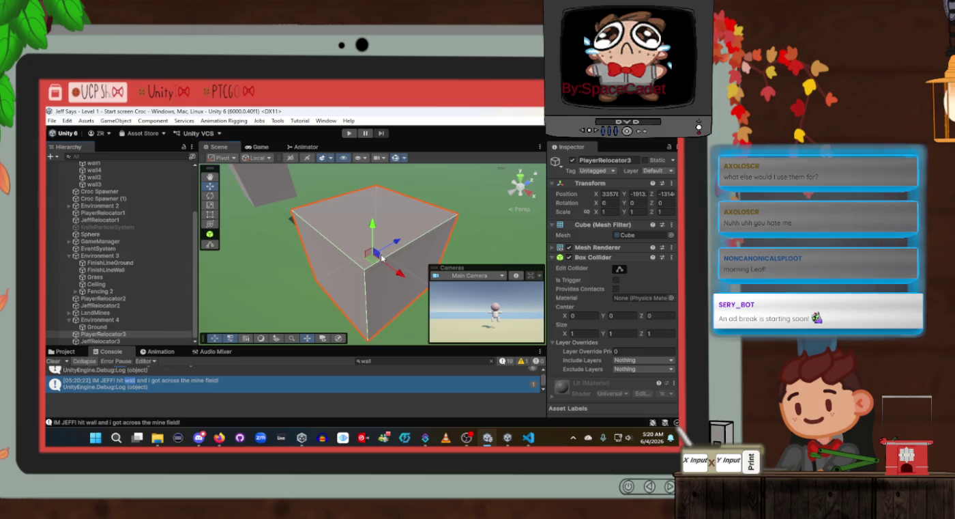
scroll(382, 259, "down", 5)
left_click(374, 253, "shift")
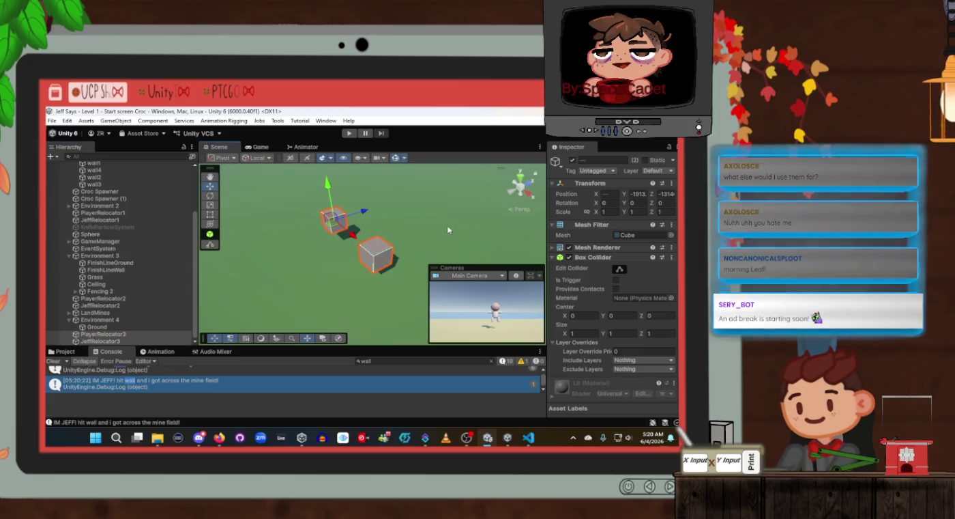
left_click(570, 259)
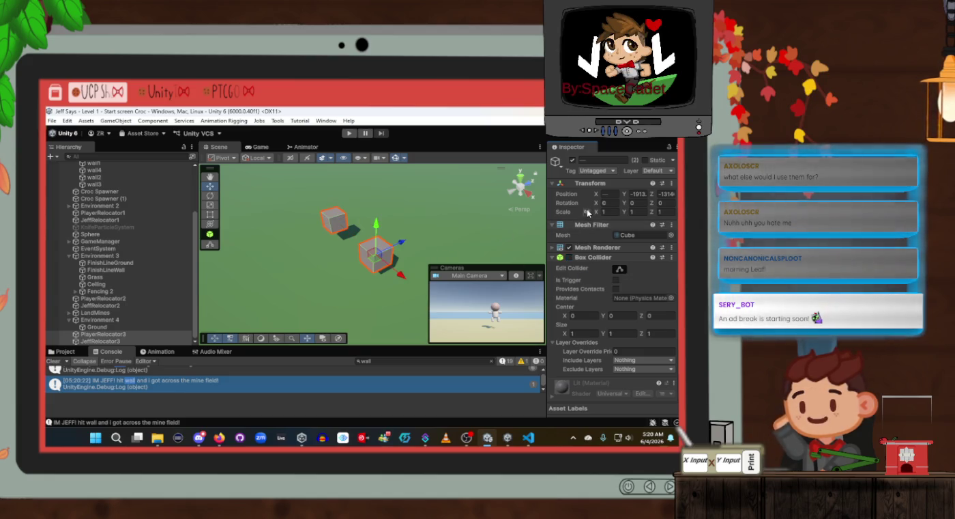
Scale both relocator cubes to 0.54 and nudge them slightly along Z
left_click_drag(597, 212, 590, 216)
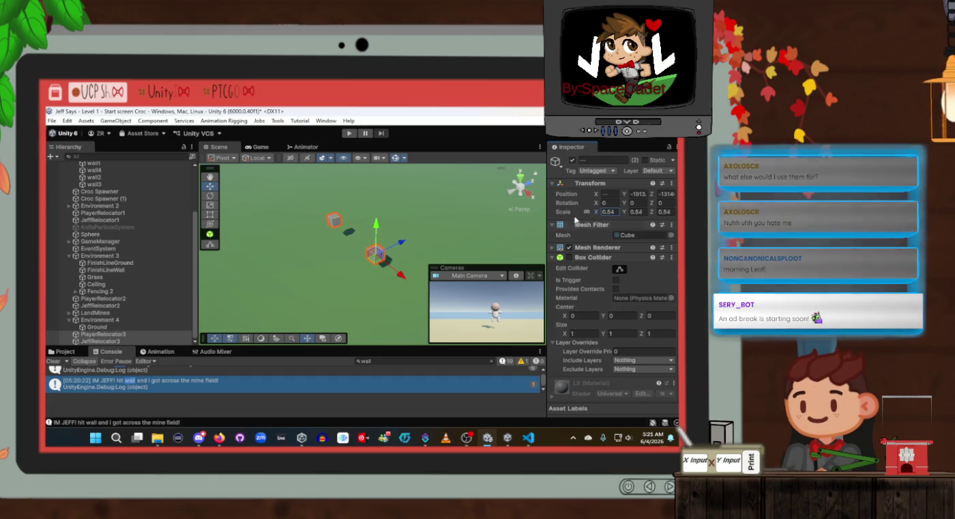
left_click_drag(398, 215, 451, 184)
left_click_drag(387, 251, 256, 316)
mouse_move(357, 249)
left_mouse_down()
mouse_move(367, 231)
mouse_move(247, 320)
mouse_move(211, 325)
left_mouse_up()
key("f")
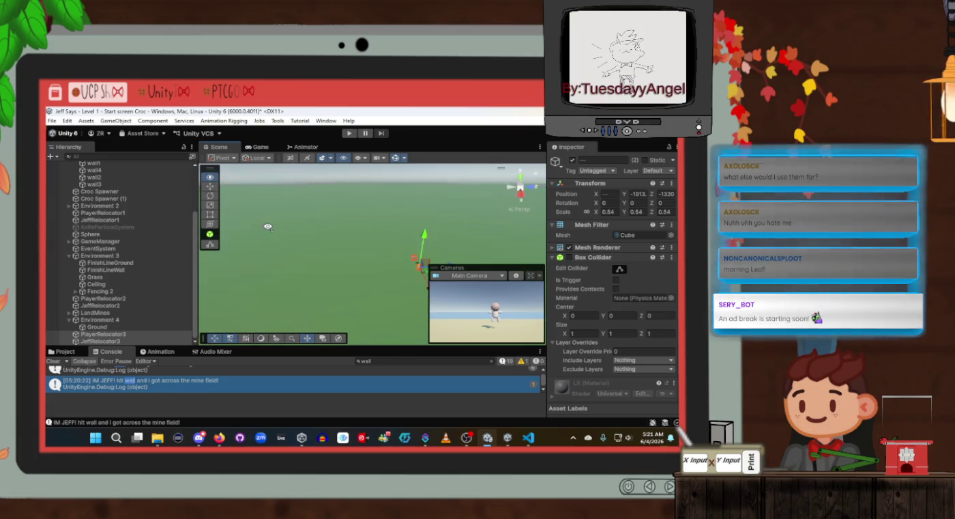
mouse_move(403, 228)
left_mouse_down()
mouse_move(375, 252)
mouse_move(275, 294)
left_mouse_up()
Recentre the view and greatly enlarge the Ground plane
key("f")
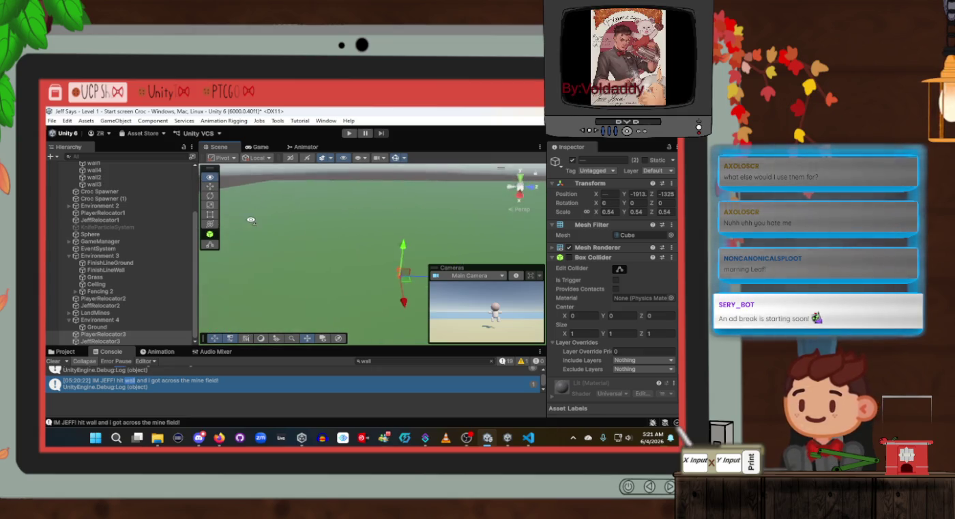
left_click(337, 228)
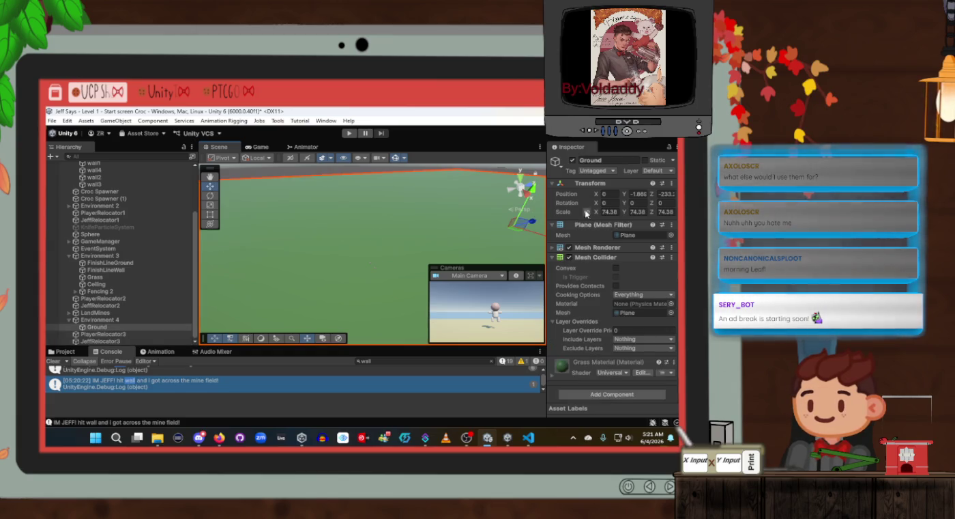
mouse_move(598, 213)
left_mouse_down()
mouse_move(385, 248)
mouse_move(393, 263)
mouse_move(438, 259)
left_mouse_up()
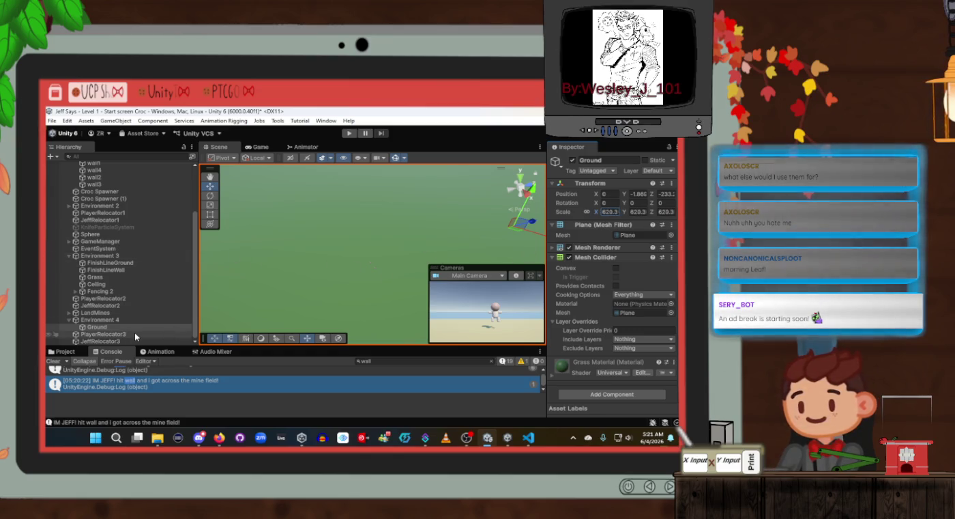
Move PlayerRelocator3 and JeffRelocator3 far along Z to -1407
left_click(135, 332)
left_click(134, 340, "shift")
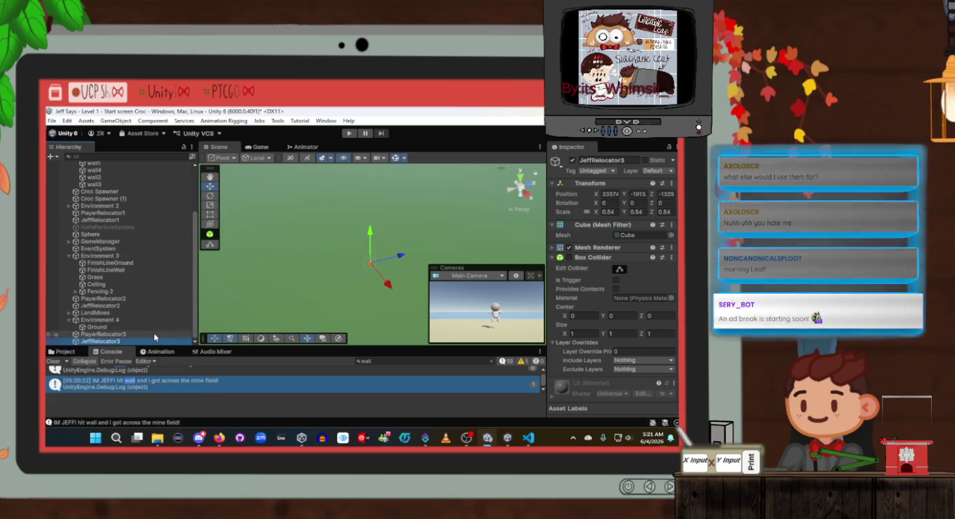
mouse_move(401, 264)
left_mouse_down()
mouse_move(321, 269)
mouse_move(292, 209)
mouse_move(335, 274)
mouse_move(246, 236)
left_mouse_up()
mouse_move(382, 220)
left_mouse_down()
mouse_move(362, 260)
mouse_move(217, 235)
left_mouse_up()
left_click_drag(437, 222, 341, 209)
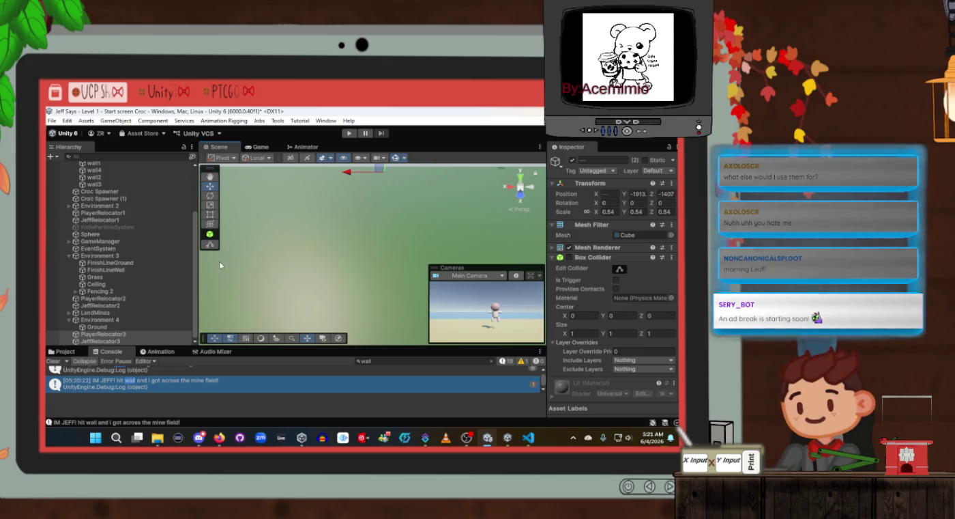
Frame PlayerRelocator3 in the Scene view, orbit around it, and expand Environment 2
double_click(104, 334)
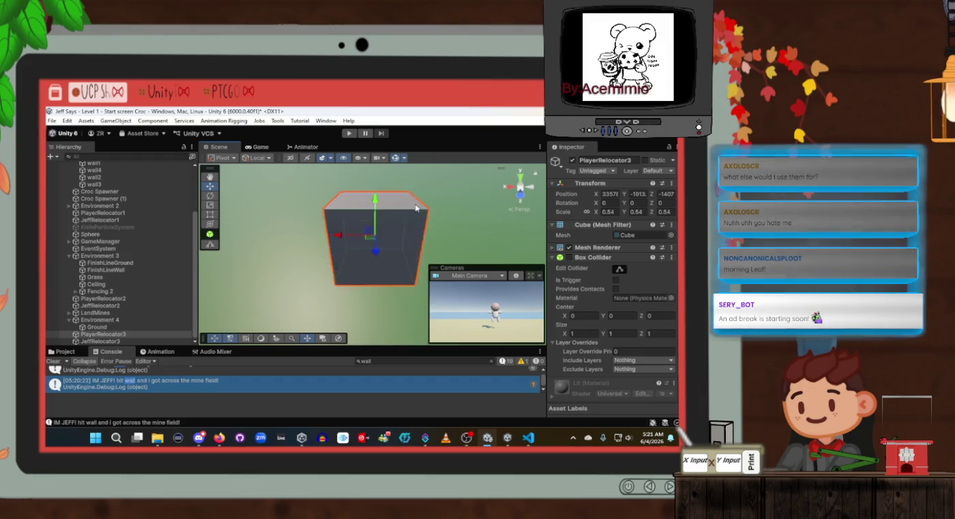
scroll(415, 190, "down", 5)
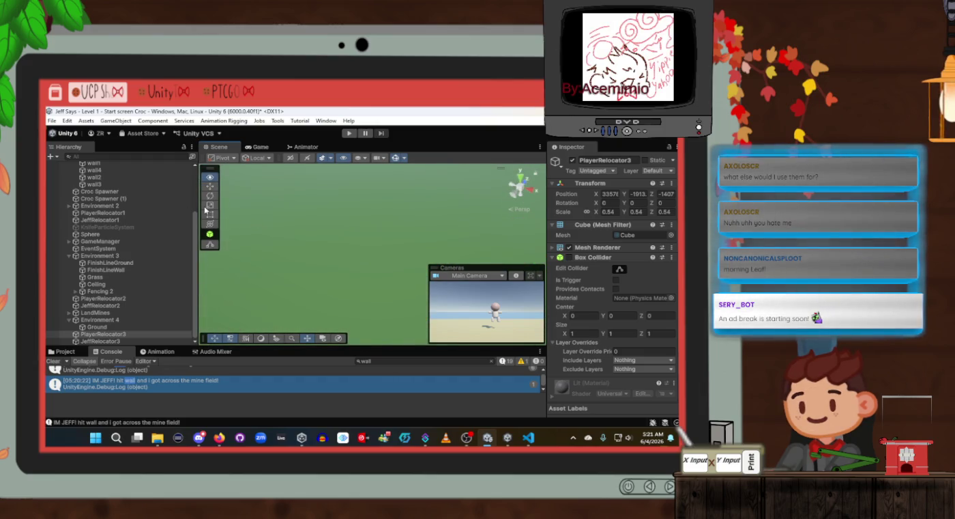
mouse_move(273, 232)
left_mouse_down()
mouse_move(259, 191)
mouse_move(342, 221)
left_mouse_up()
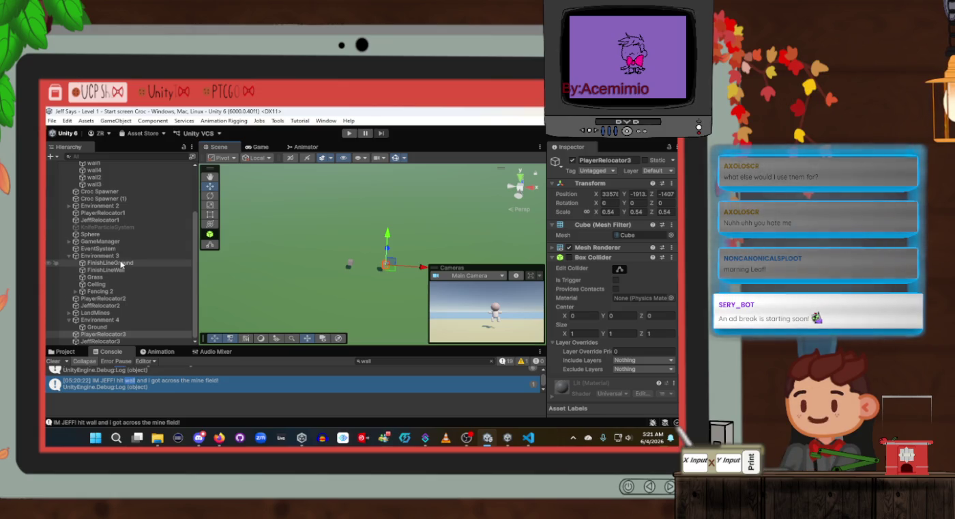
left_click(69, 205)
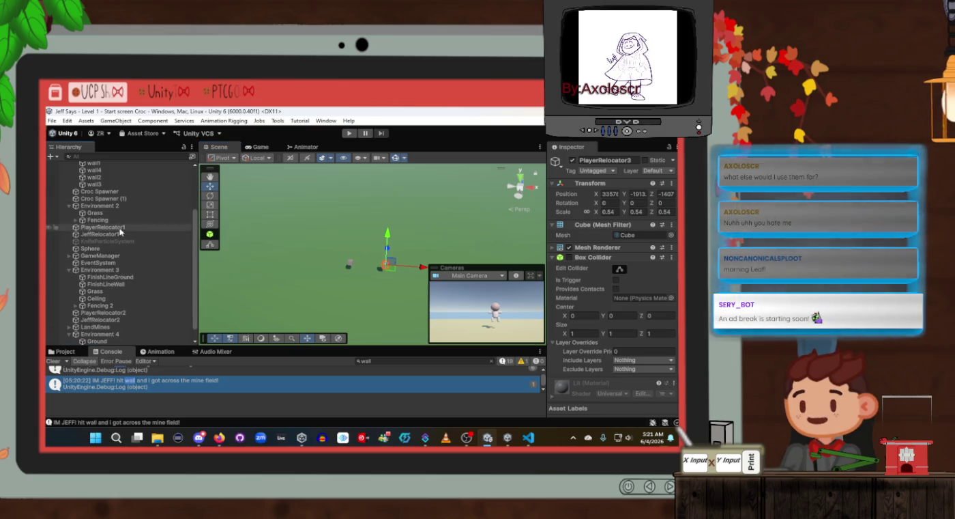
Frame the Fencing enclosure and orbit down into it
left_click(123, 213)
left_click(124, 220)
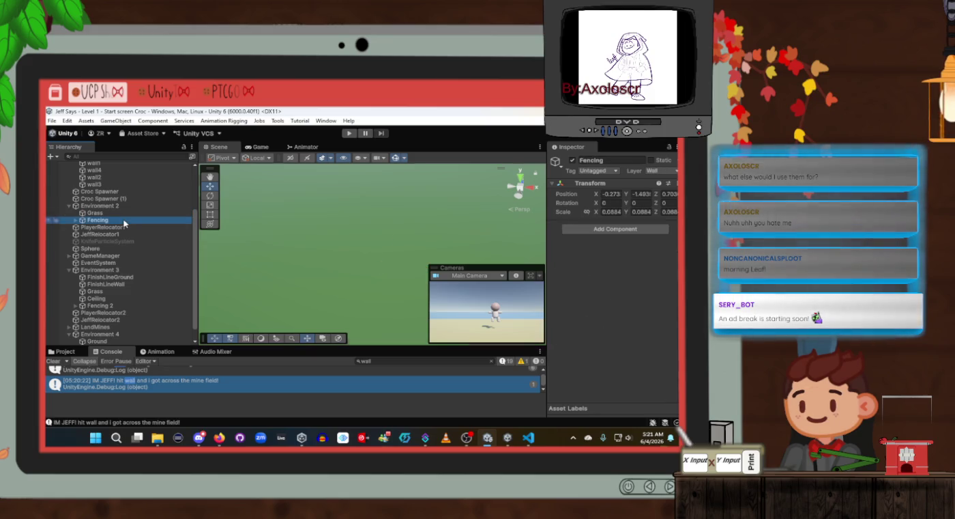
key("f")
scroll(436, 234, "up", 5)
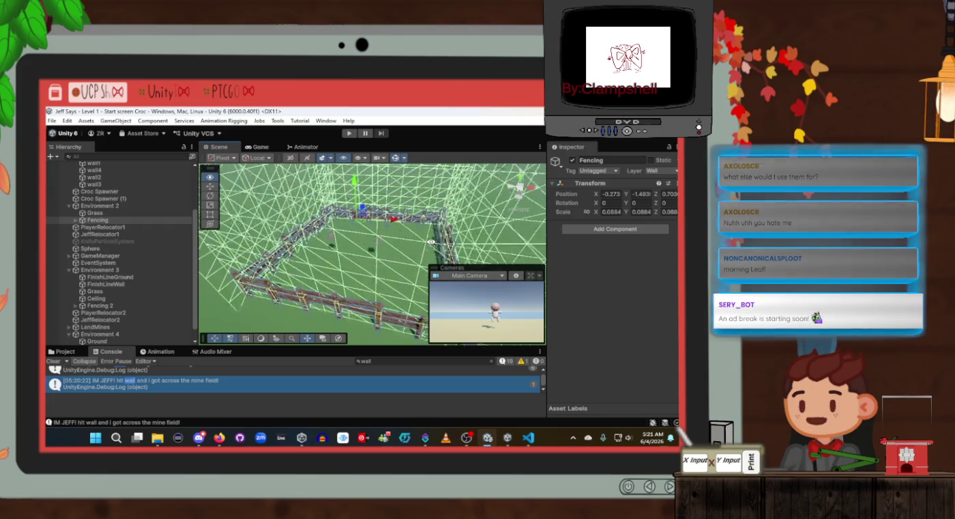
left_click_drag(433, 242, 323, 254)
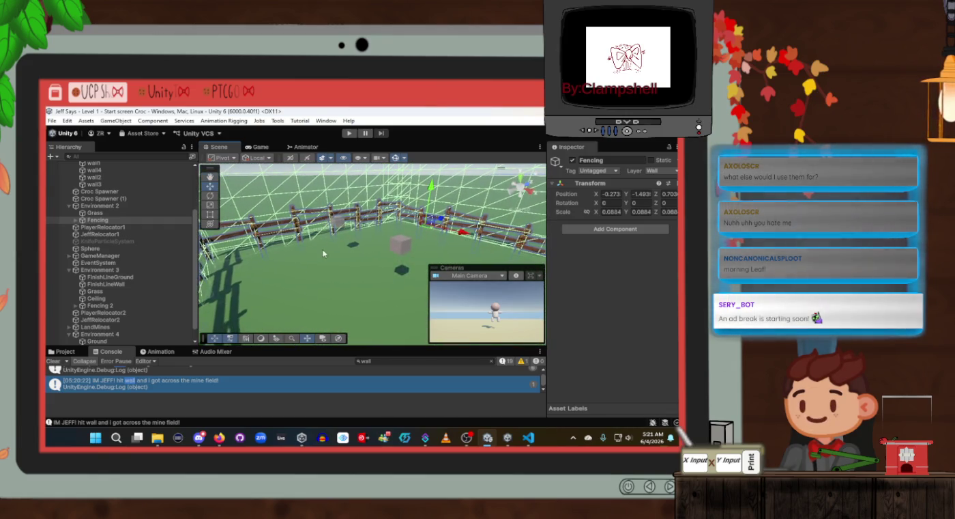
Rename Environment 2's Grass plane to Ground and duplicate it
left_click(94, 213)
left_click(108, 206)
left_click(98, 213)
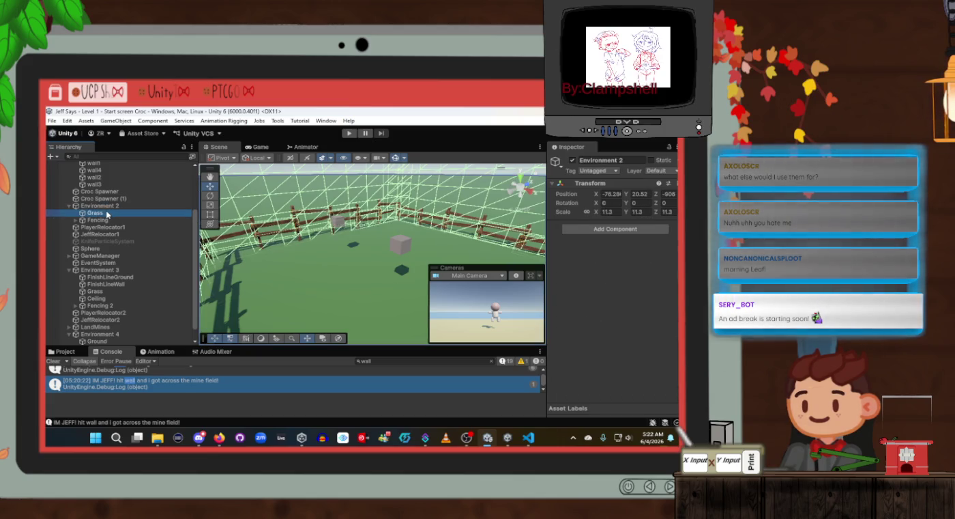
left_click(610, 161)
type("Gro")
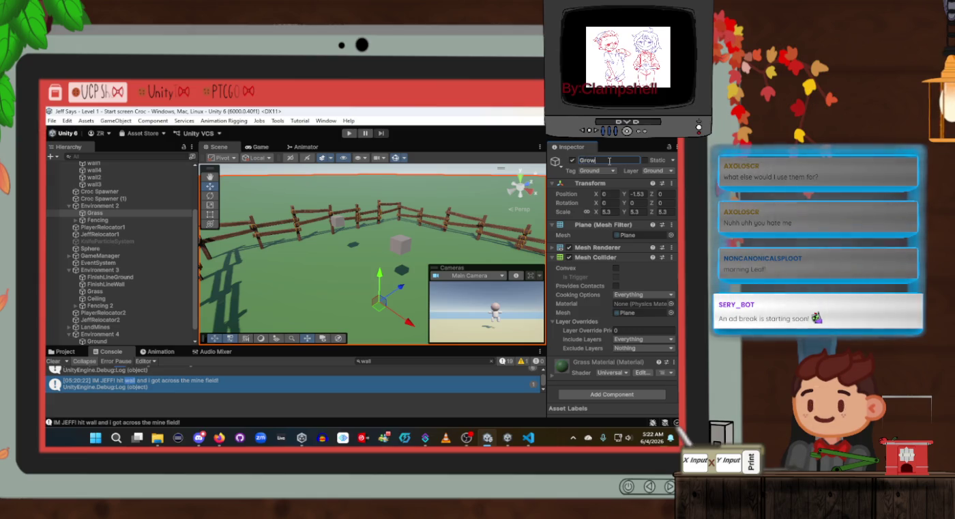
type("und")
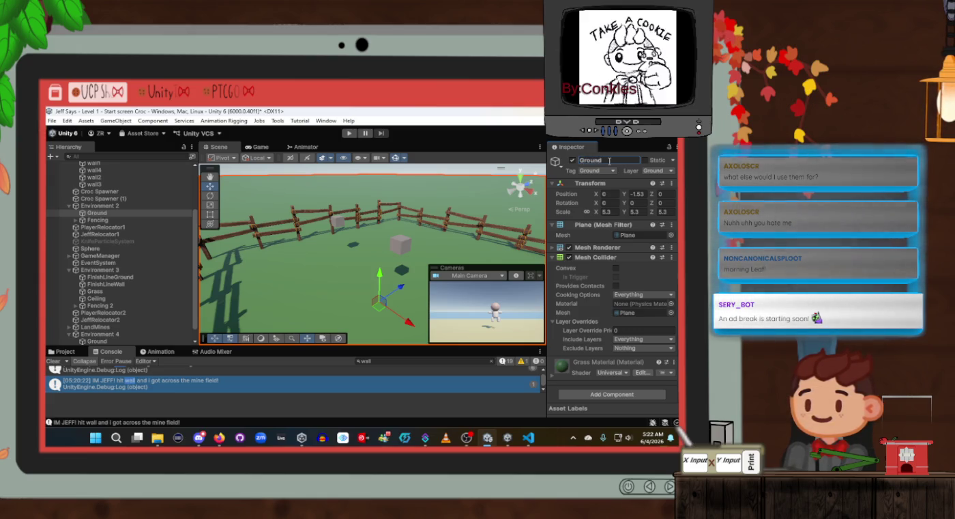
left_click(123, 215)
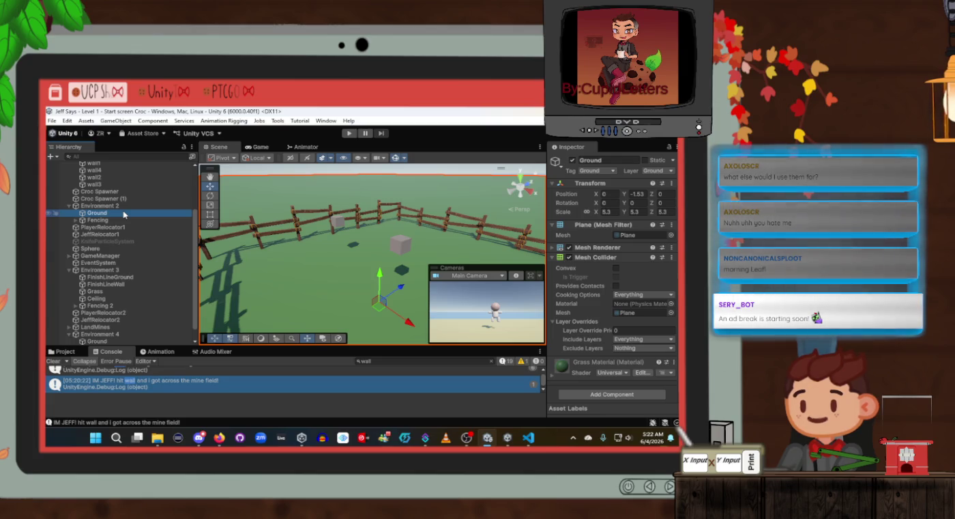
key("ctrl+d")
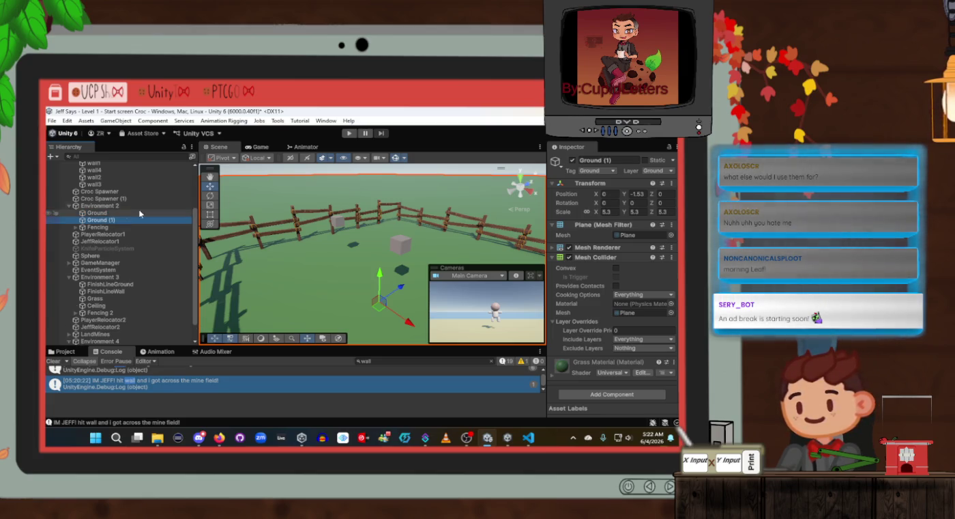
Set Ground (1) to tag Untagged and layer Default, with its Mesh Collider disabled
left_click(587, 171)
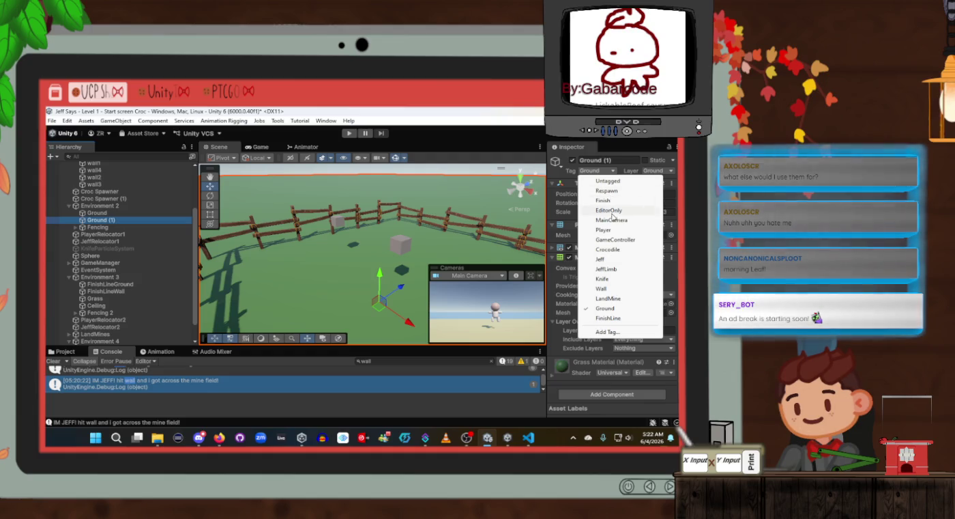
left_click(608, 180)
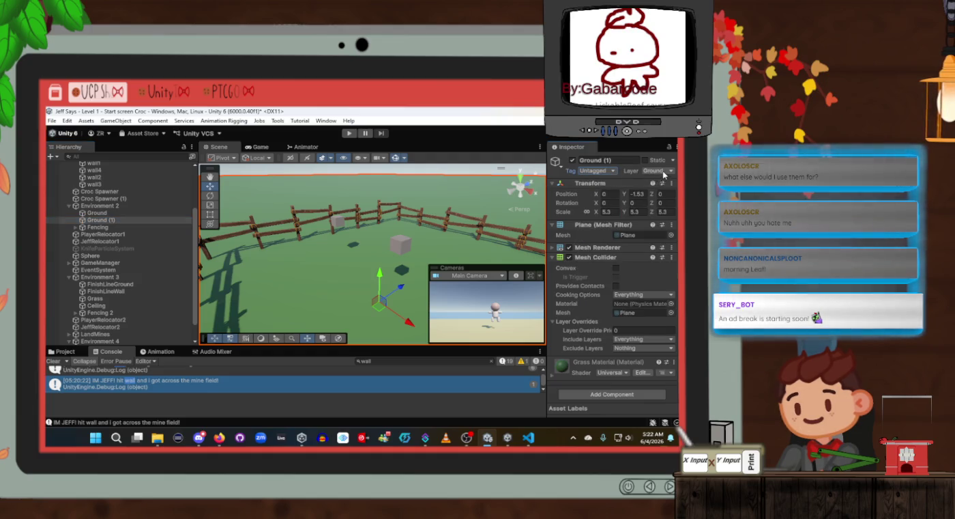
left_click(653, 171)
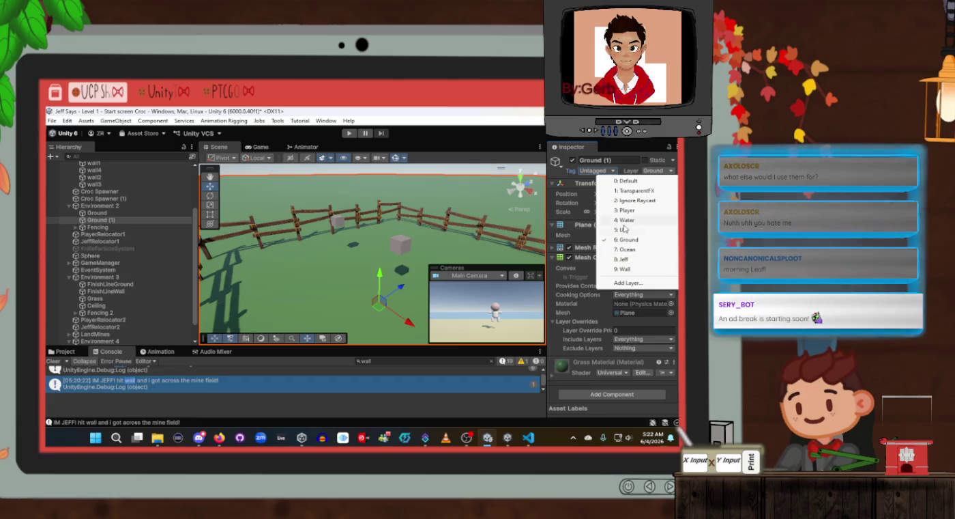
left_click(635, 181)
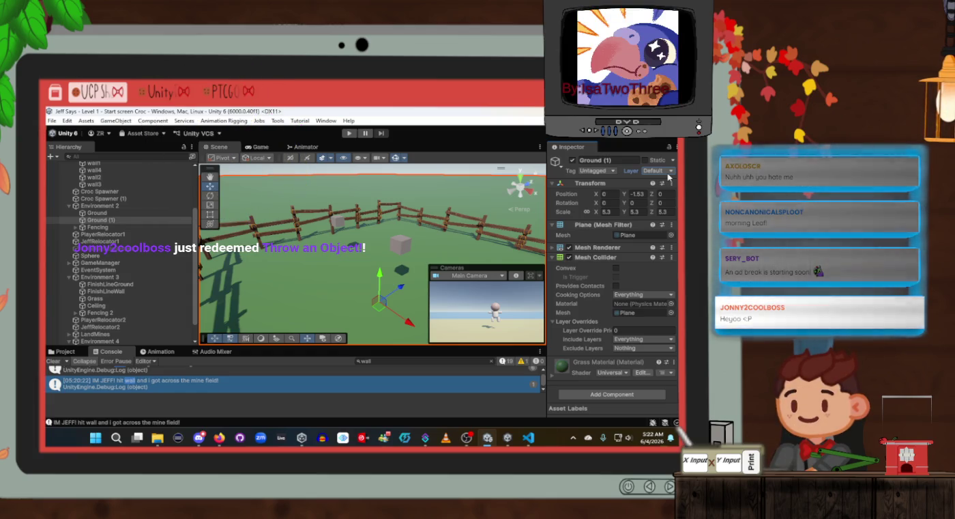
left_click(570, 258)
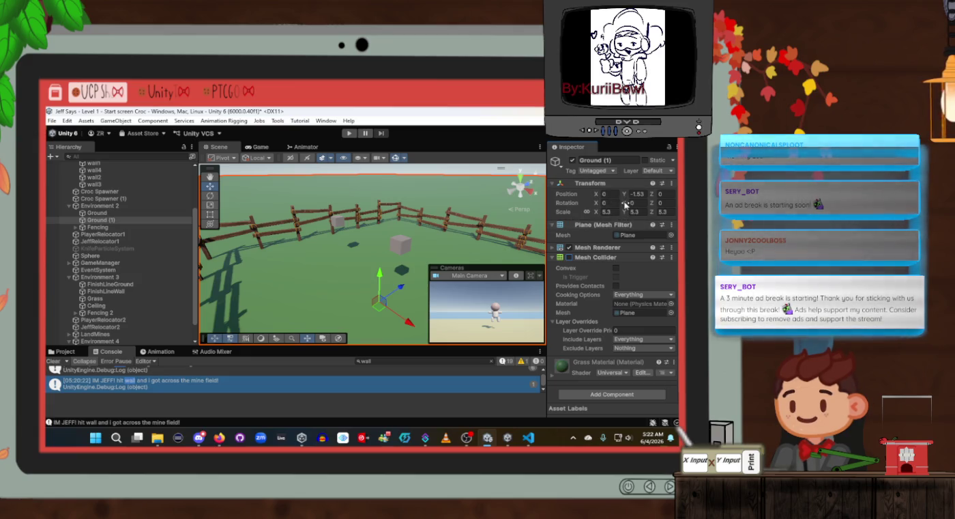
Nudge Ground (1)'s Y position up, then restore it to -1.53
left_click_drag(624, 200, 628, 195)
type("-2")
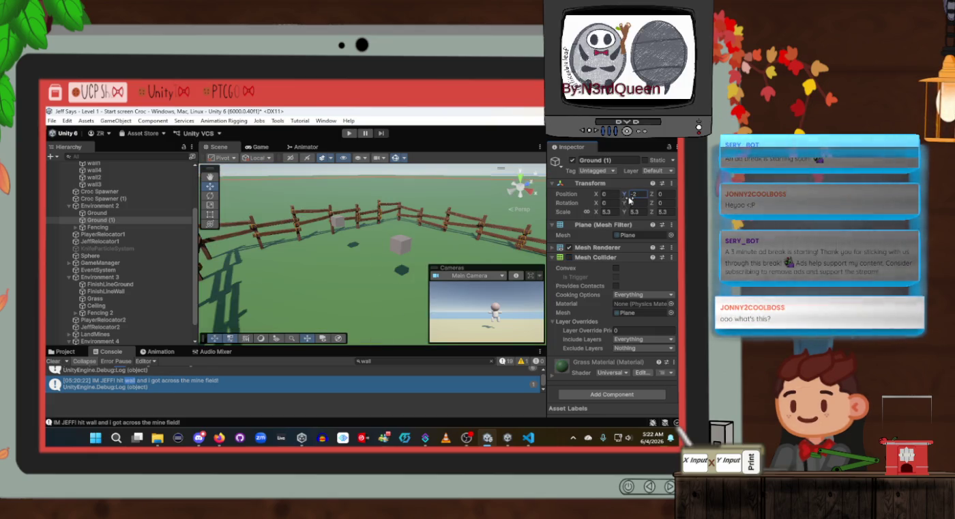
type("-1.53")
key("Return")
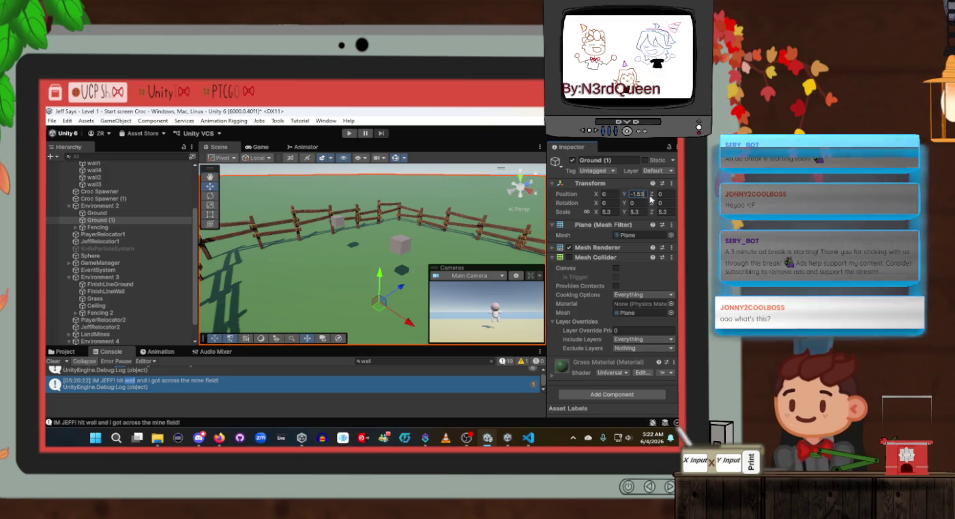
Fine-tune Ground (1)'s Y position through trial values, settling at -1.499
type("-1.5")
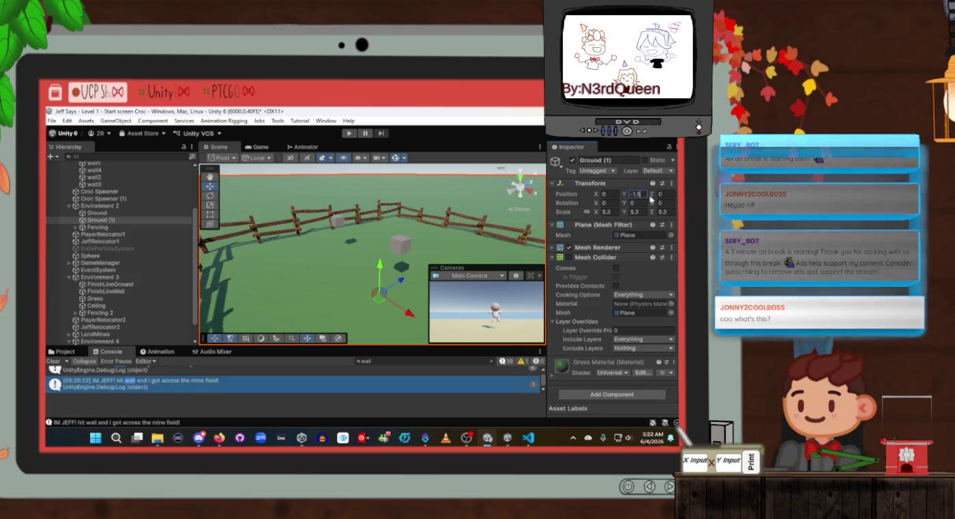
type("-1.4")
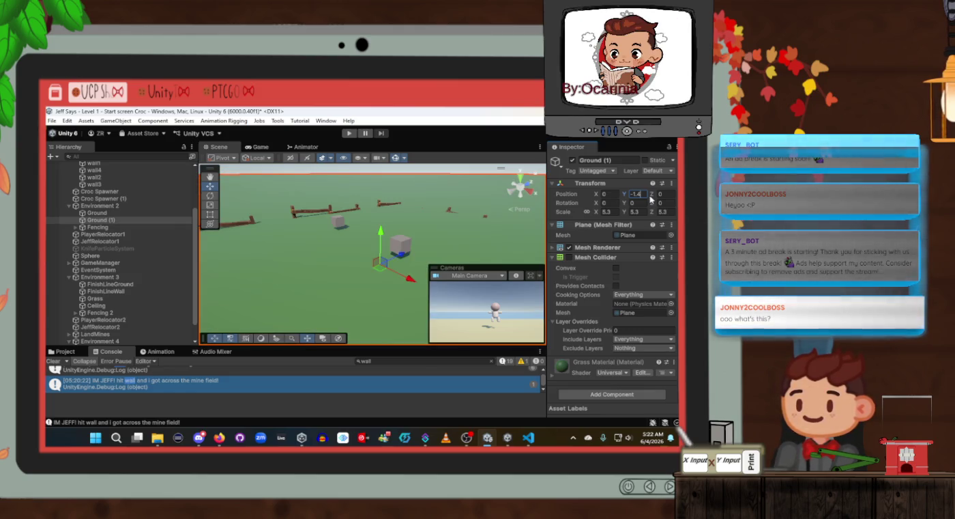
type("-1.5")
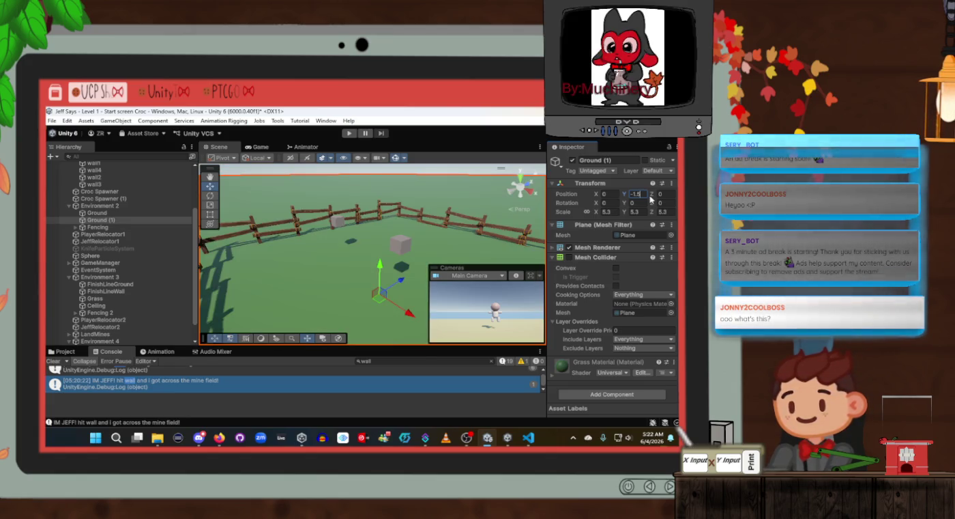
type("-1")
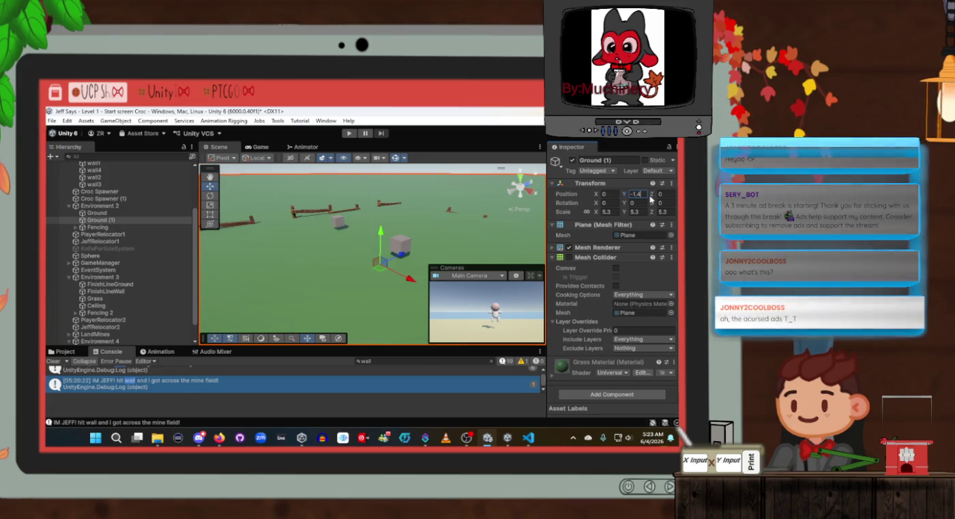
type("8")
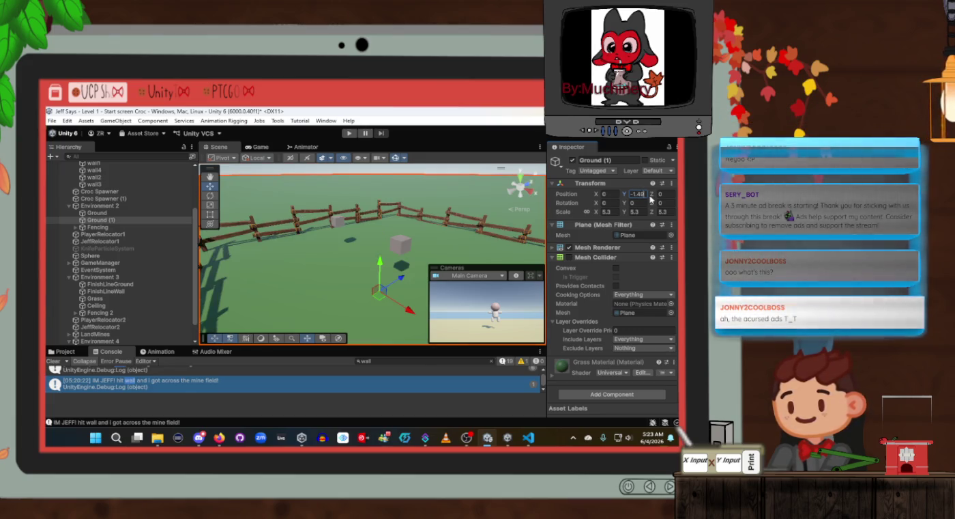
type("7")
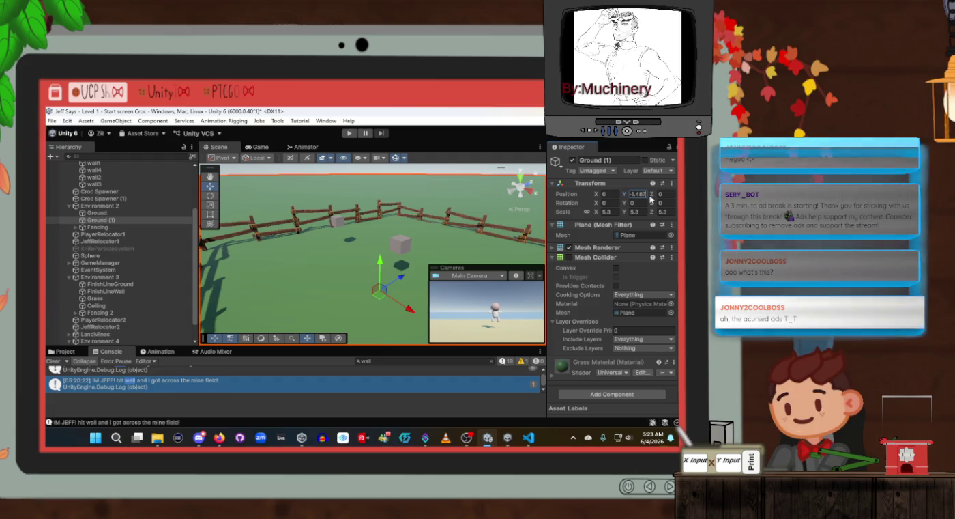
key("BackSpace")
key("BackSpace")
type("5")
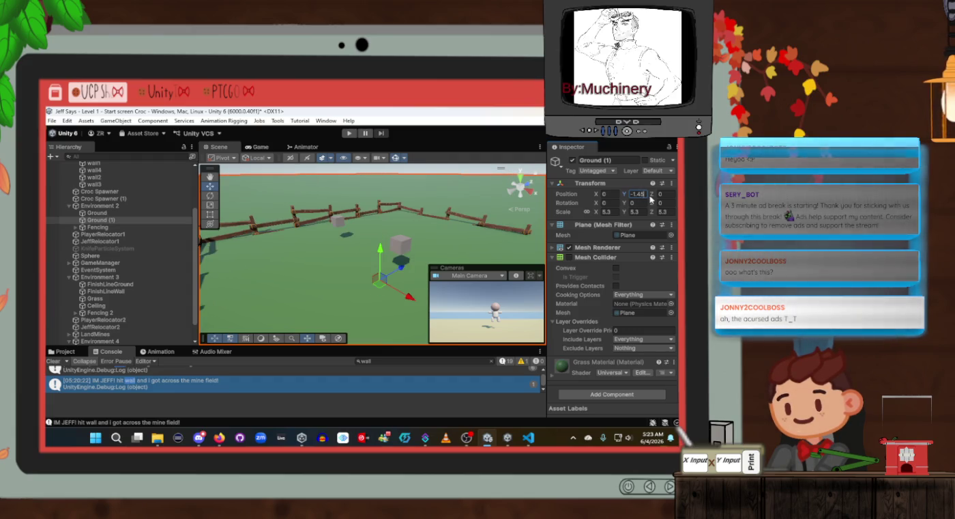
key("BackSpace")
type("4")
key("BackSpace")
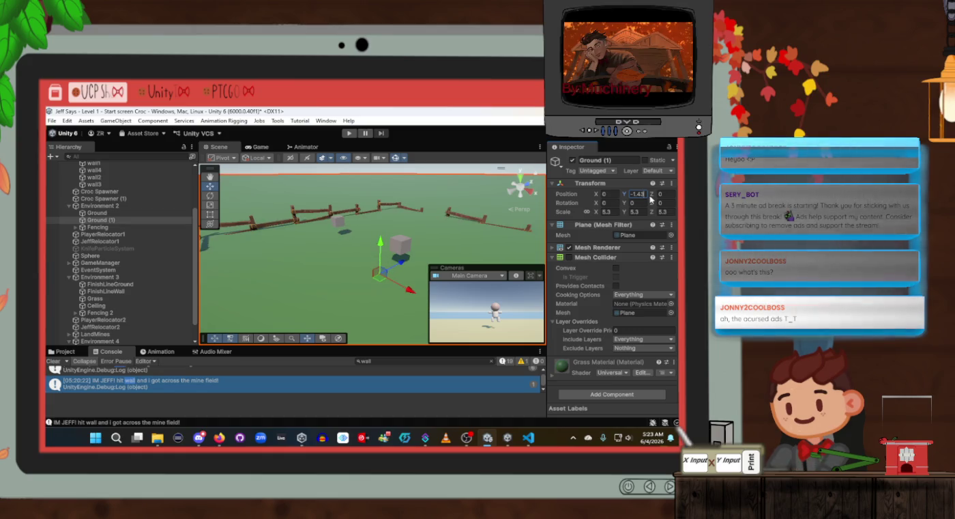
type("3")
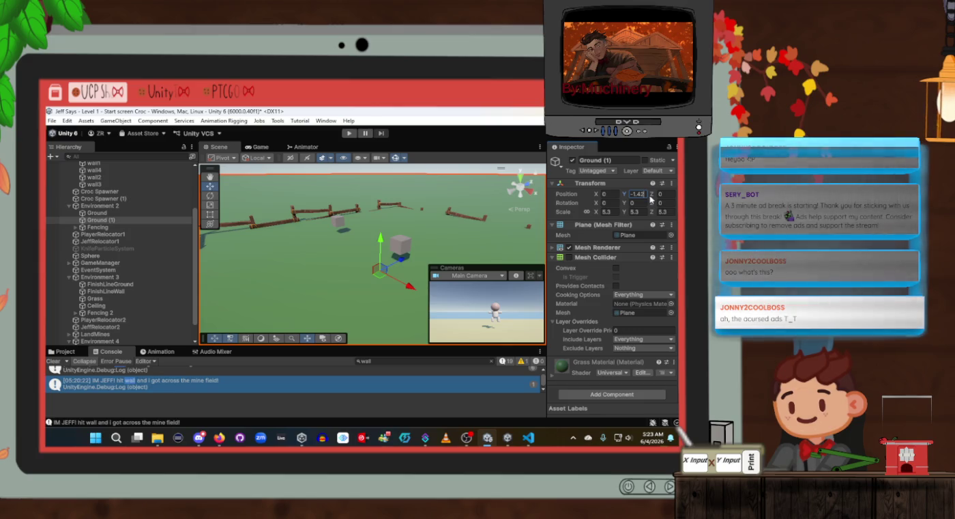
key("BackSpace")
type("8")
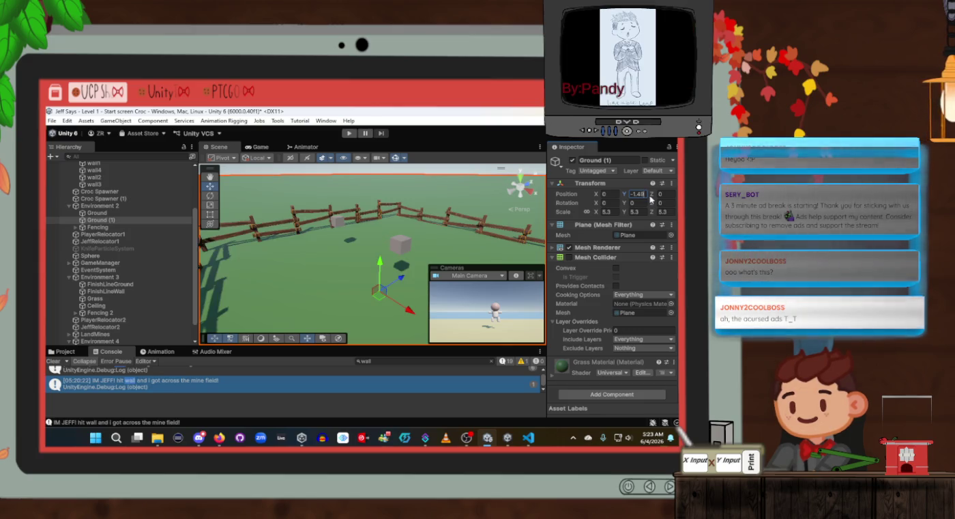
type("6")
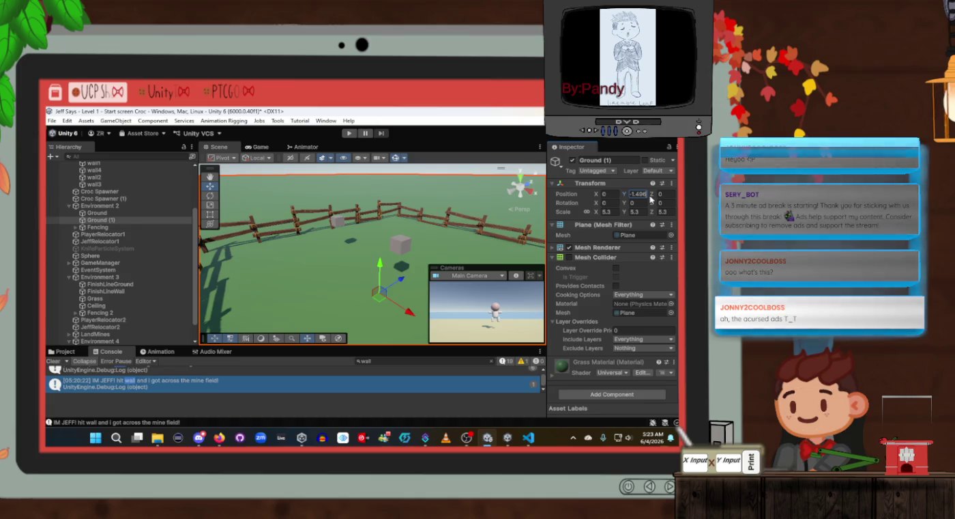
type("8")
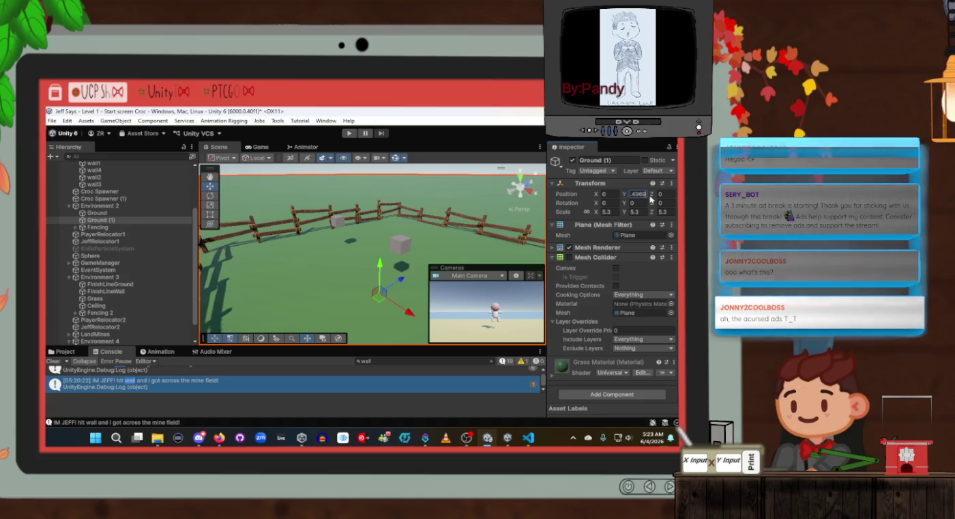
key("BackSpace")
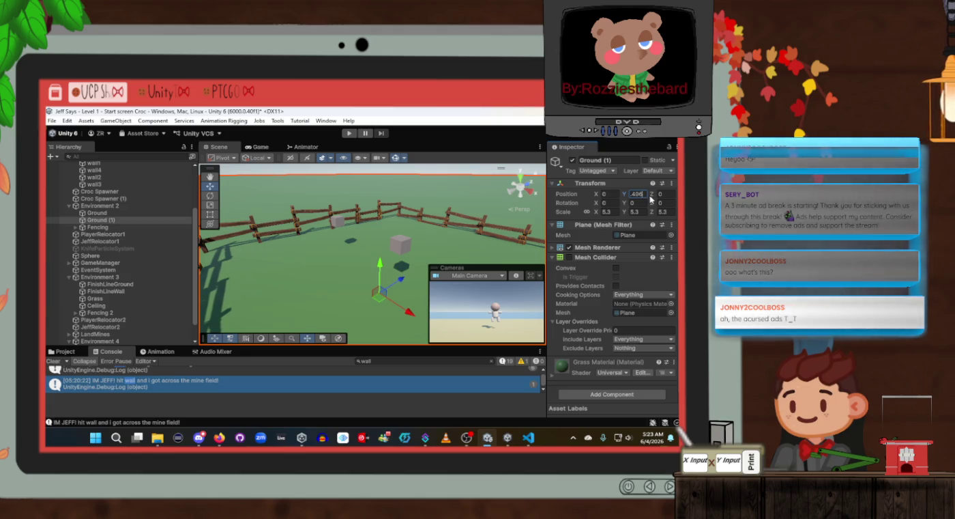
key("BackSpace")
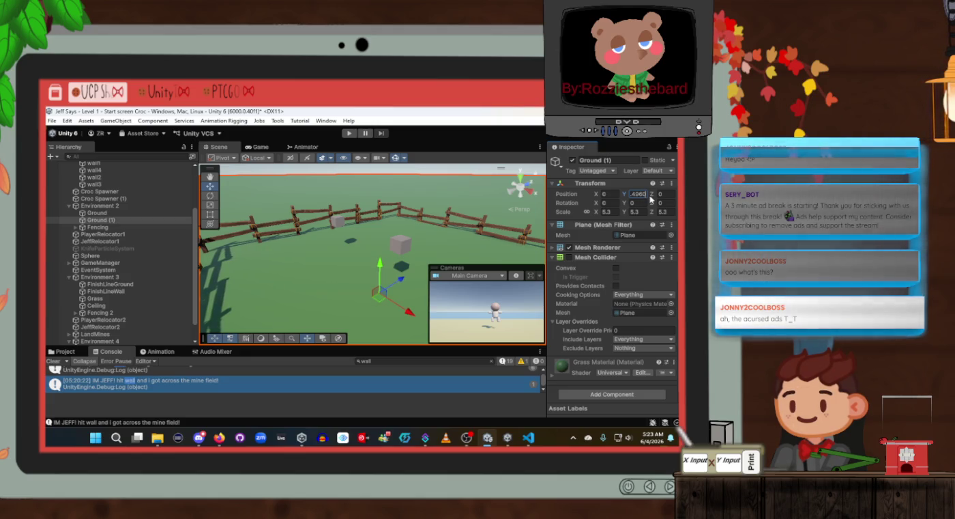
type("9")
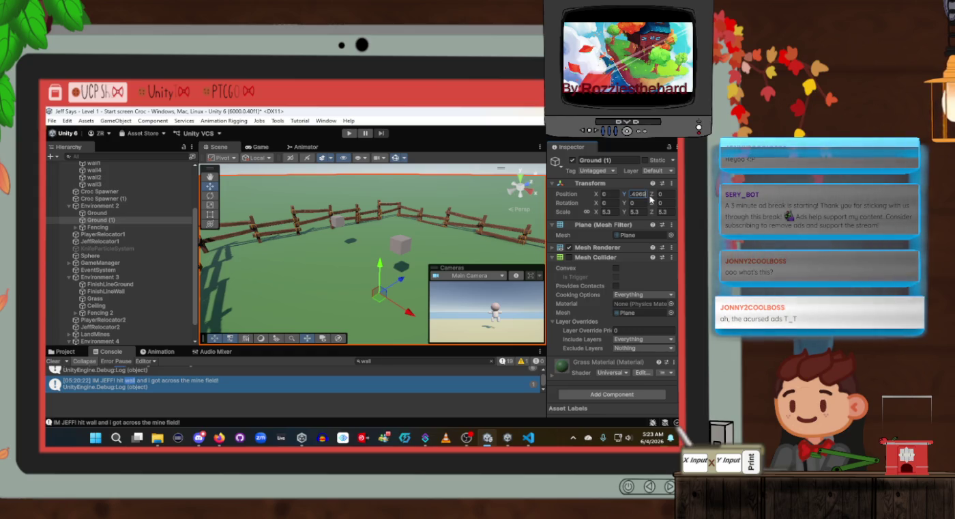
type("-1.497")
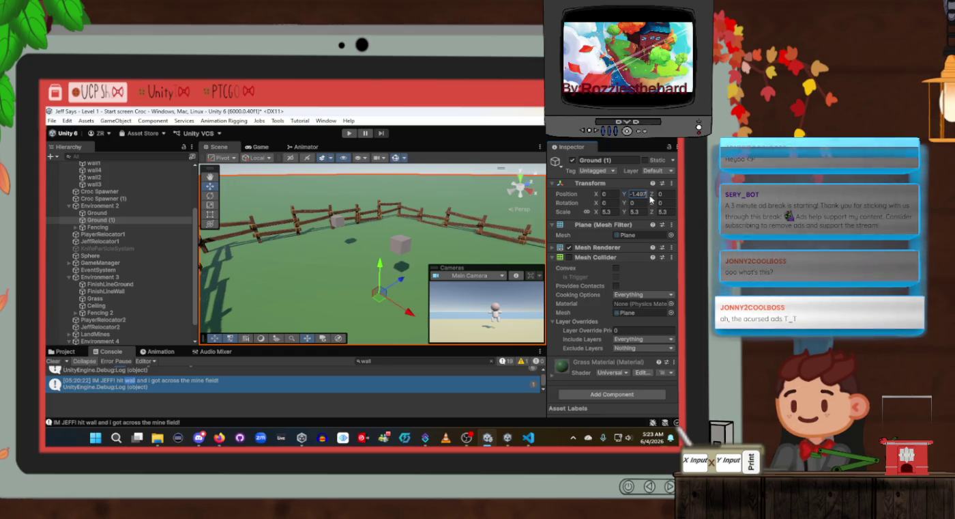
key("BackSpace")
type("8")
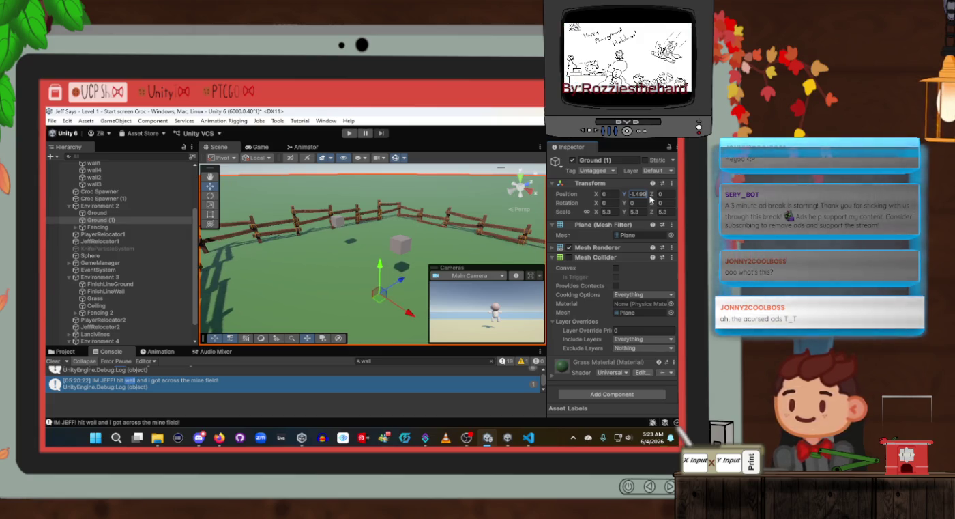
type("9")
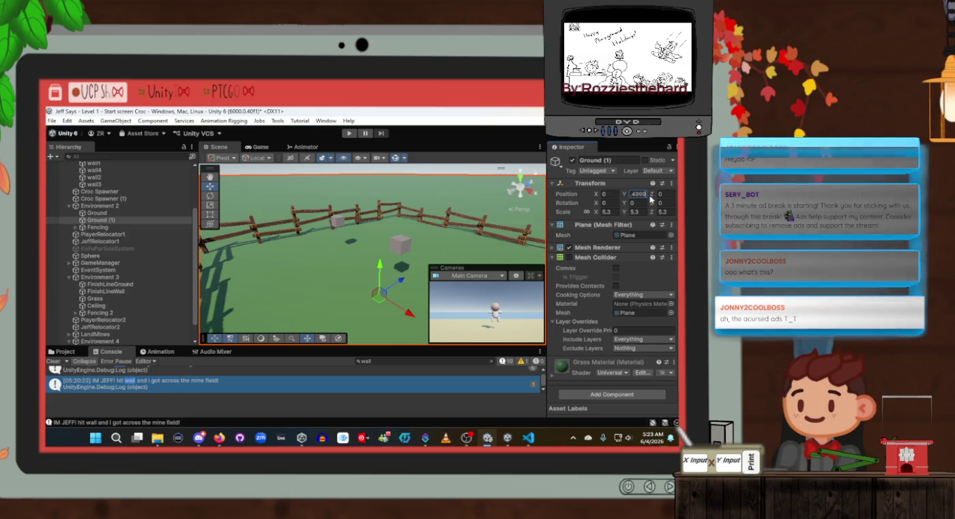
key("BackSpace")
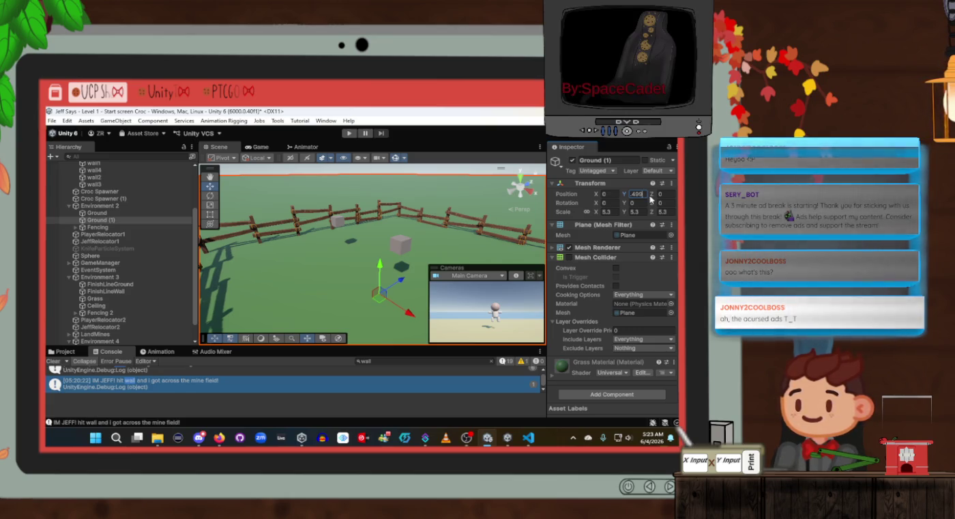
type("5")
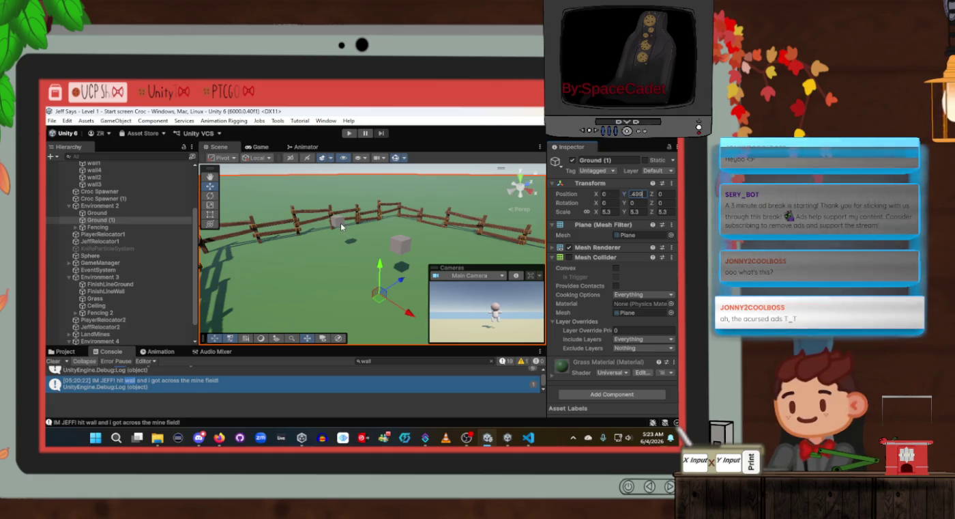
left_click(601, 162)
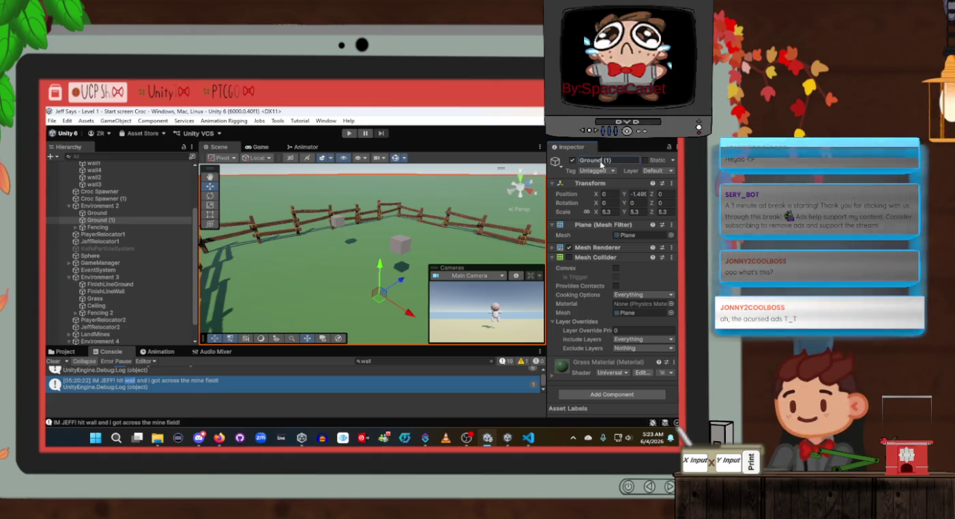
Rename Ground (1) to Grass and select Ground and Grass in turn
type("Grass")
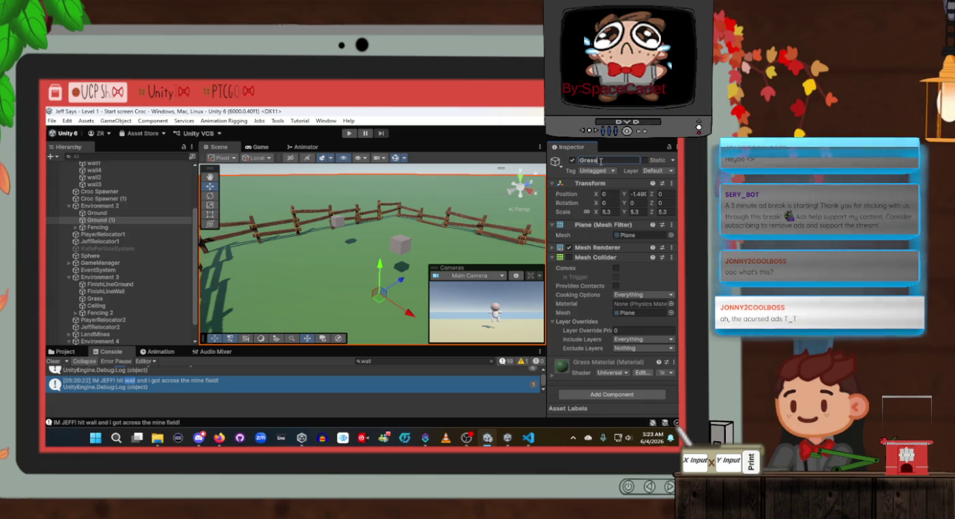
left_click(123, 207)
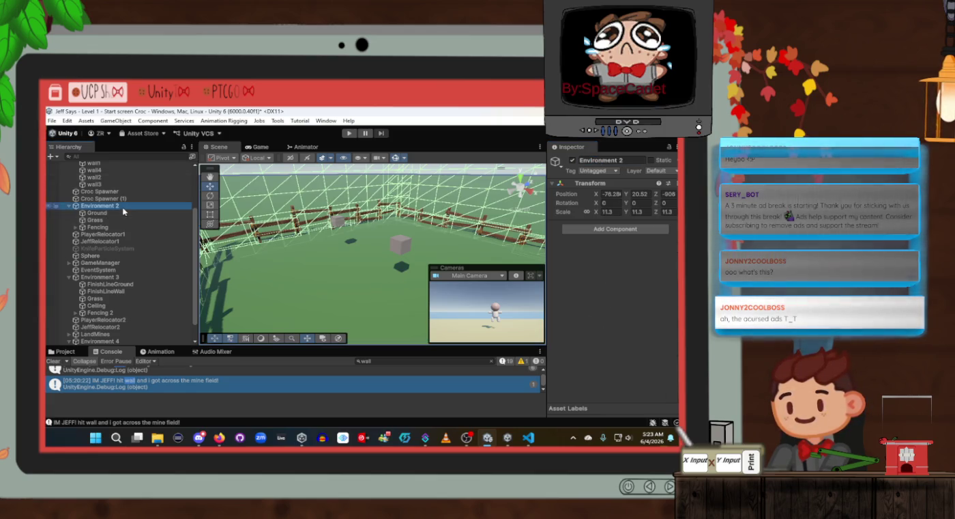
left_click(123, 213)
left_click(120, 219)
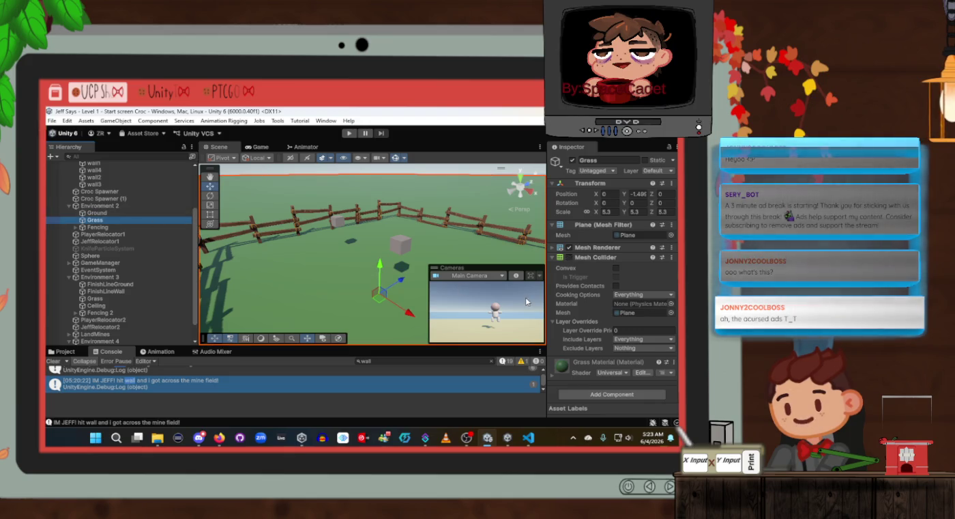
Compare Grass with Ground, collapse Grass's Mesh Collider, and check Ground's tag and layer
left_click(125, 225)
key("Up")
key("Up")
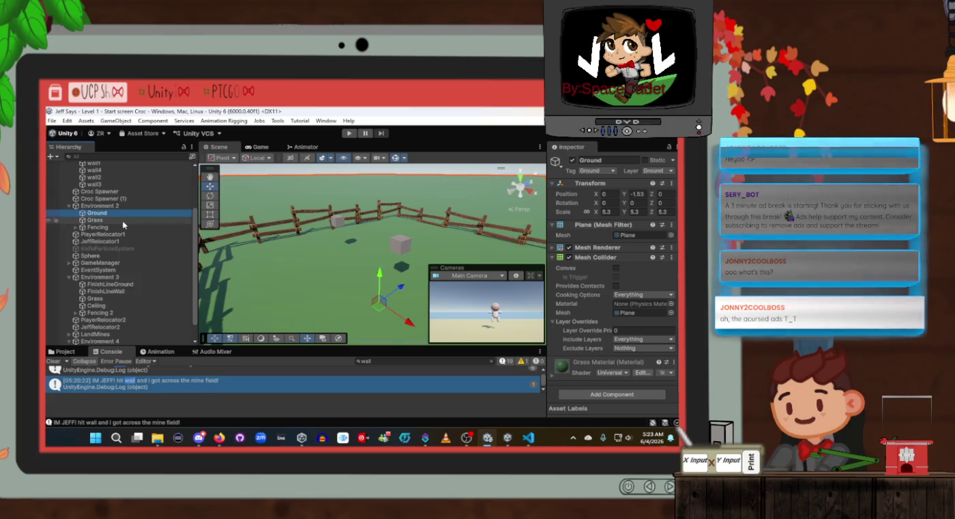
left_click(123, 222)
key("Up")
left_click(121, 224)
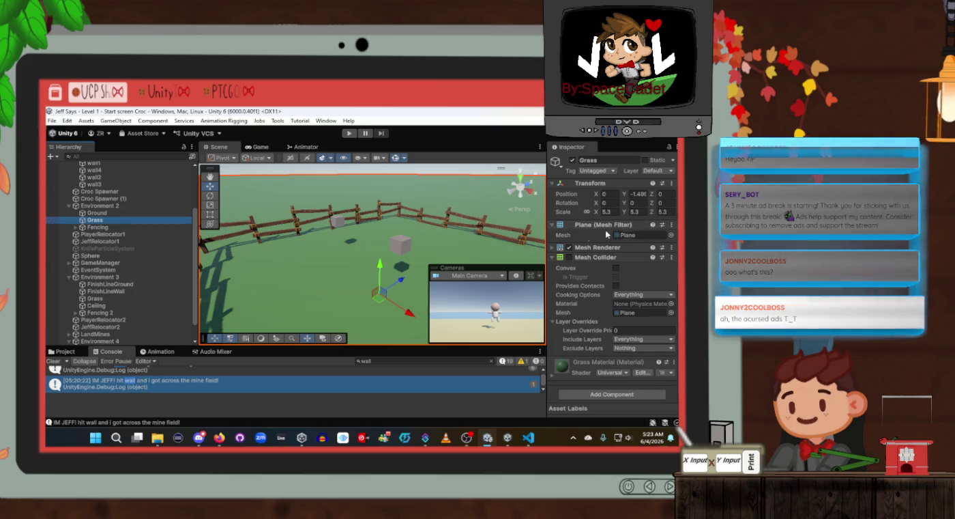
left_click(552, 258)
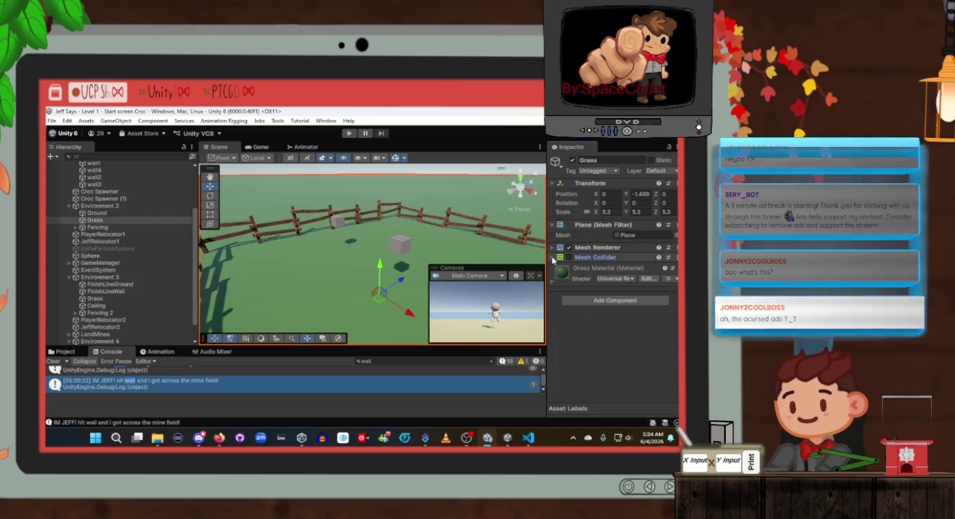
left_click(136, 212)
Playtest the level with the new Grass plane, then exit Play mode
left_click(139, 221)
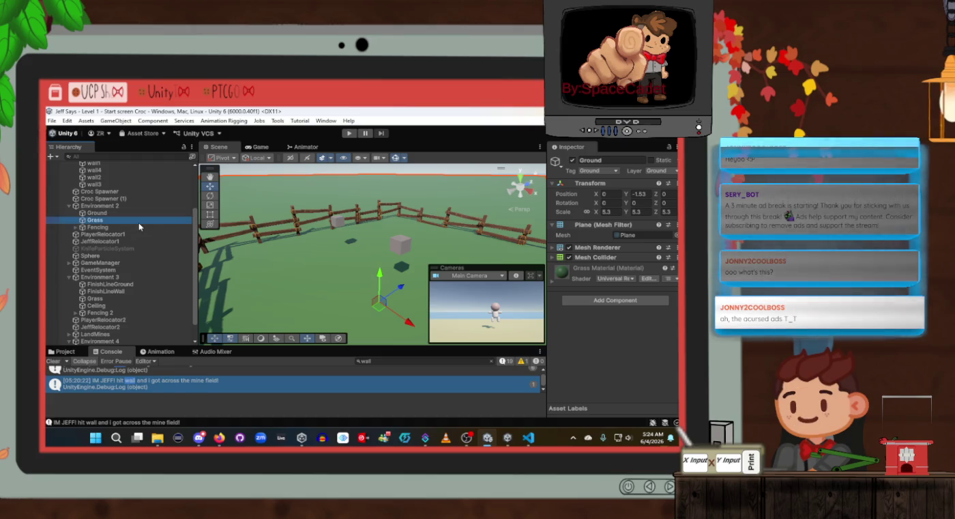
left_click(348, 133)
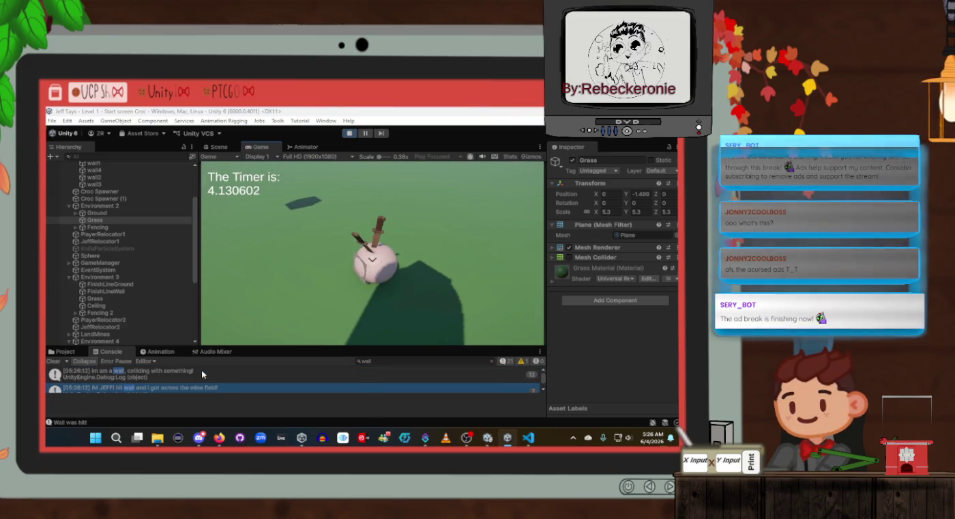
scroll(202, 370, "down", 1)
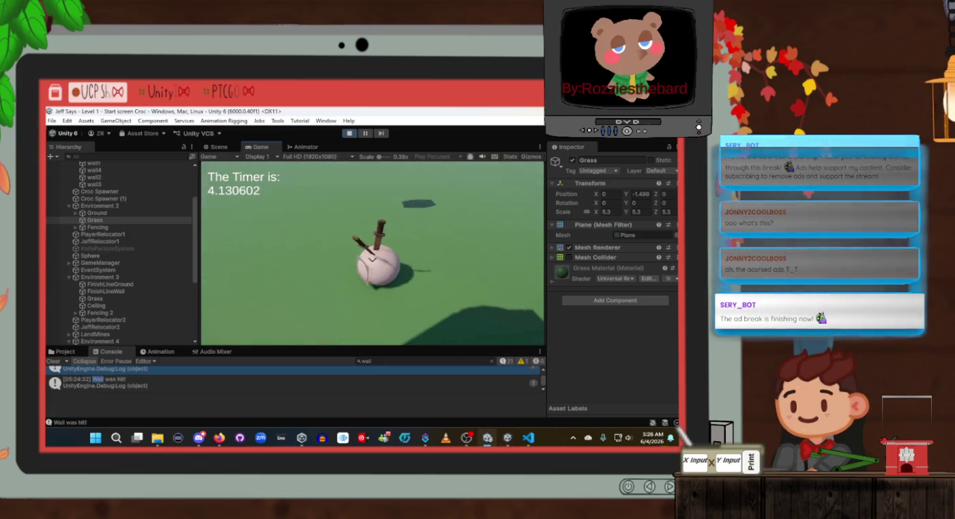
left_click(349, 133)
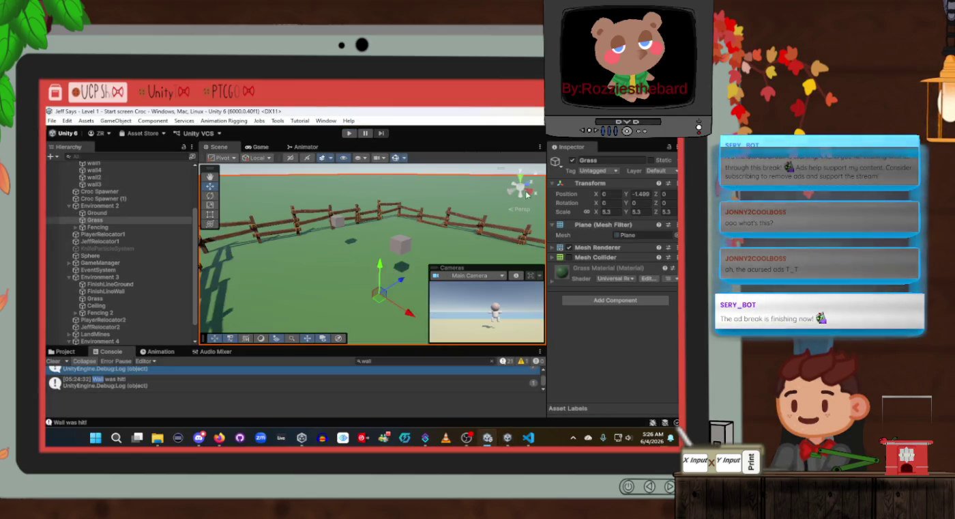
Try Grass Y values around -1.5, settle on -1.519, and restart Play mode
left_click(650, 195)
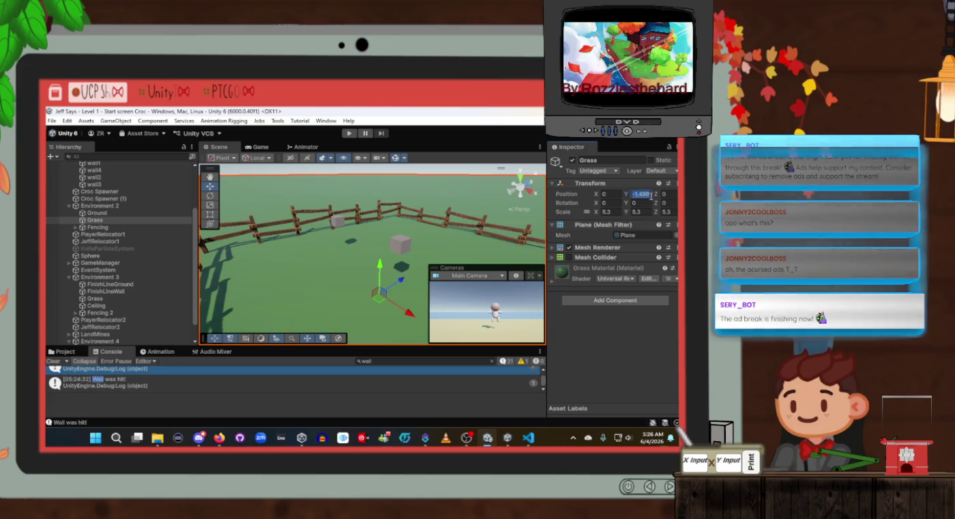
type("-1.4")
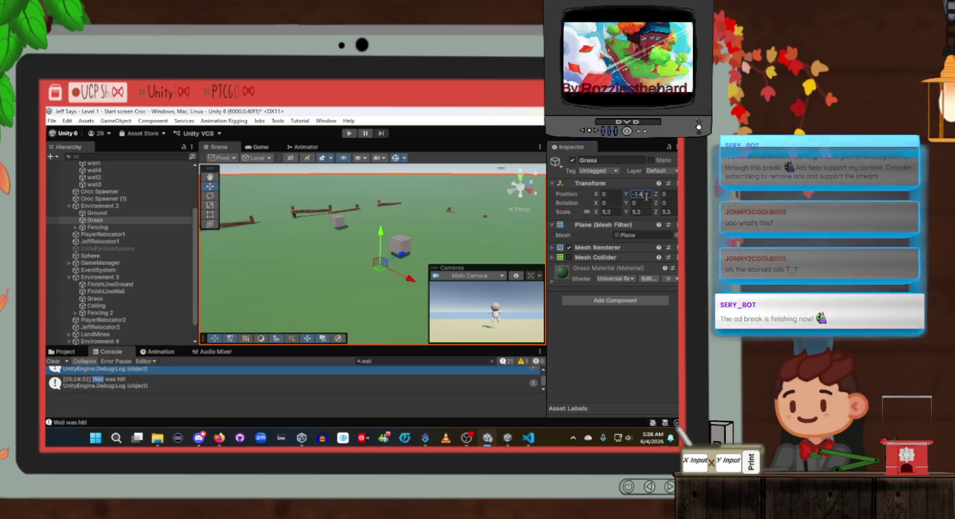
key("BackSpace")
type("5")
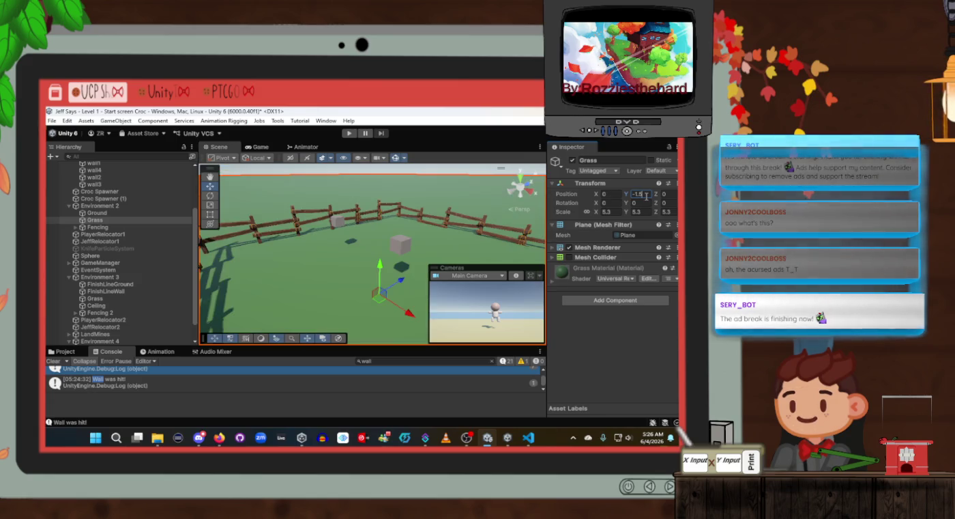
type("5")
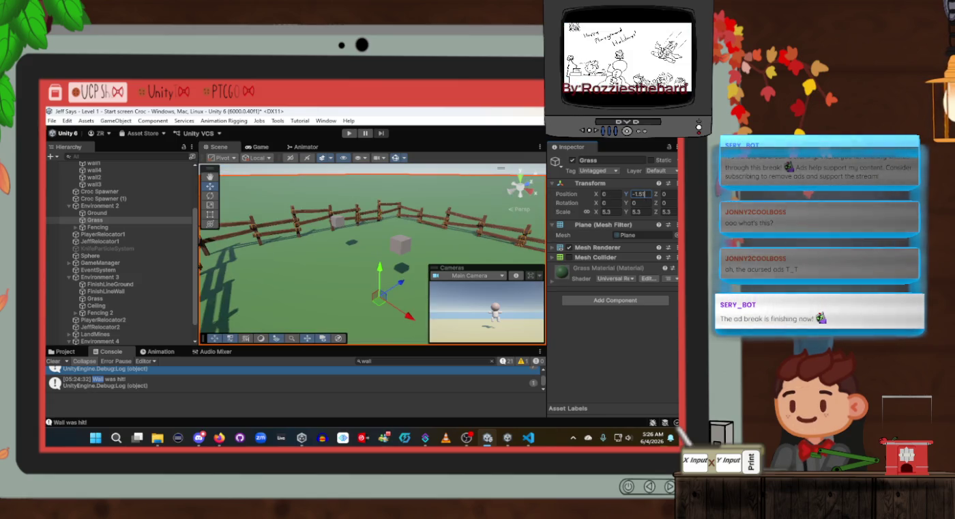
key("Return")
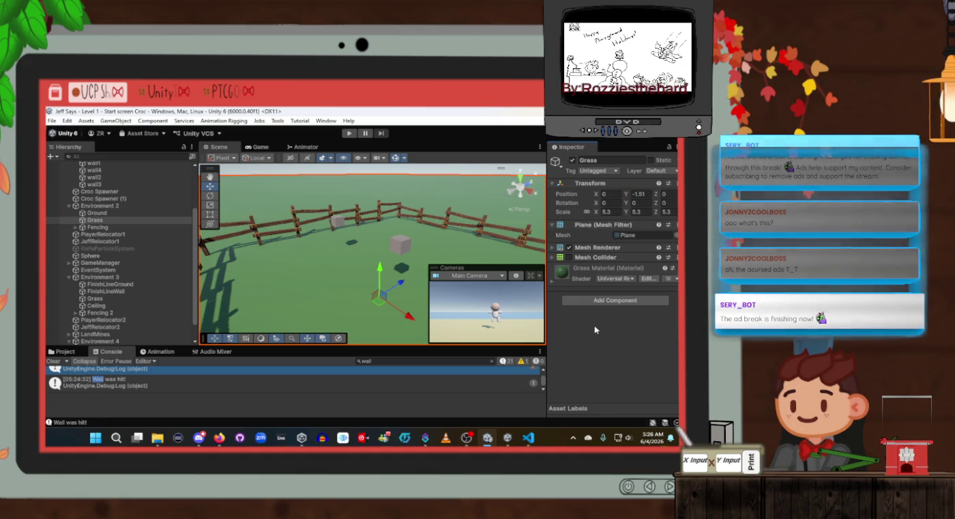
key("Return")
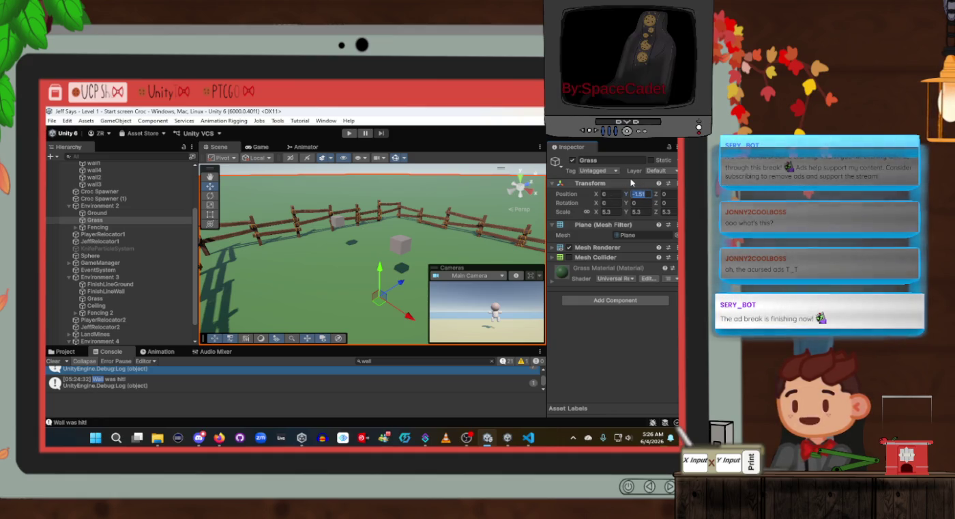
type("0")
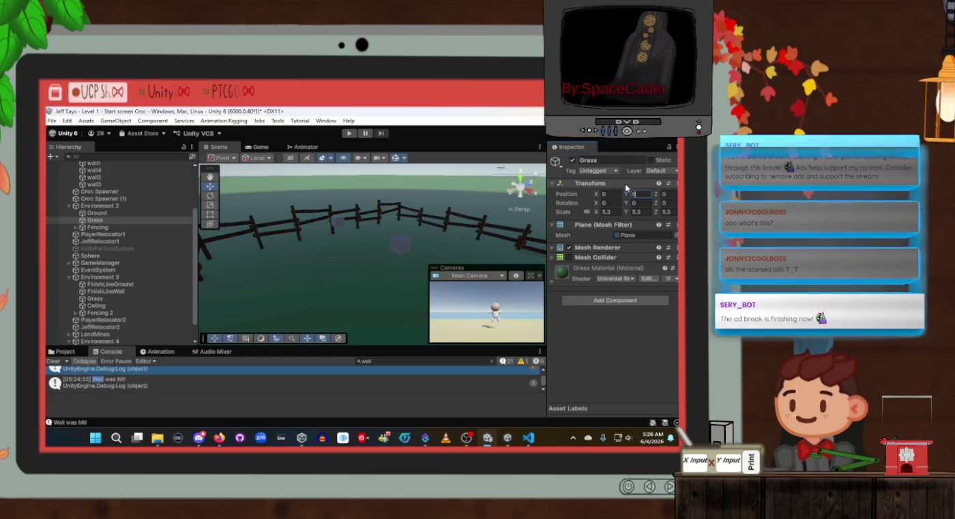
key("ctrl+z")
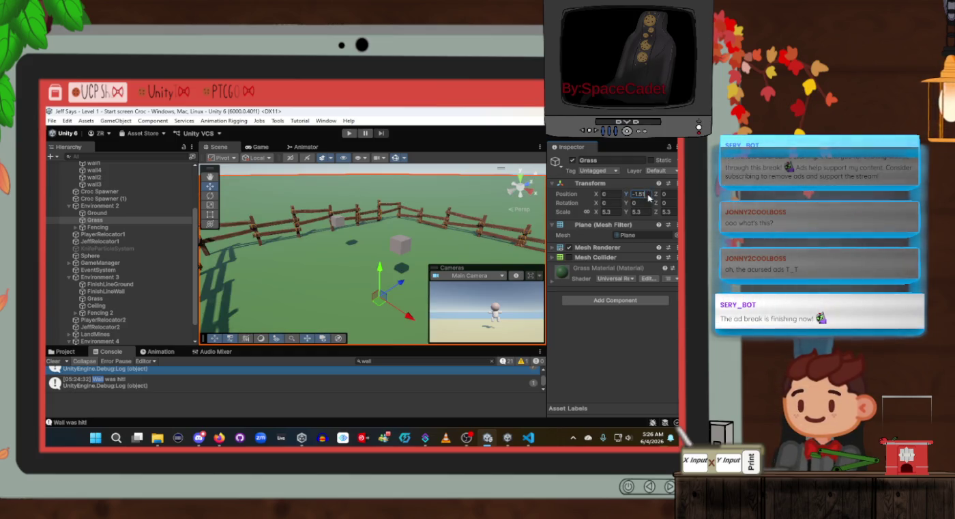
key("Return")
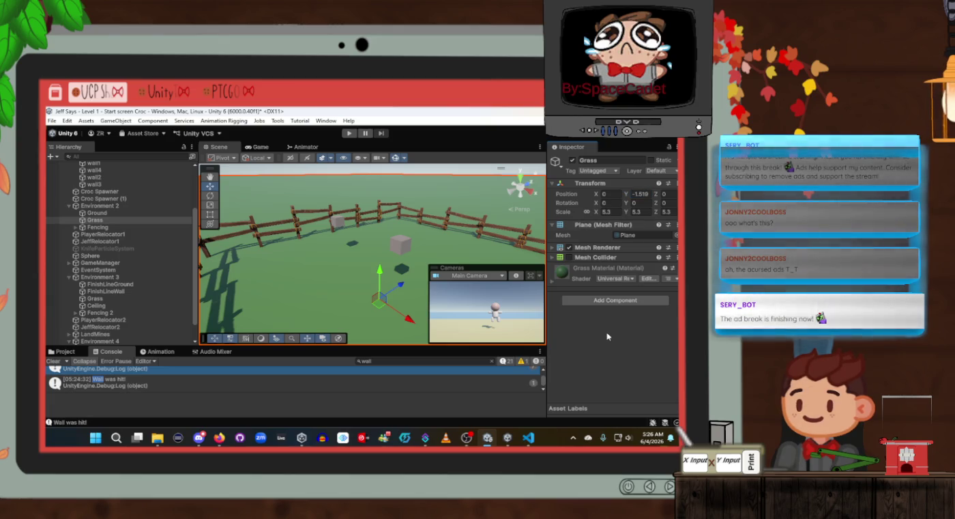
left_click(348, 133)
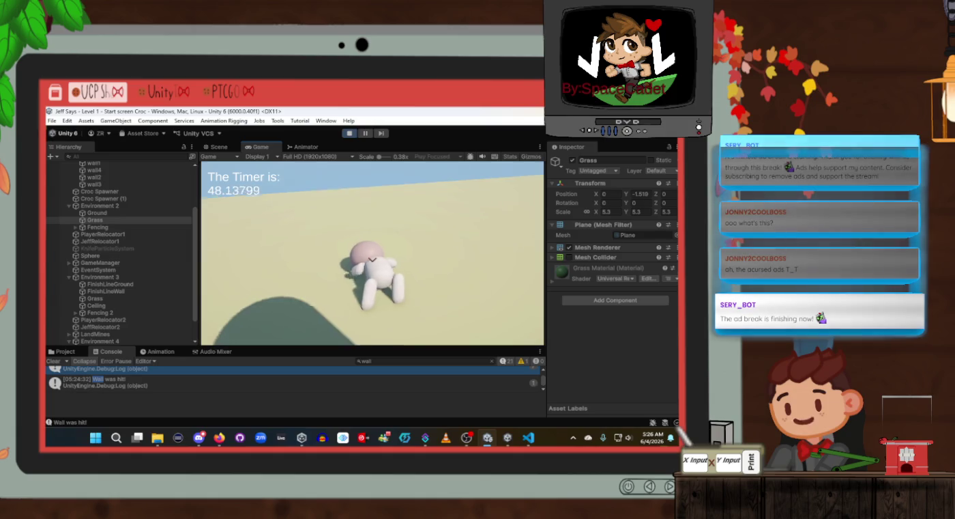
Run the character forward and back through the level with W and S, then stop playing
key("w")
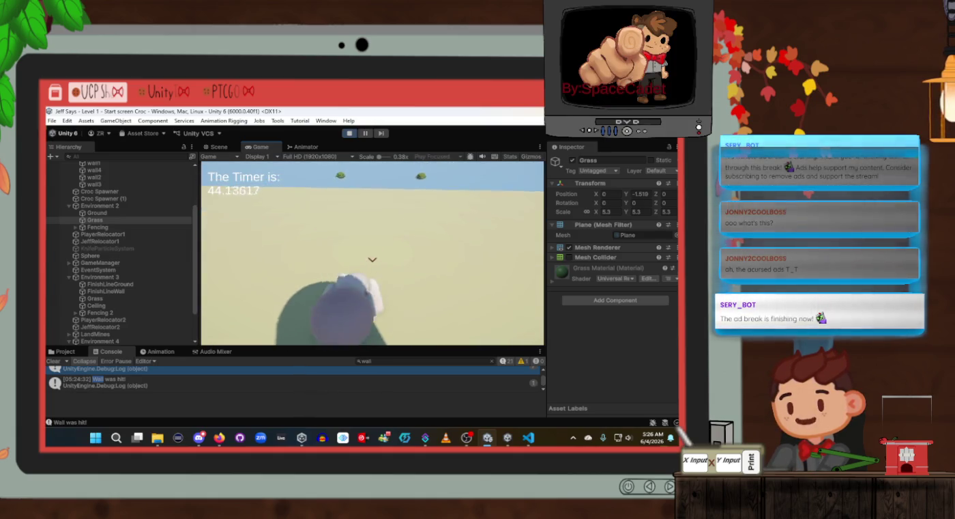
key("s")
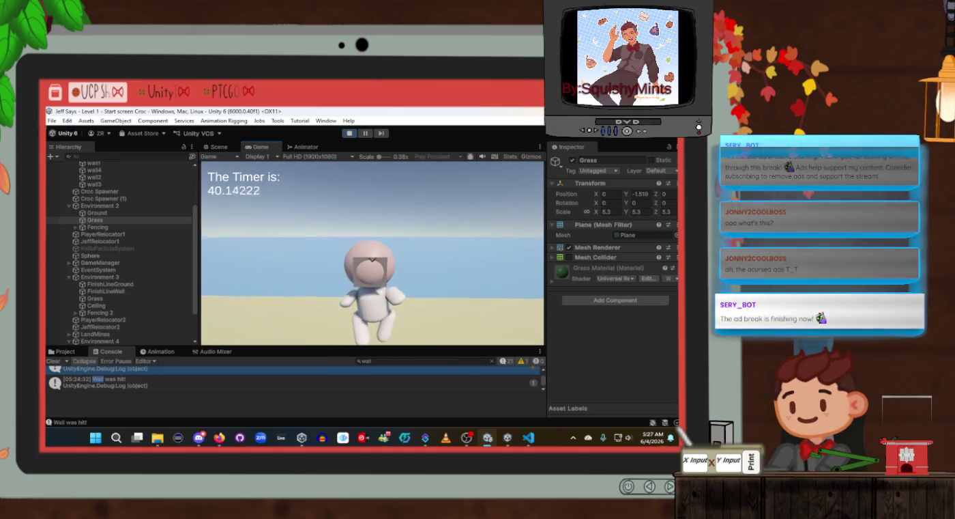
key("w")
key("s")
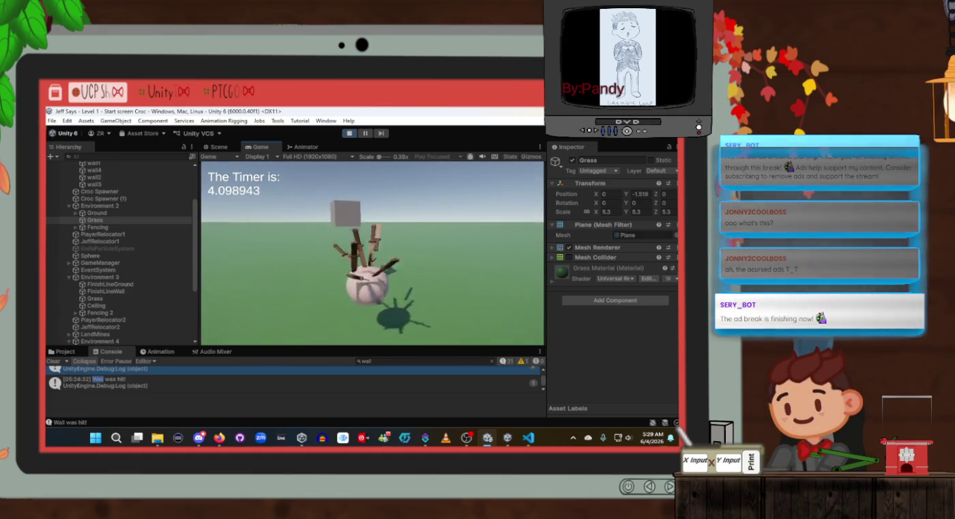
left_click(352, 133)
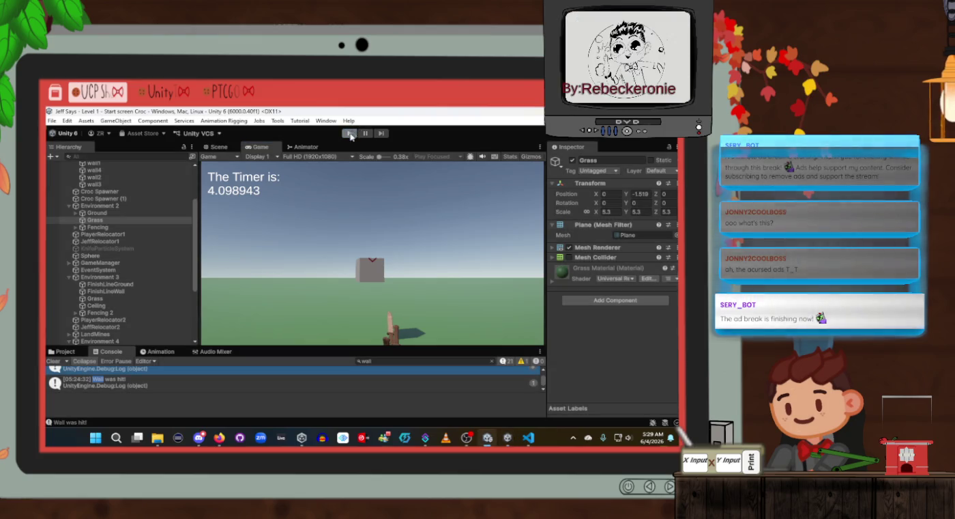
Give Environment 4's Ground plane the Ground tag and the Ground layer
scroll(82, 300, "down", 1)
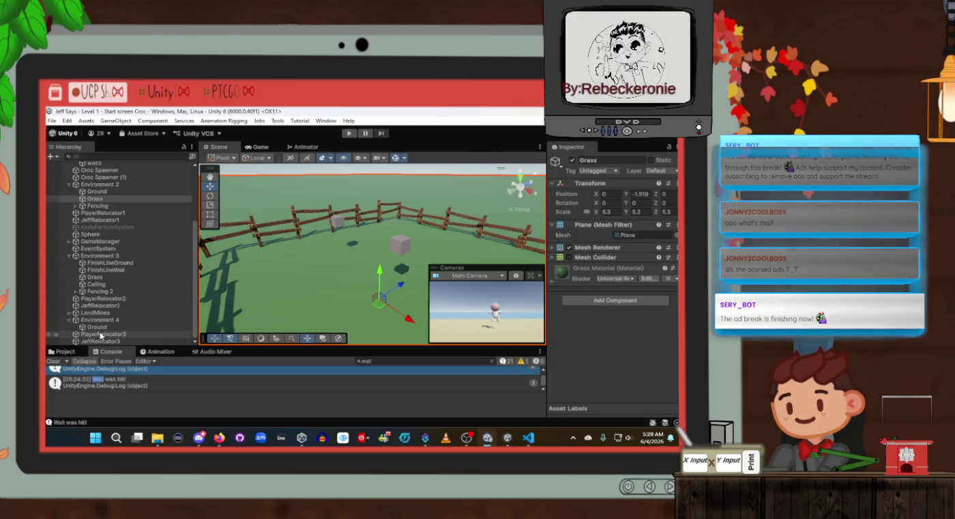
left_click(98, 327)
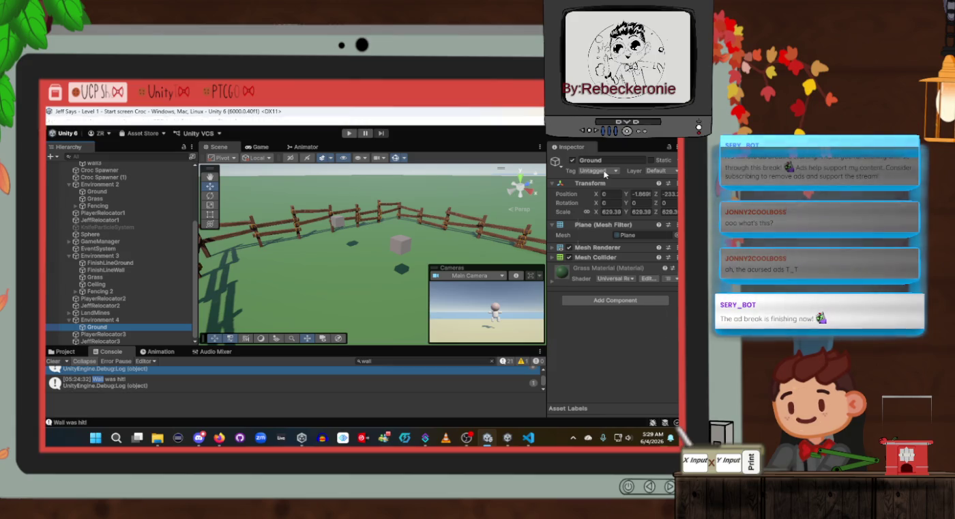
left_click(595, 171)
left_click(611, 307)
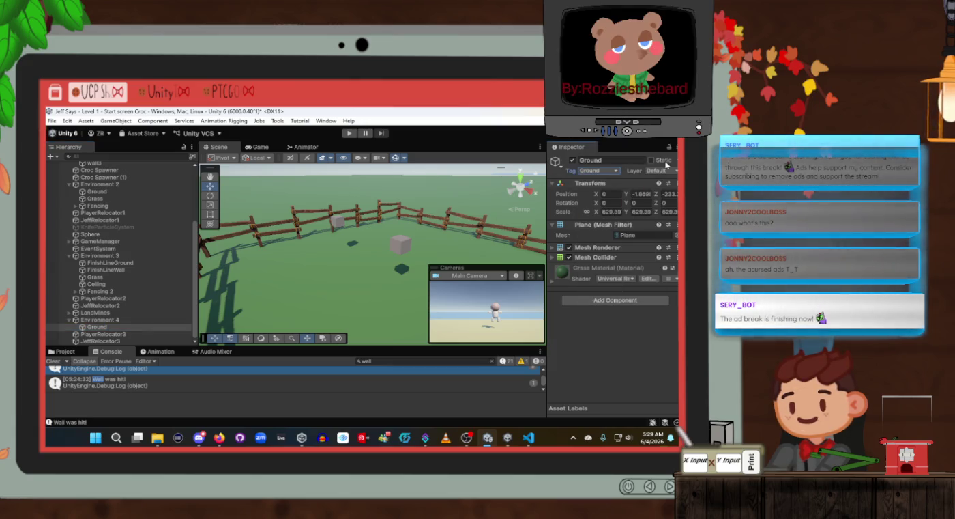
left_click(665, 170)
left_click(629, 243)
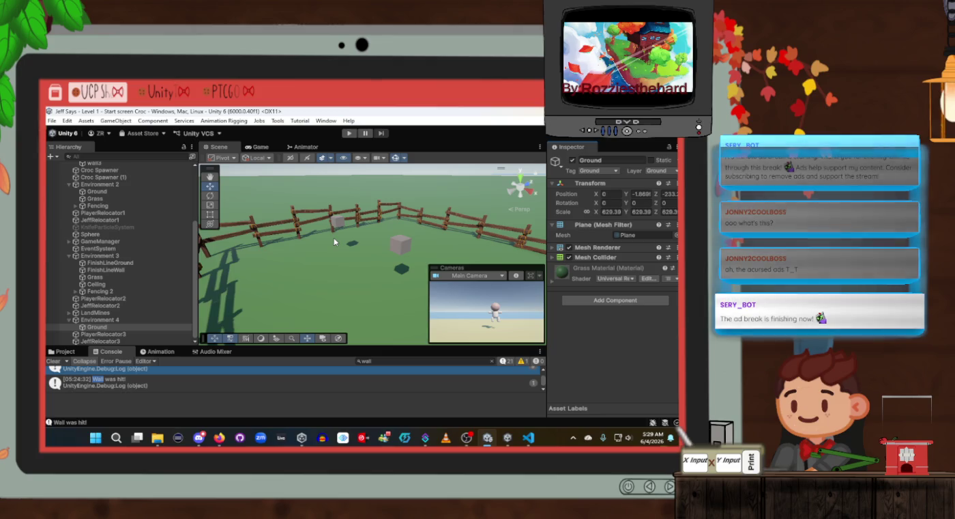
left_click(99, 334)
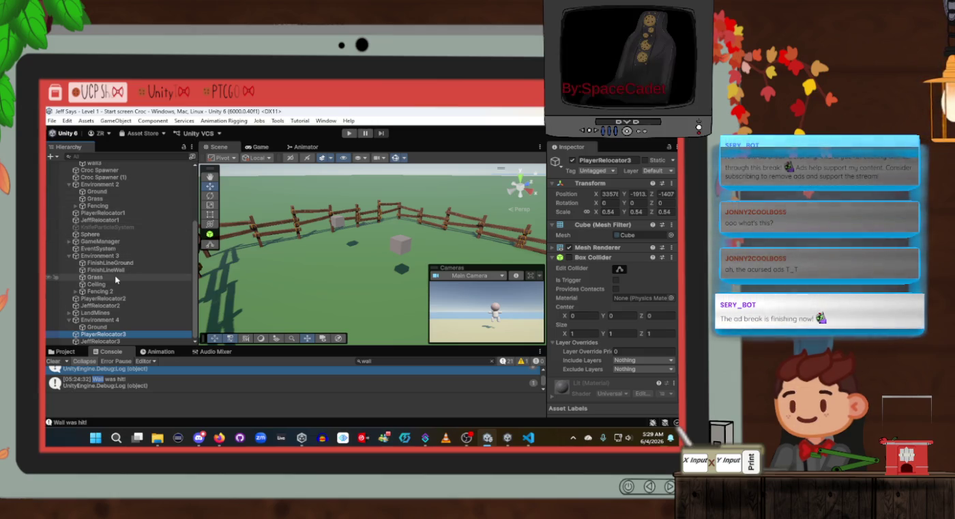
Frame FinishLineWall and shift PlayerRelocator2 and JeffRelocator2 together along Z
left_click(119, 271)
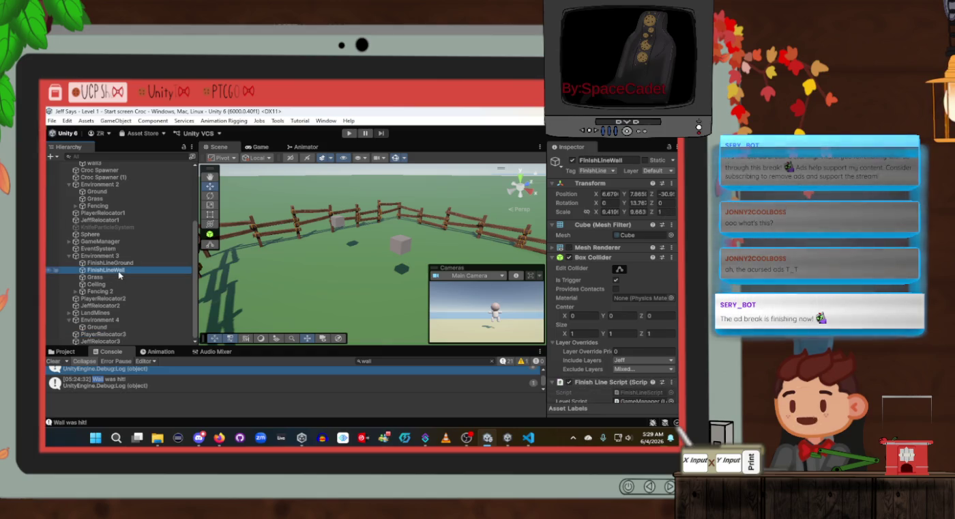
double_click(119, 270)
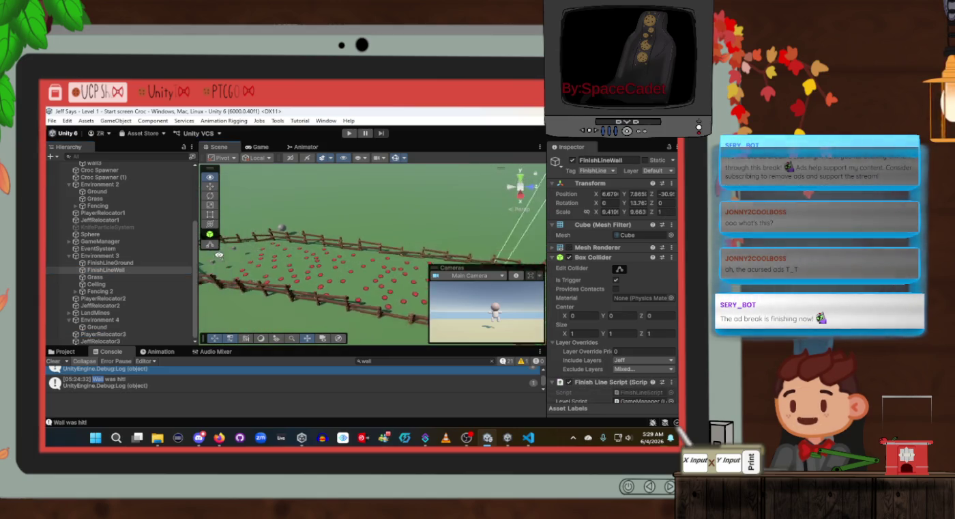
left_click_drag(208, 252, 335, 277)
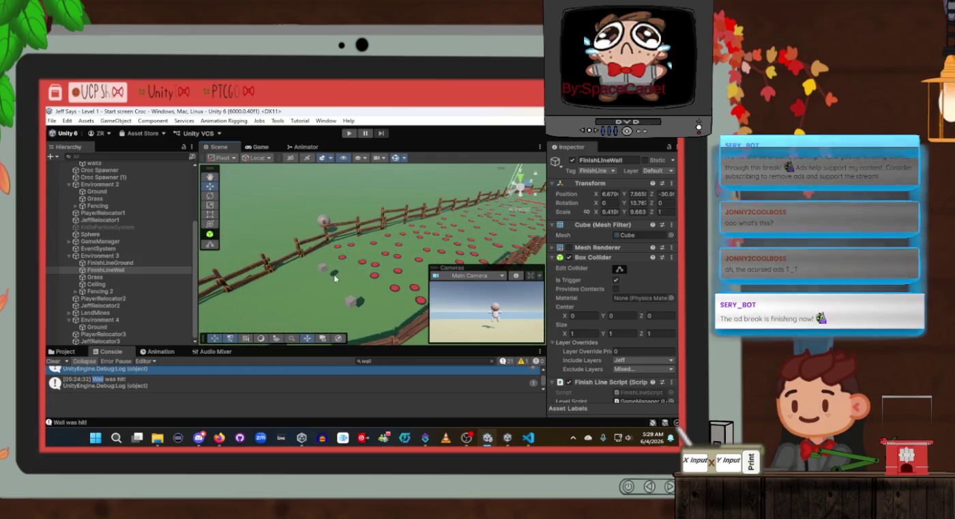
left_click(321, 266)
left_click(347, 300, "shift")
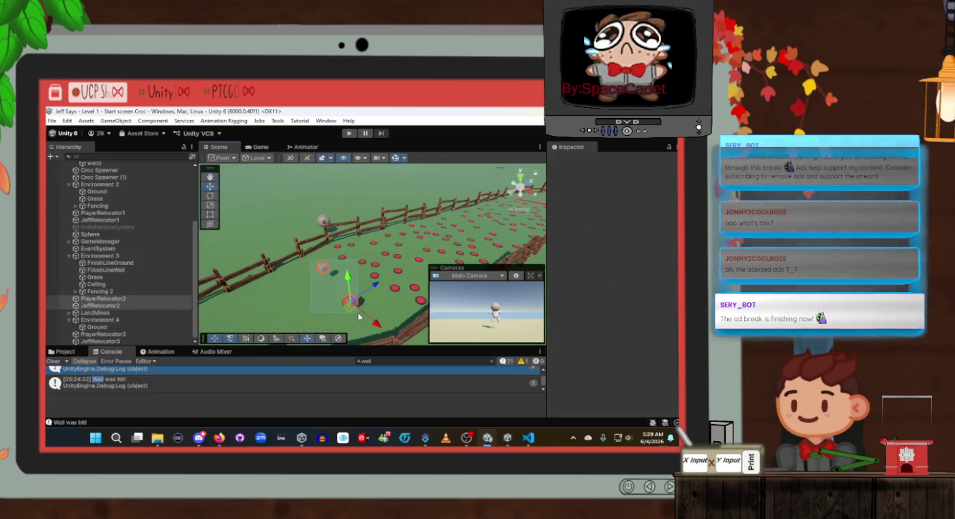
left_click(379, 294)
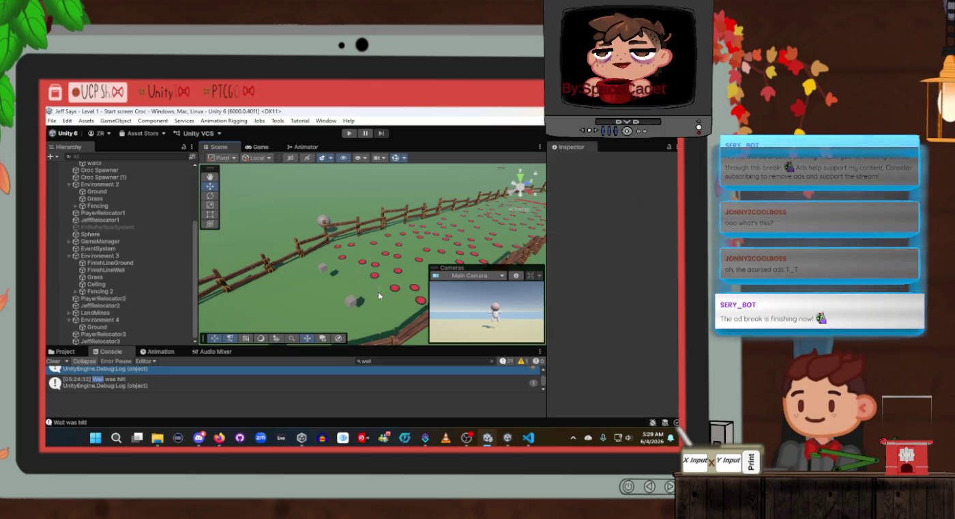
left_click(350, 300)
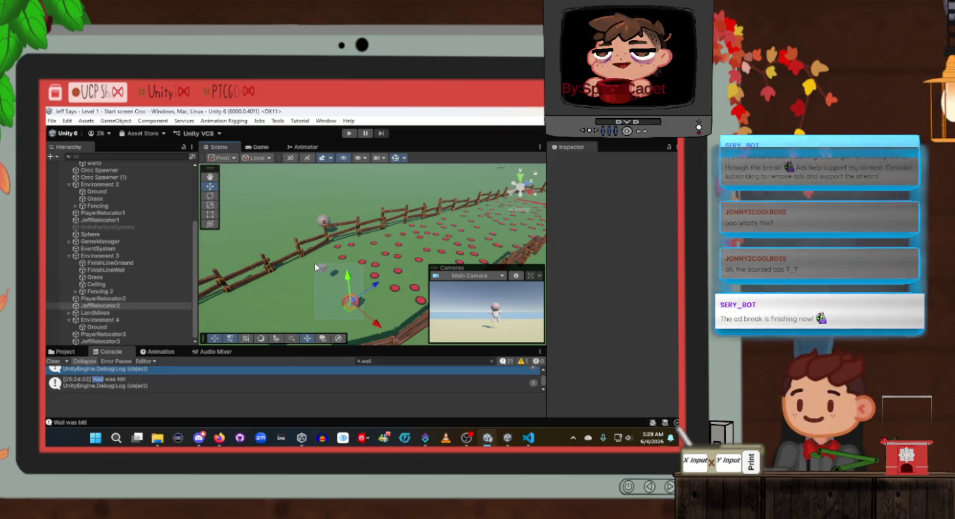
left_click(321, 266, "shift")
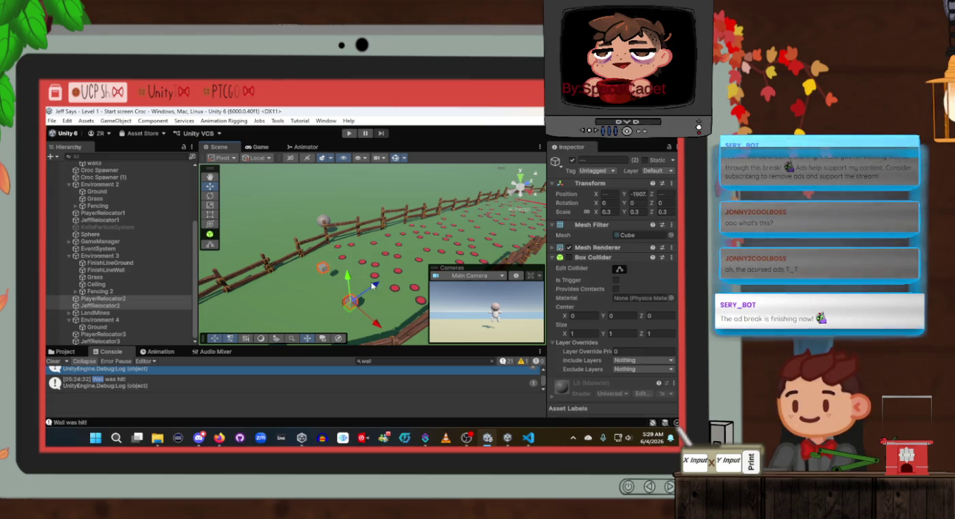
mouse_move(374, 287)
left_mouse_down()
mouse_move(340, 311)
mouse_move(300, 309)
mouse_move(480, 291)
left_mouse_up()
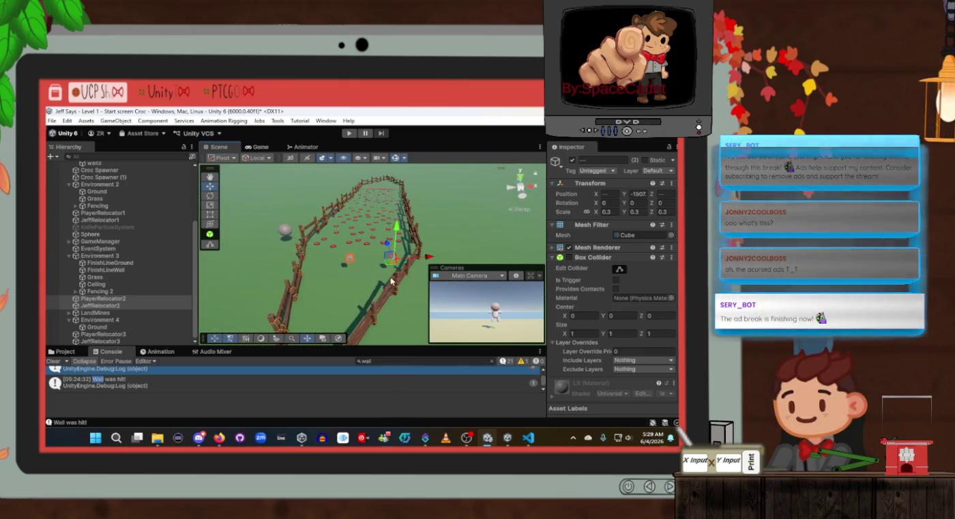
Slide PlayerRelocator2 and JeffRelocator2 left along X
left_click(374, 268)
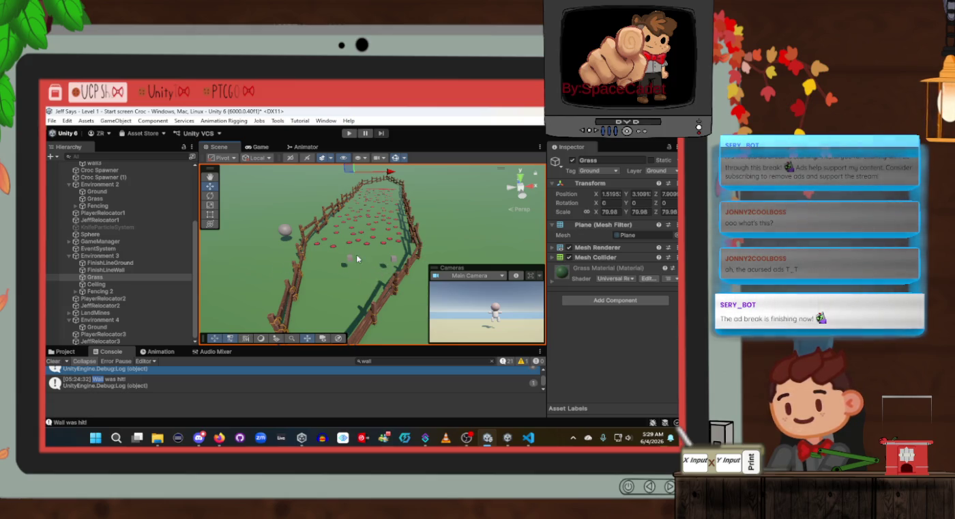
left_click(349, 261)
left_click(396, 261, "shift")
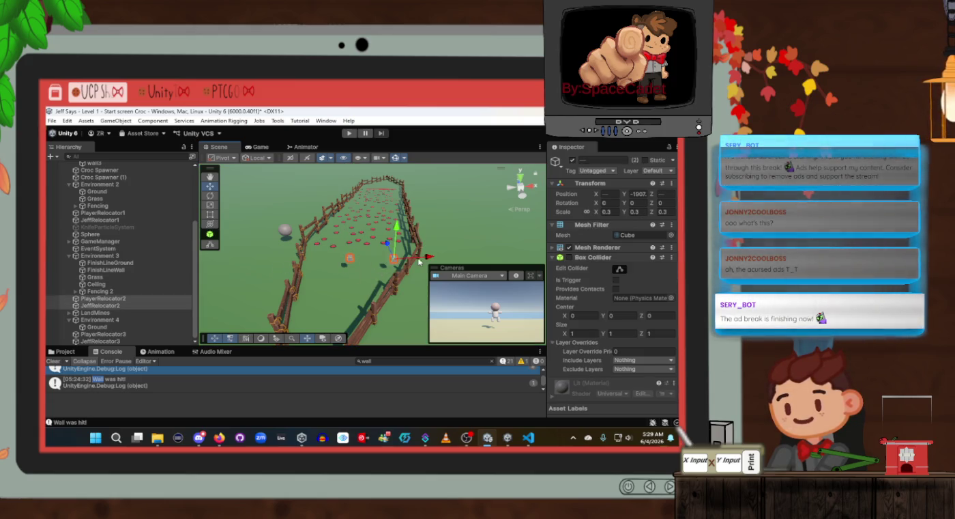
left_click_drag(428, 261, 409, 258)
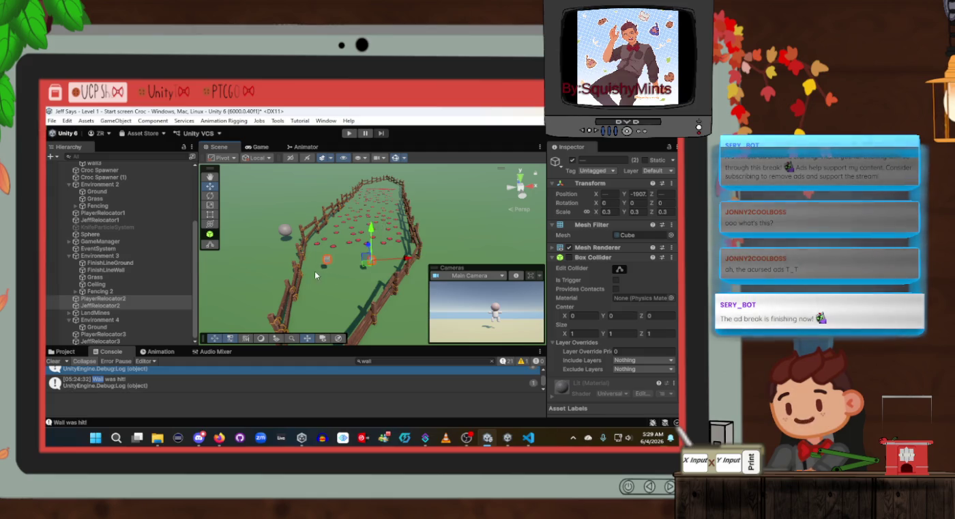
Nudge JeffRelocator2 slightly along Z and view the fenced path from above
left_click(326, 266)
left_click(327, 263)
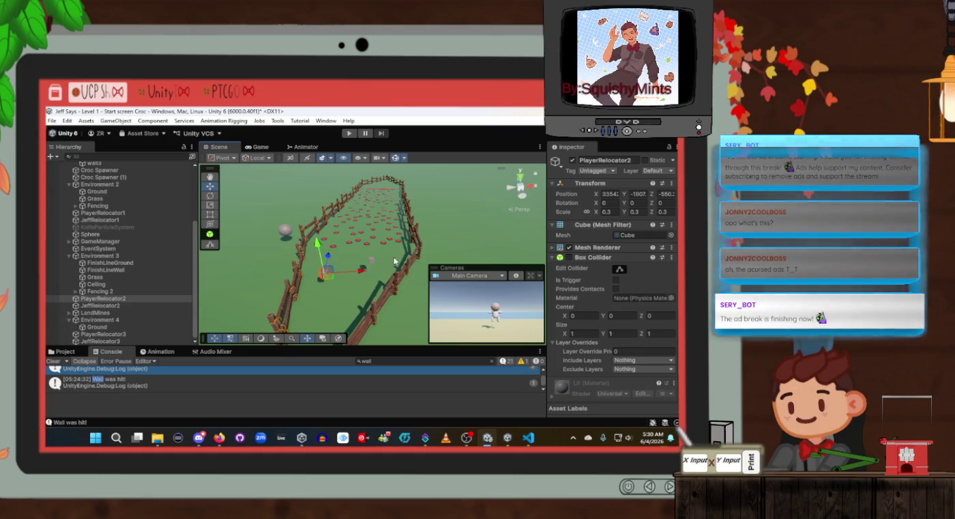
left_click(371, 262)
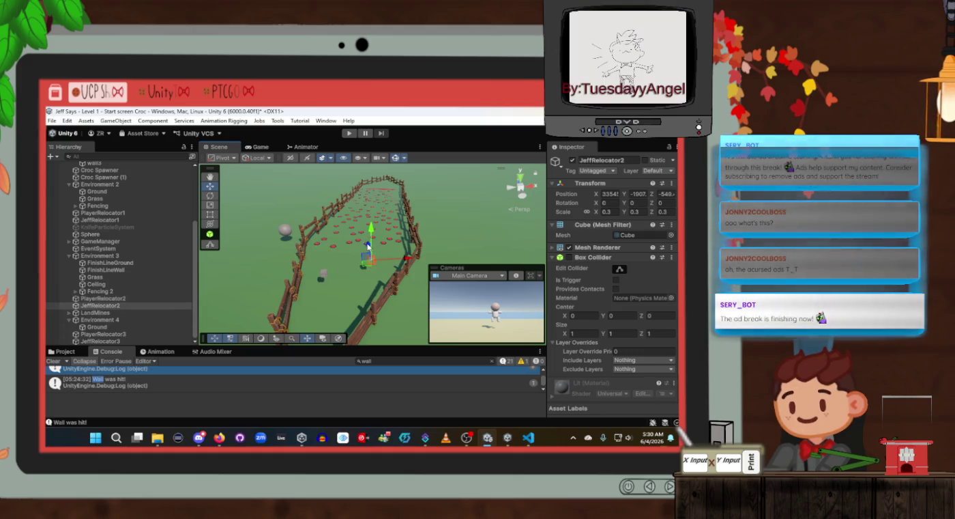
left_click_drag(368, 251, 369, 258)
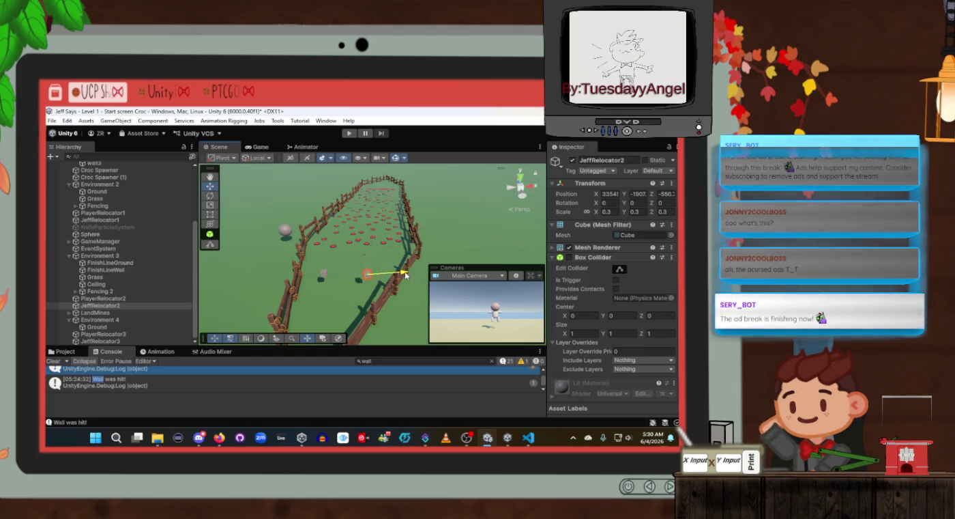
scroll(383, 290, "up", 3)
left_click_drag(370, 296, 385, 281)
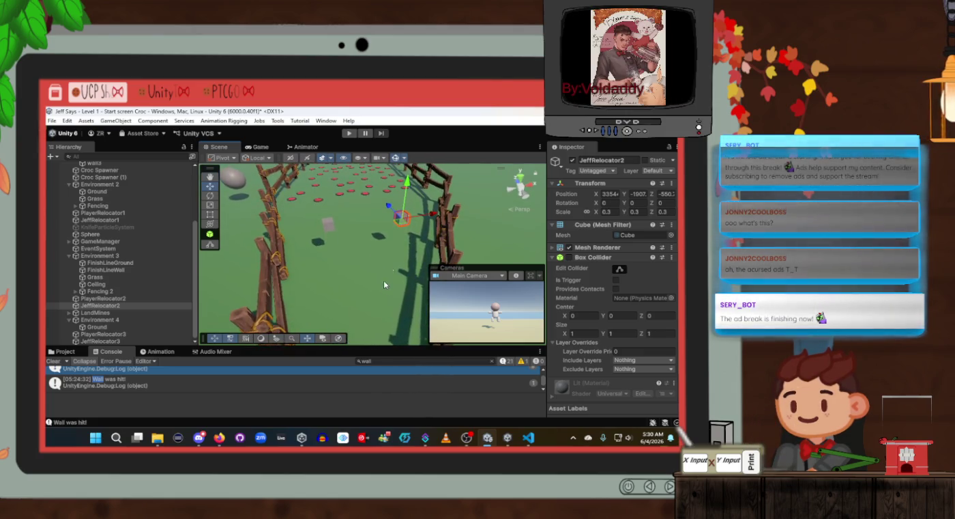
left_click(362, 230)
mouse_move(365, 219)
left_mouse_down()
mouse_move(359, 203)
mouse_move(283, 228)
mouse_move(337, 217)
mouse_move(276, 241)
left_mouse_up()
Frame PlayerRelocator3 and pull back to show the horizon, then browse the Project asset folders
left_click(123, 325)
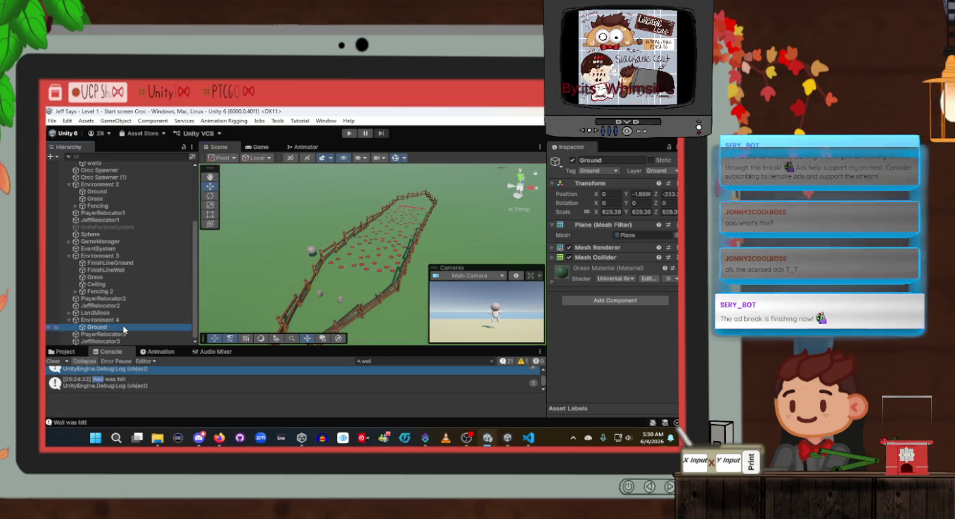
left_click(109, 334)
key("f")
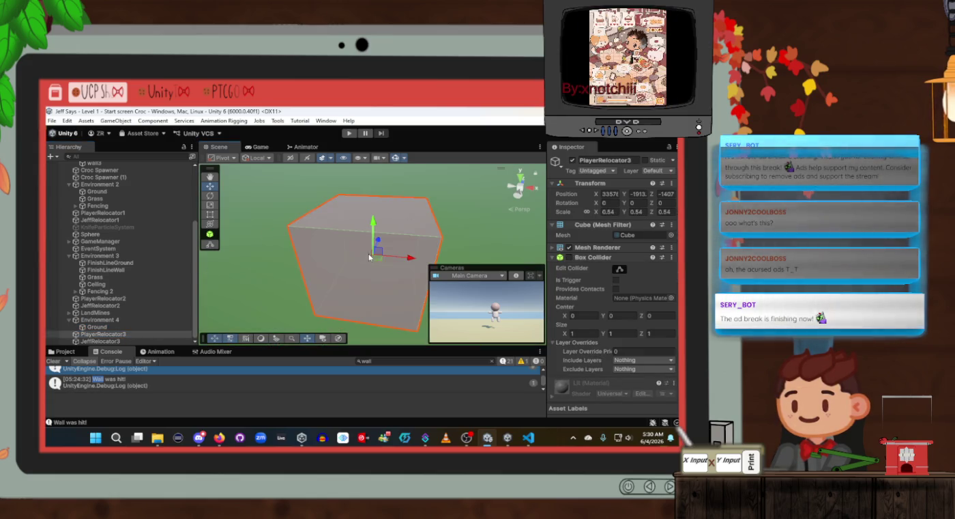
scroll(370, 257, "down", 5)
left_click_drag(369, 256, 355, 222)
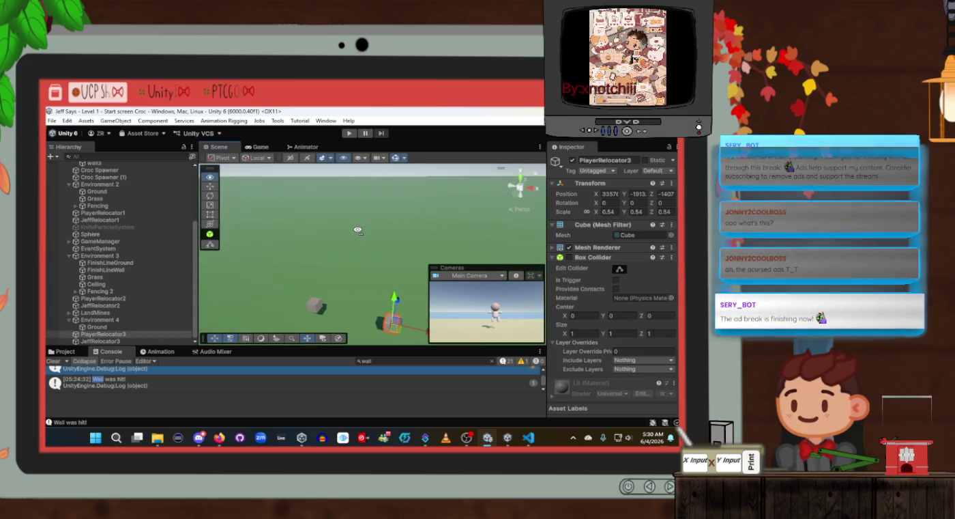
left_click(70, 353)
Browse to the ToonScapes Spring Isles Models folder in the Project window
scroll(88, 404, "down", 3)
scroll(88, 405, "down", 2)
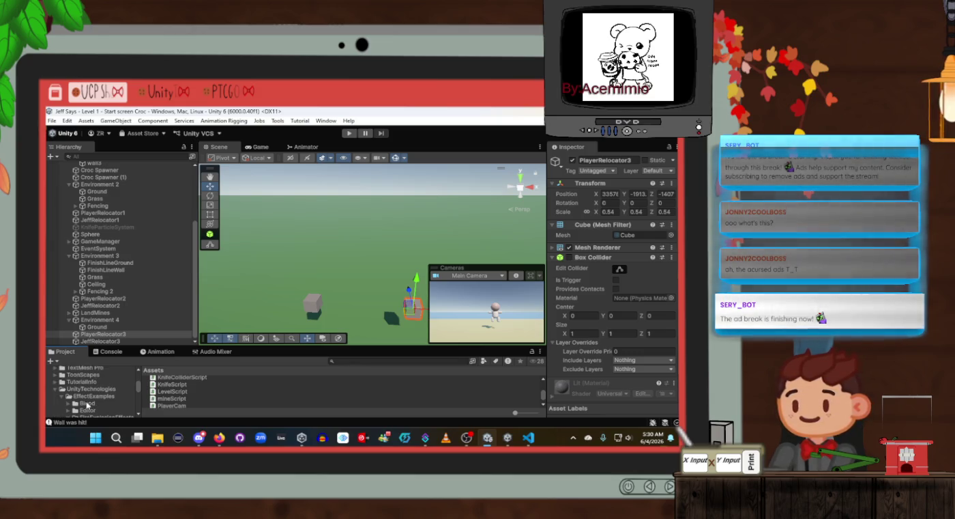
left_click(60, 378)
scroll(129, 409, "down", 3)
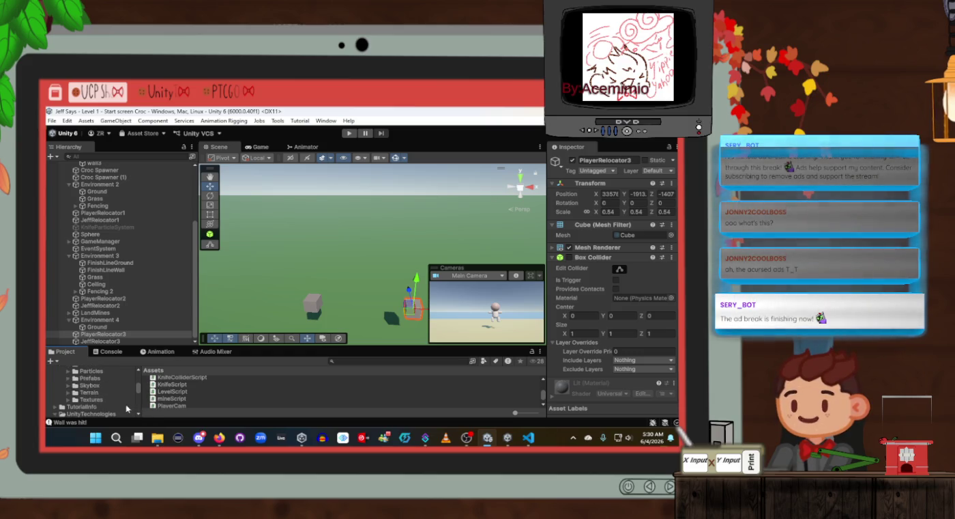
scroll(94, 398, "up", 3)
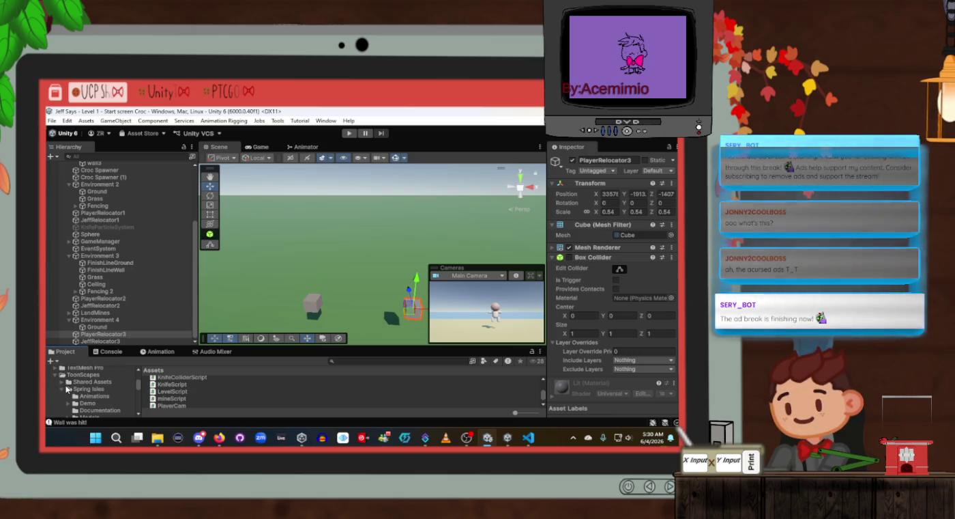
scroll(68, 390, "down", 2)
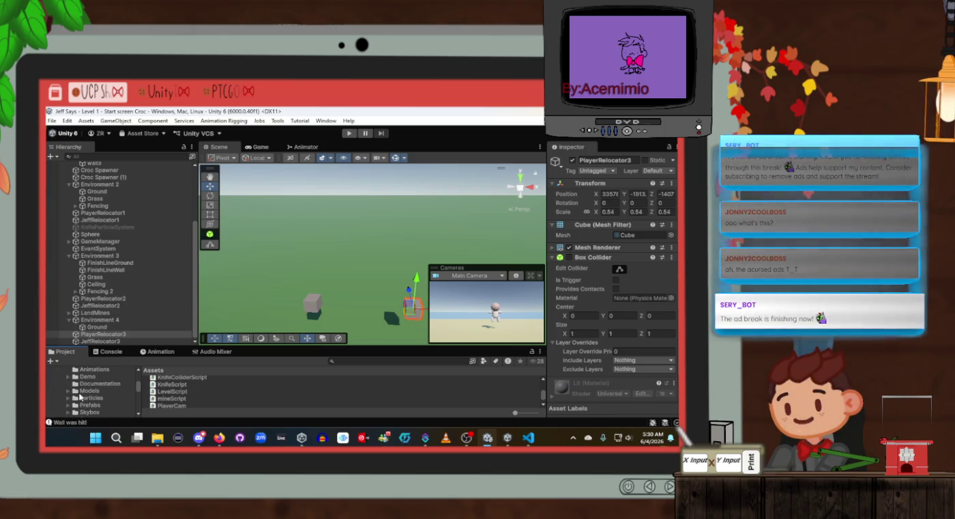
left_click(81, 392)
Select the TSI_BG_Mountain_02 asset and cancel an accidental Import Custom Package prompt
scroll(204, 394, "down", 3)
scroll(204, 393, "up", 2)
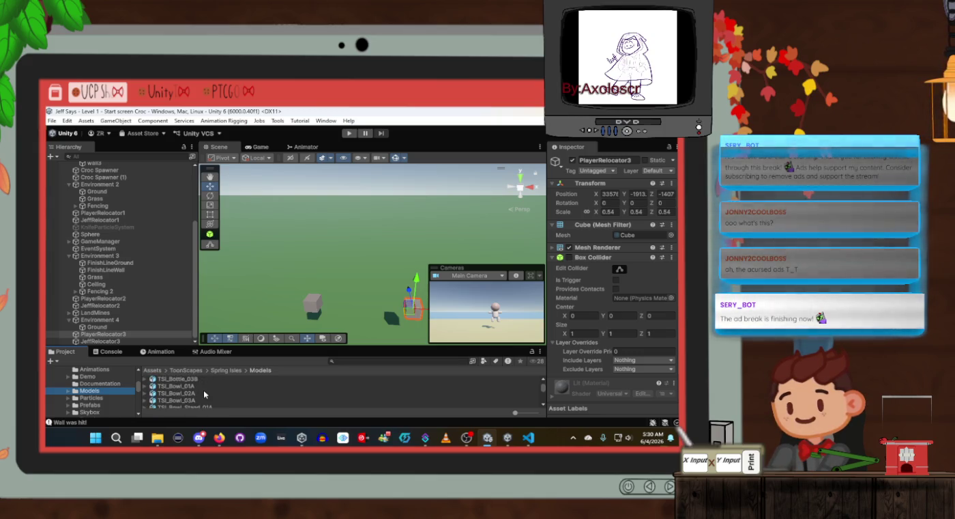
scroll(202, 389, "up", 2)
scroll(204, 394, "up", 2)
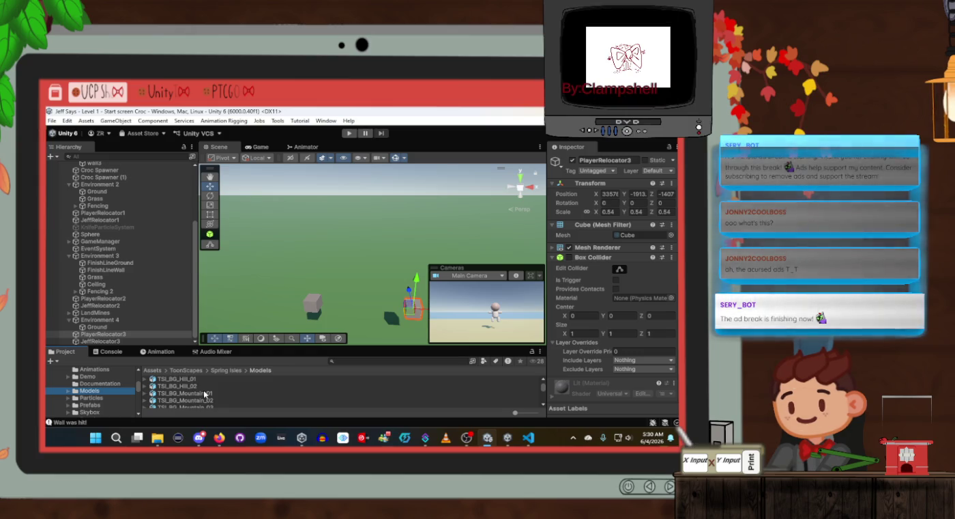
left_click(204, 394)
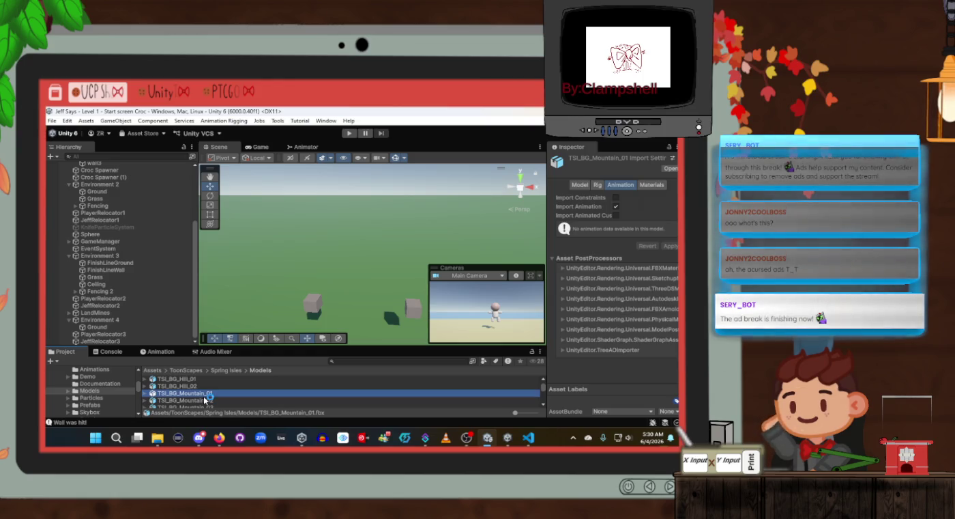
left_click(203, 399)
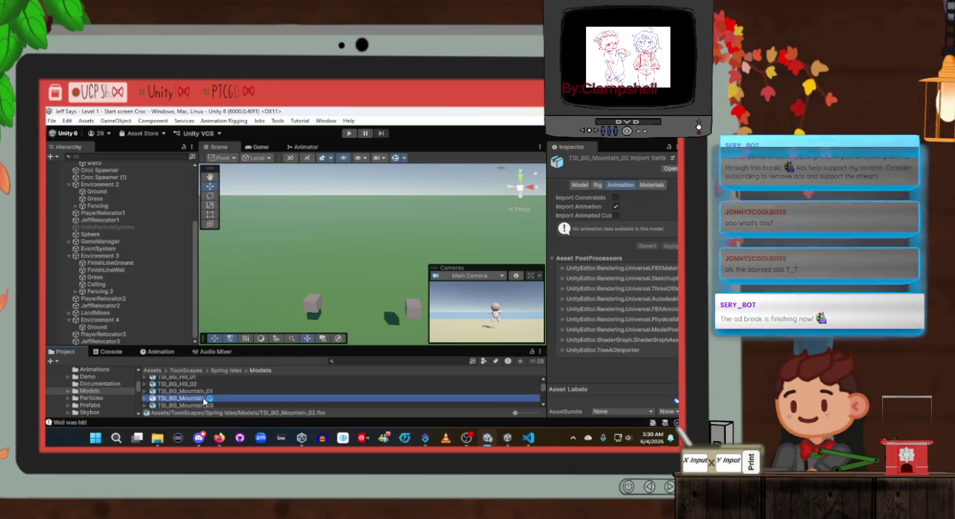
right_click(183, 402)
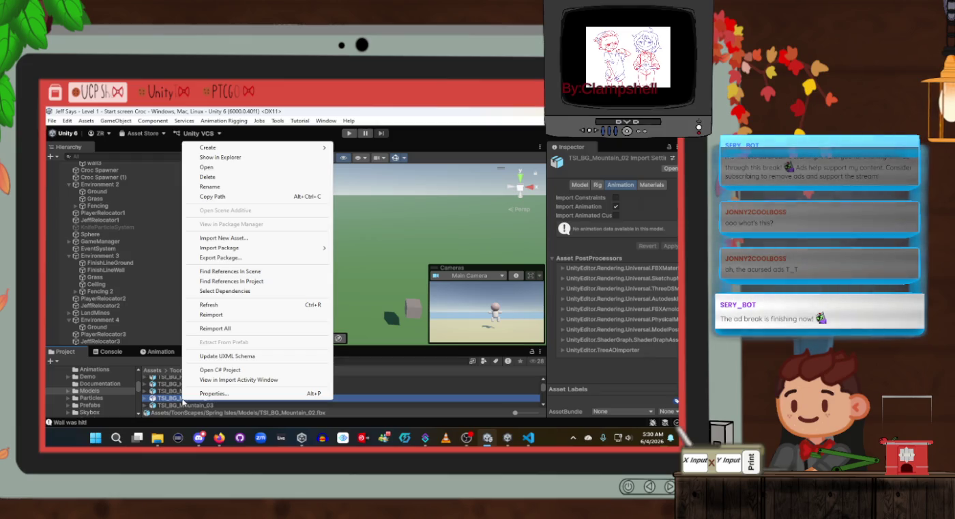
mouse_move(234, 247)
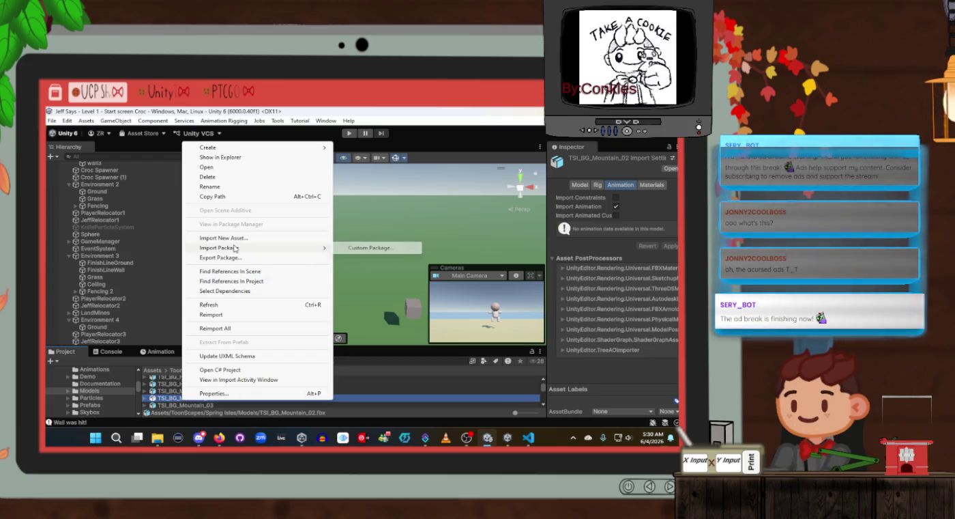
left_click(364, 248)
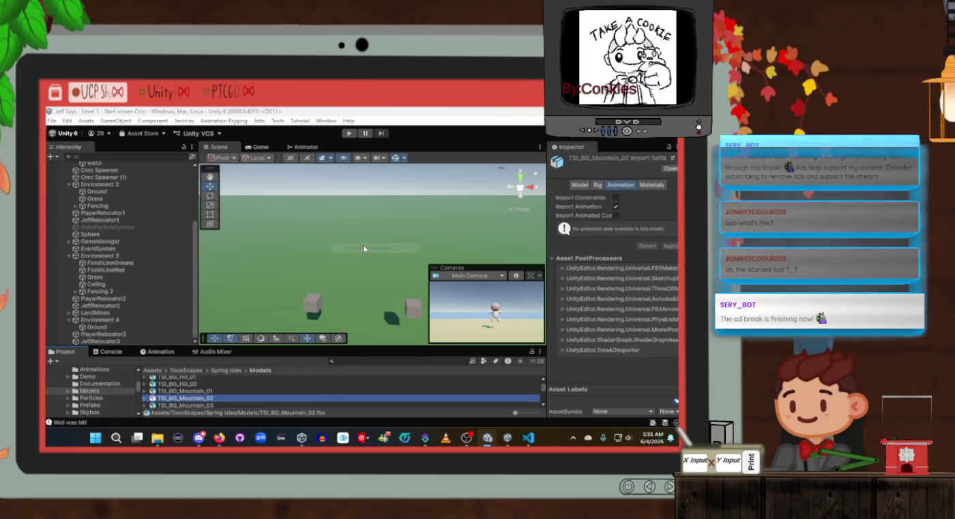
left_click(408, 384)
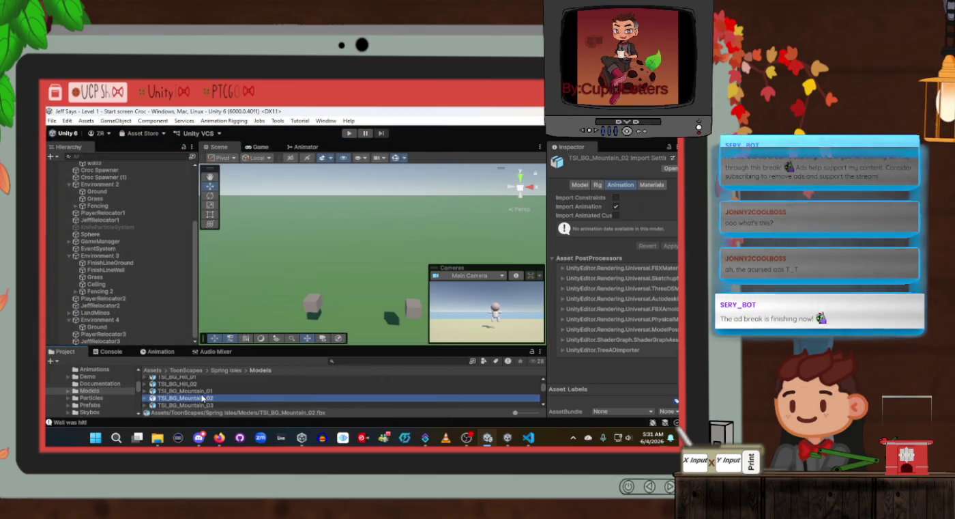
Review TSI_BG_Mountain_02's Model, Rig and Materials import settings, noting the 0.1 scale factor
left_click(204, 398)
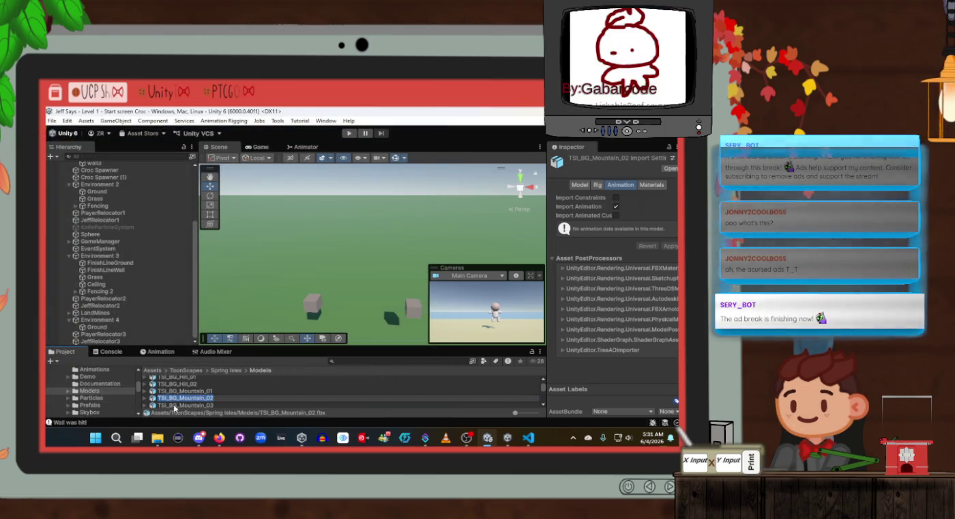
scroll(179, 405, "down", 1)
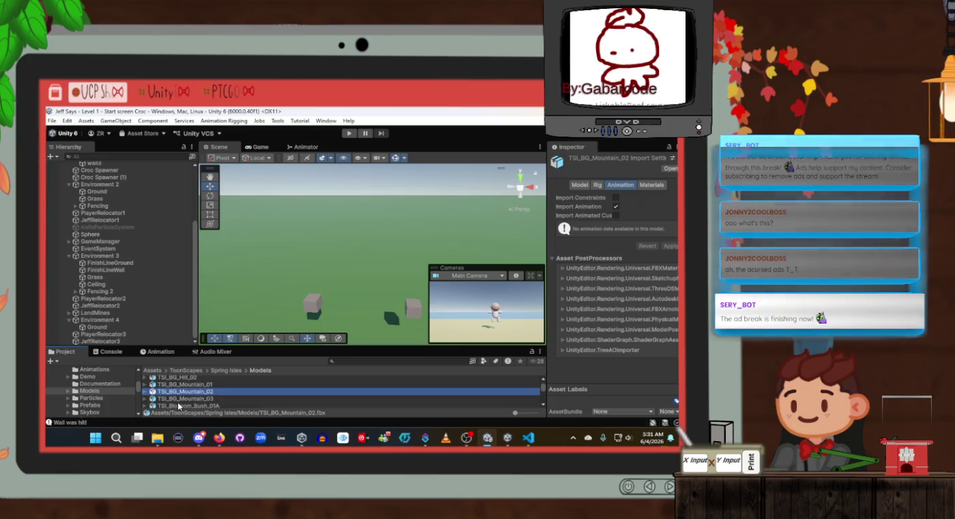
left_click(580, 185)
scroll(609, 252, "down", 3)
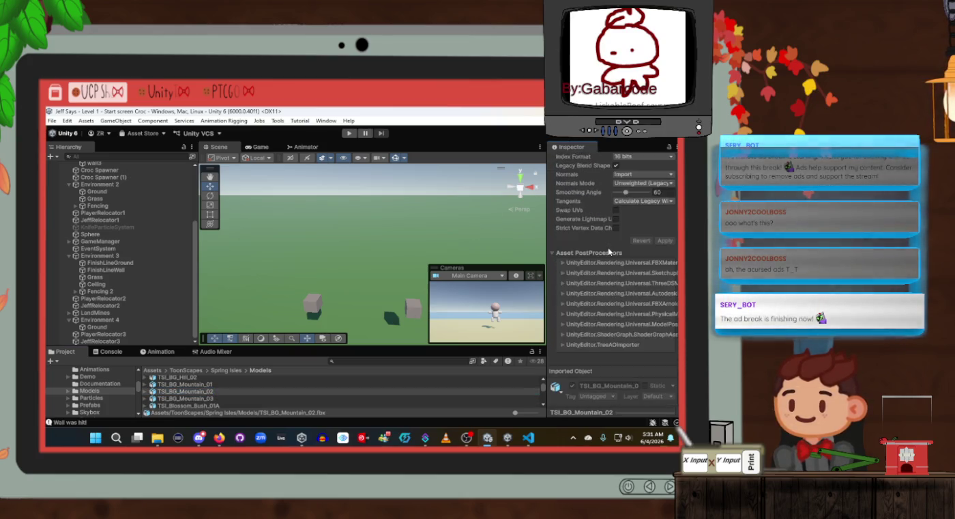
scroll(609, 250, "up", 3)
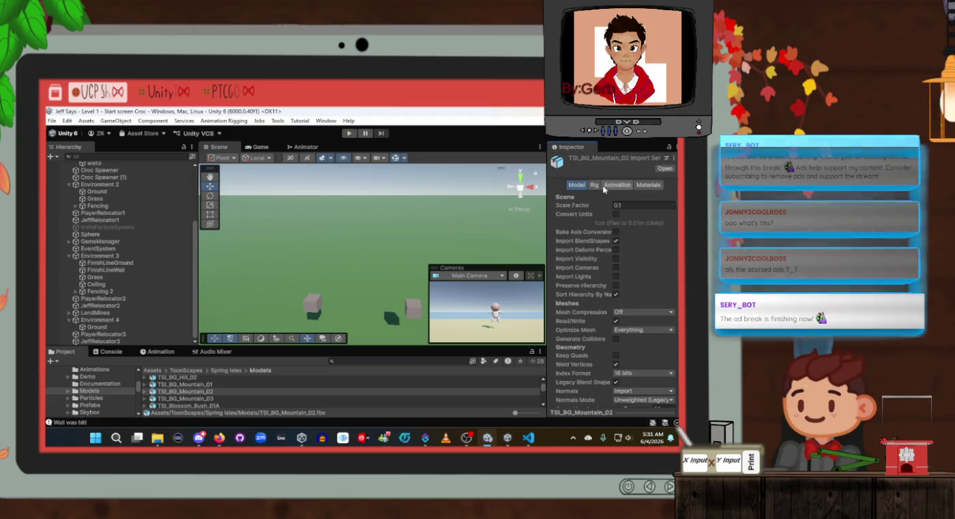
left_click(595, 185)
left_click(650, 185)
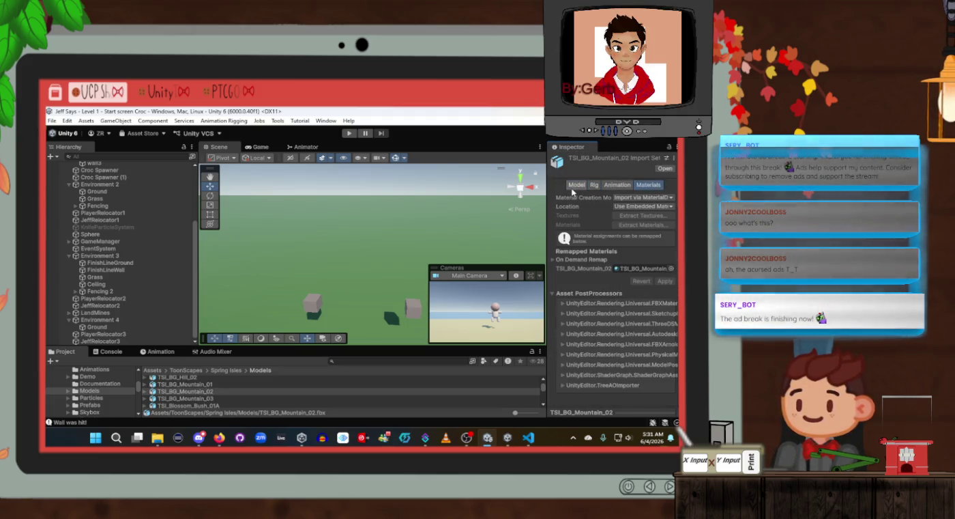
left_click(573, 186)
scroll(292, 387, "down", 3)
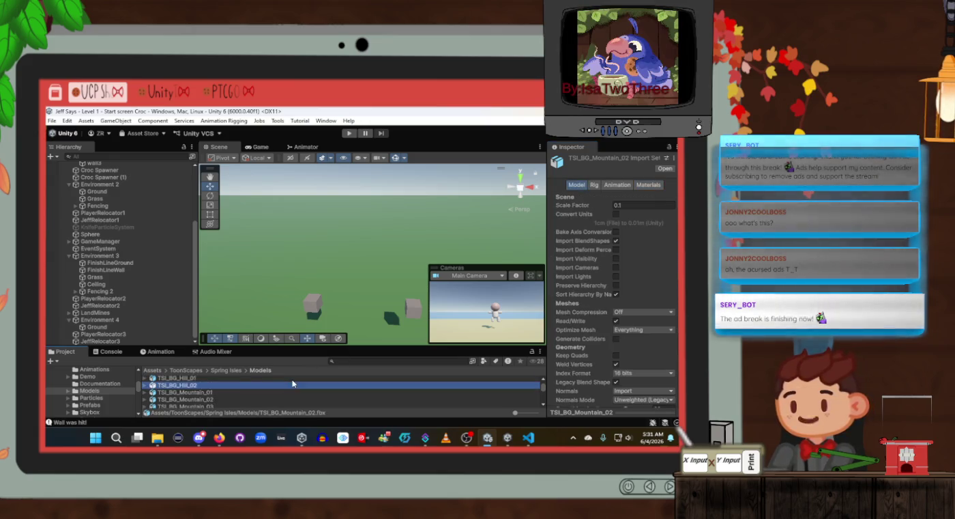
scroll(292, 388, "up", 3)
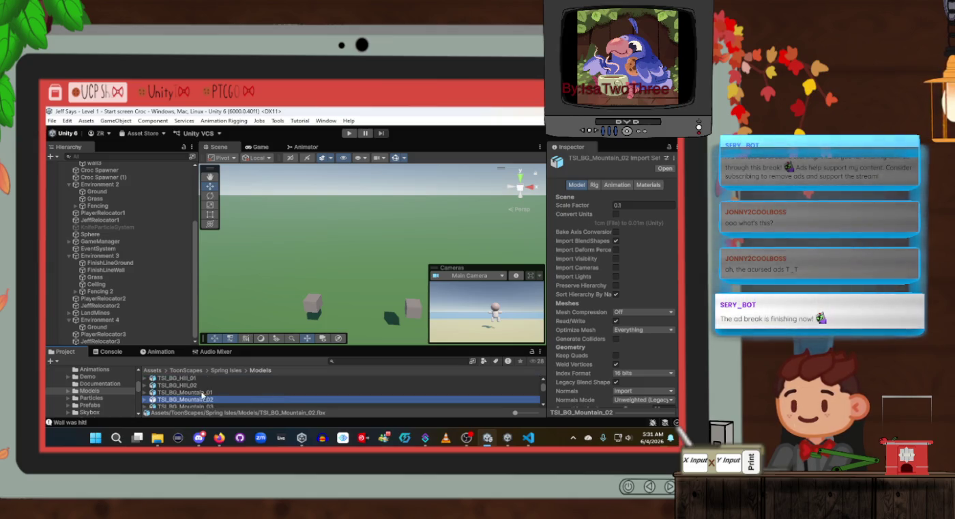
left_click(203, 394)
Drag TSI_BG_Mountain_01 into the Scene view and orbit around the placed mountain
mouse_move(206, 394)
left_mouse_down()
mouse_move(350, 266)
mouse_move(350, 241)
mouse_move(338, 257)
mouse_move(337, 177)
mouse_move(355, 209)
mouse_move(360, 181)
mouse_move(382, 226)
mouse_move(484, 270)
mouse_move(445, 271)
mouse_move(325, 314)
mouse_move(335, 290)
mouse_move(365, 309)
mouse_move(332, 323)
mouse_move(338, 303)
mouse_move(271, 318)
mouse_move(292, 306)
mouse_move(304, 254)
mouse_move(230, 313)
left_mouse_up()
mouse_move(641, 308)
left_mouse_down()
mouse_move(372, 277)
mouse_move(168, 314)
left_mouse_up()
mouse_move(296, 302)
left_mouse_down()
mouse_move(303, 265)
mouse_move(299, 290)
left_mouse_up()
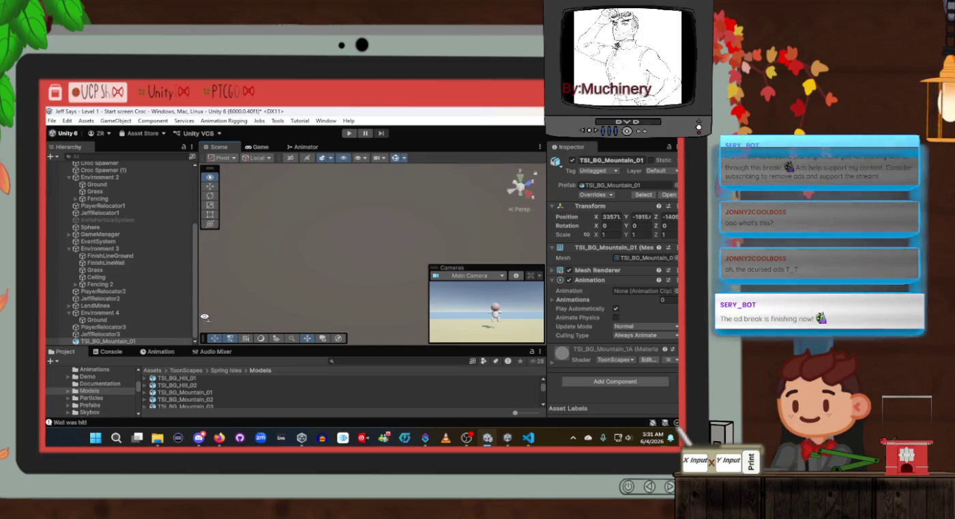
left_click_drag(203, 316, 286, 250)
left_click_drag(386, 241, 91, 370)
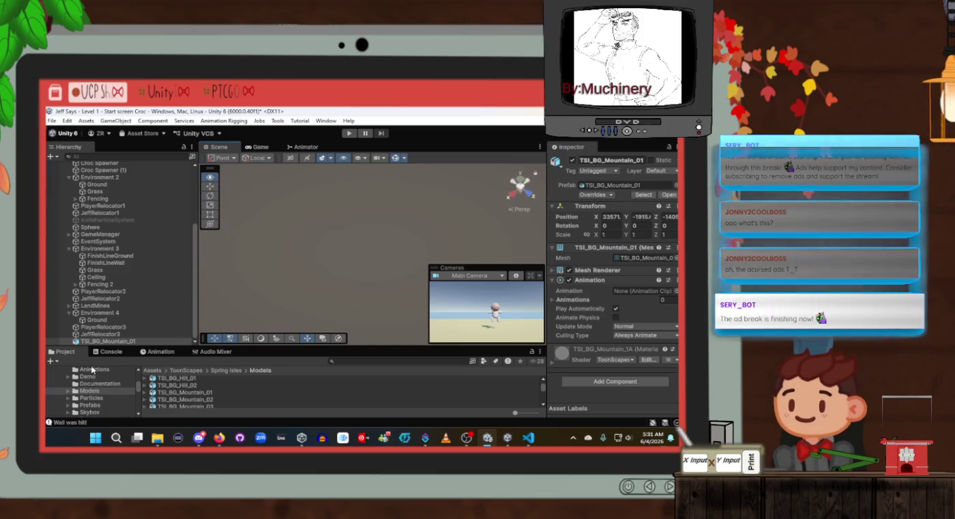
left_click(108, 334)
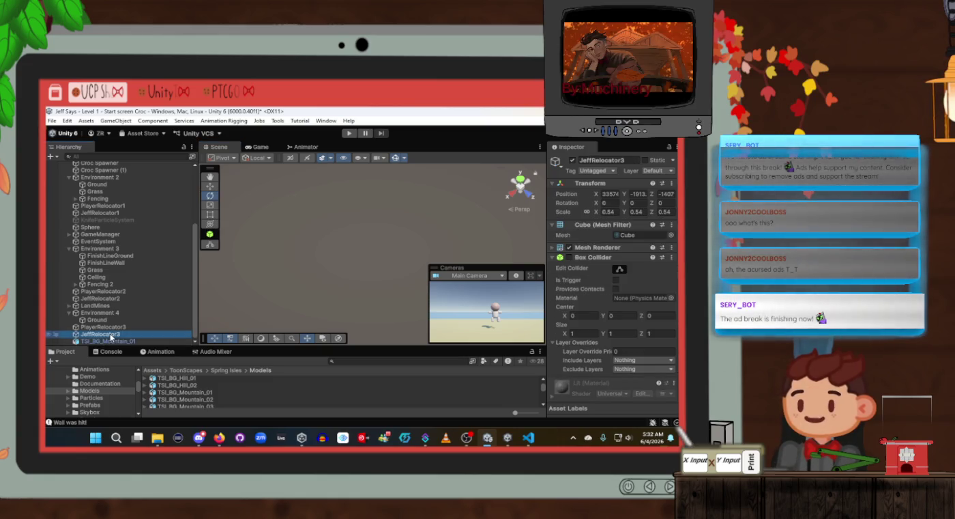
Select and frame TSI_BG_Mountain_01, with the Move tool active
double_click(109, 334)
left_click_drag(321, 226, 339, 163)
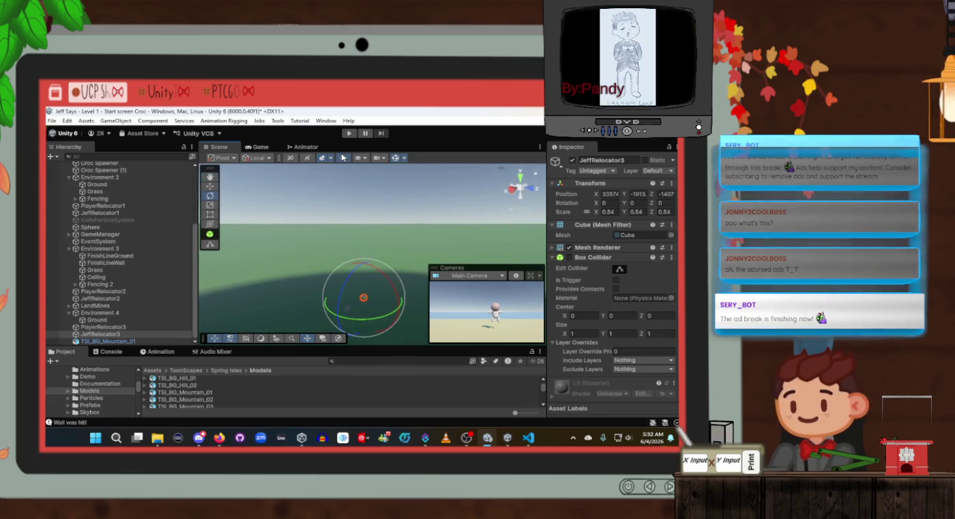
left_click(106, 340)
double_click(107, 339)
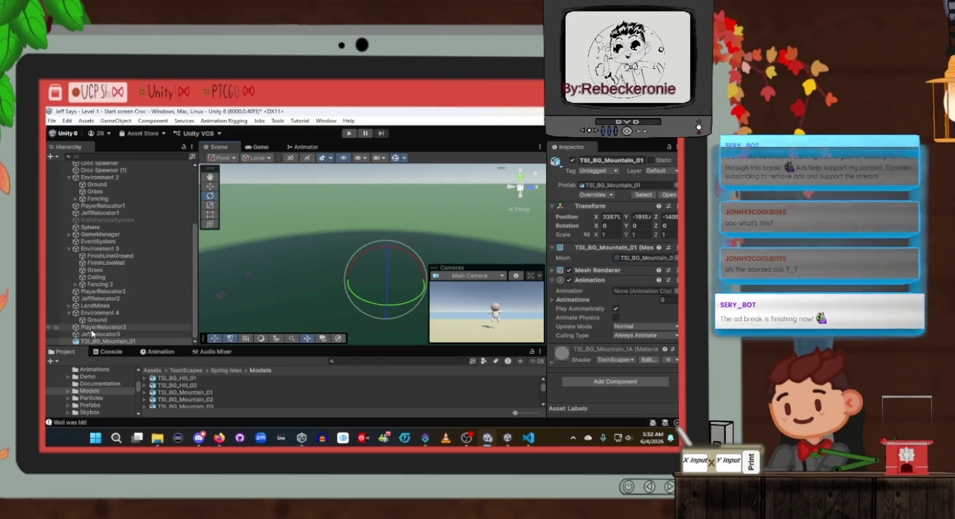
right_click(91, 334)
left_click(74, 341)
left_click(211, 188)
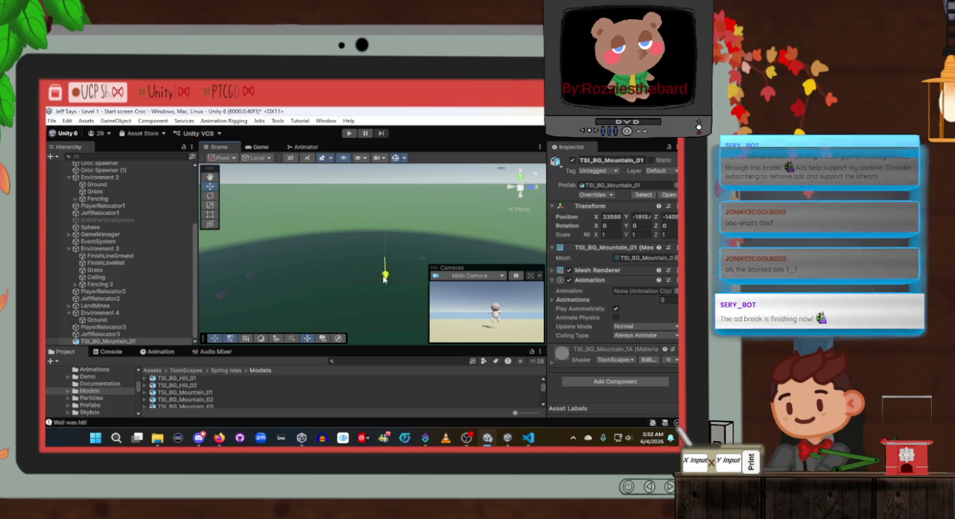
mouse_move(387, 213)
left_mouse_down()
mouse_move(388, 235)
mouse_move(388, 206)
left_mouse_up()
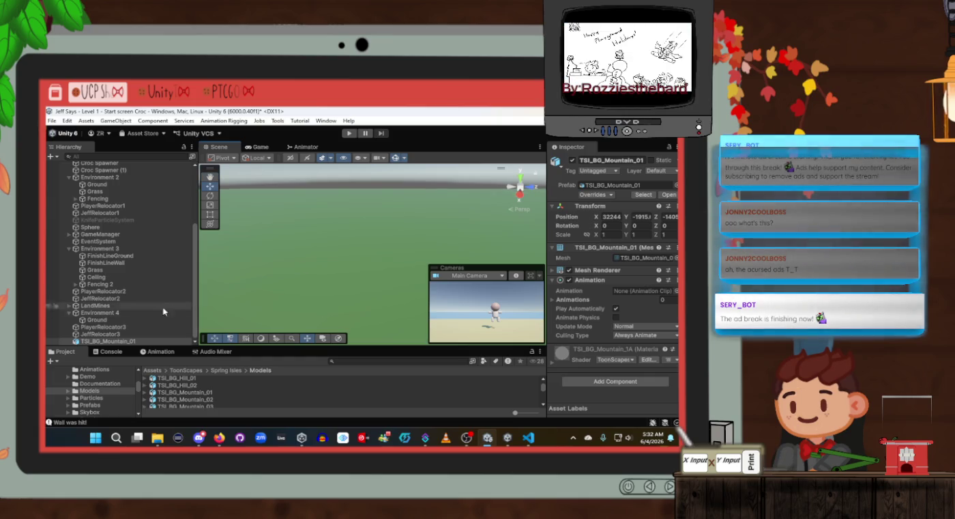
double_click(104, 342)
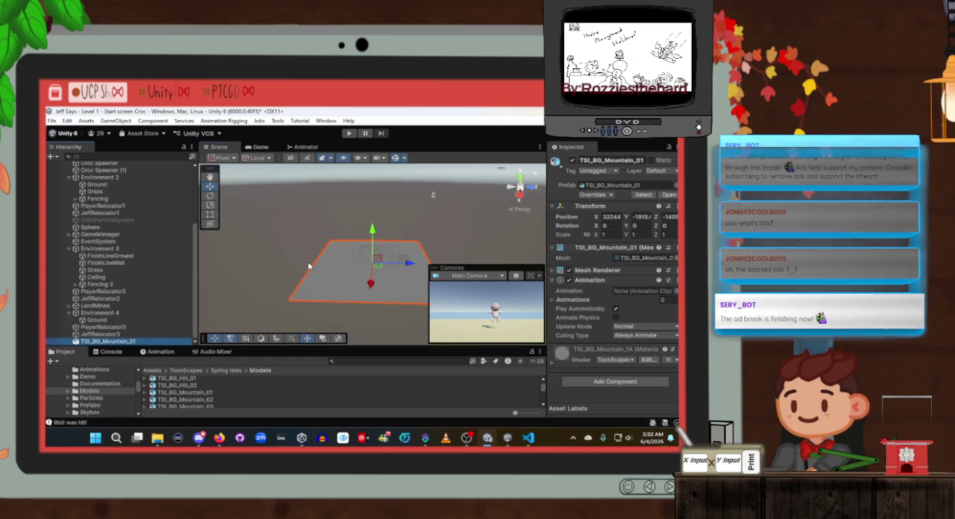
Drag the mountain along X and down along Y to about X 26063, Y -3231
left_click_drag(371, 287, 372, 240)
left_click_drag(374, 271, 373, 268)
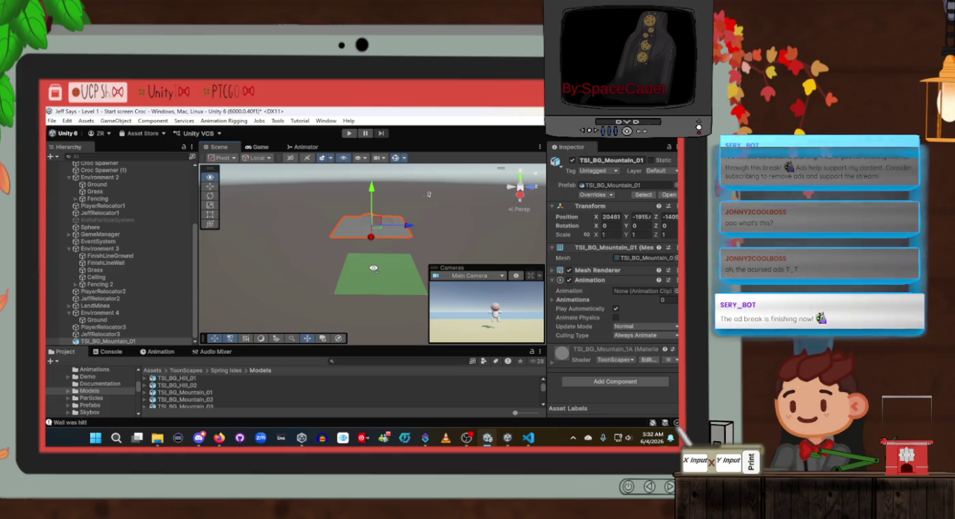
mouse_move(373, 268)
left_mouse_down()
mouse_move(330, 320)
mouse_move(345, 310)
mouse_move(143, 369)
left_mouse_up()
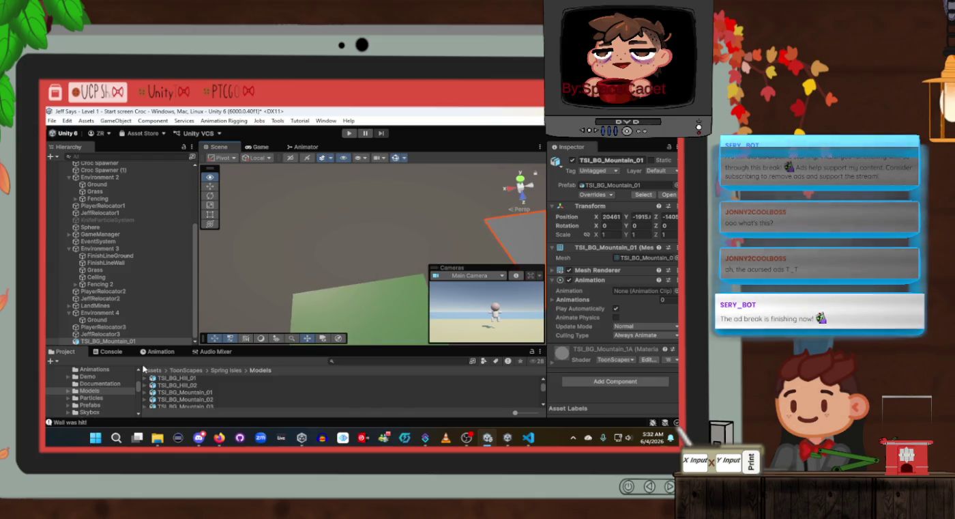
left_click_drag(345, 310, 337, 316)
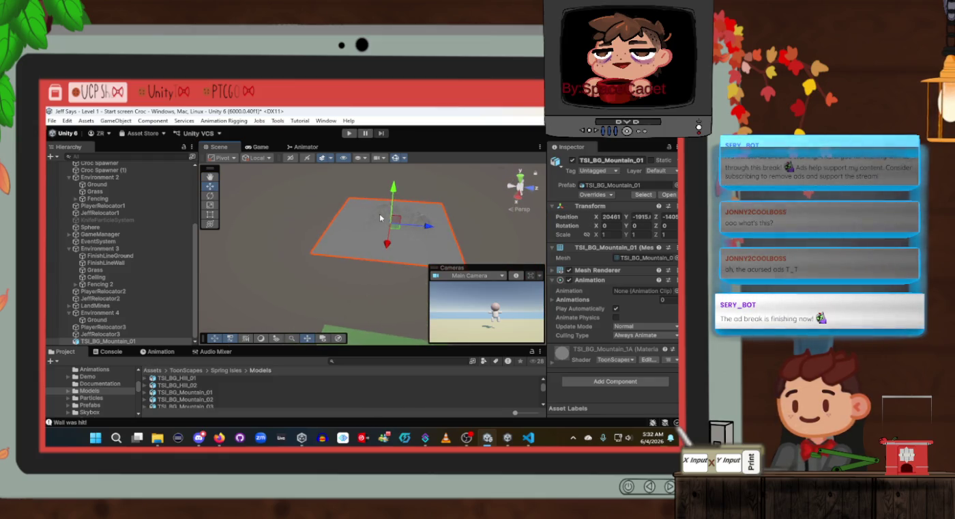
mouse_move(396, 191)
left_mouse_down()
mouse_move(387, 236)
mouse_move(328, 294)
mouse_move(349, 246)
mouse_move(336, 209)
left_mouse_up()
left_click_drag(346, 270, 344, 290)
left_click_drag(346, 243, 342, 236)
mouse_move(348, 295)
left_mouse_down()
mouse_move(349, 314)
mouse_move(218, 391)
left_mouse_up()
Frame the Environment 4 Ground plane and orbit until the mountain appears beyond its edge
left_click(355, 315)
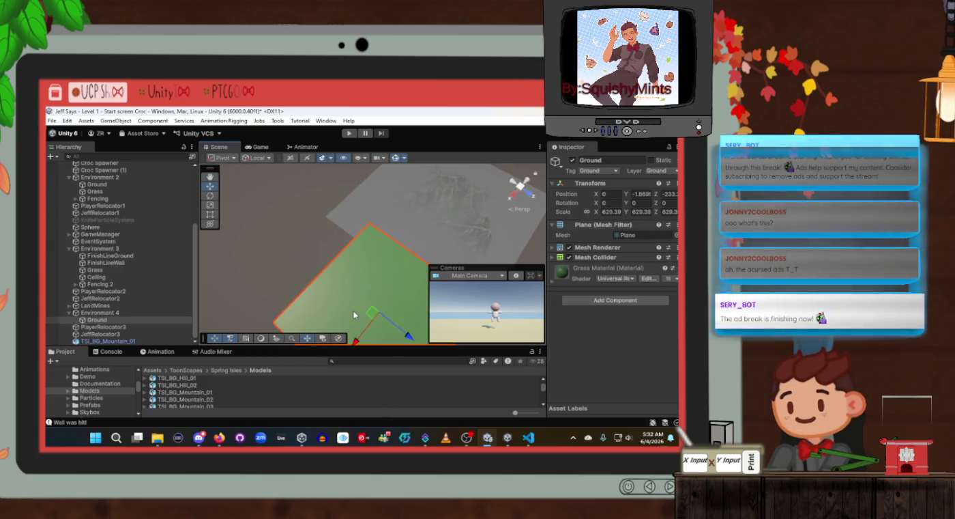
key("f")
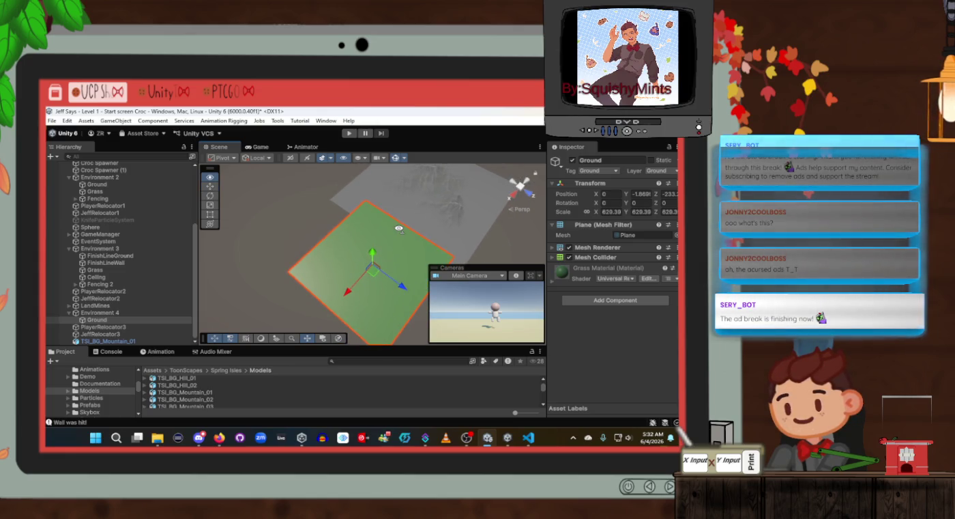
scroll(392, 229, "up", 5)
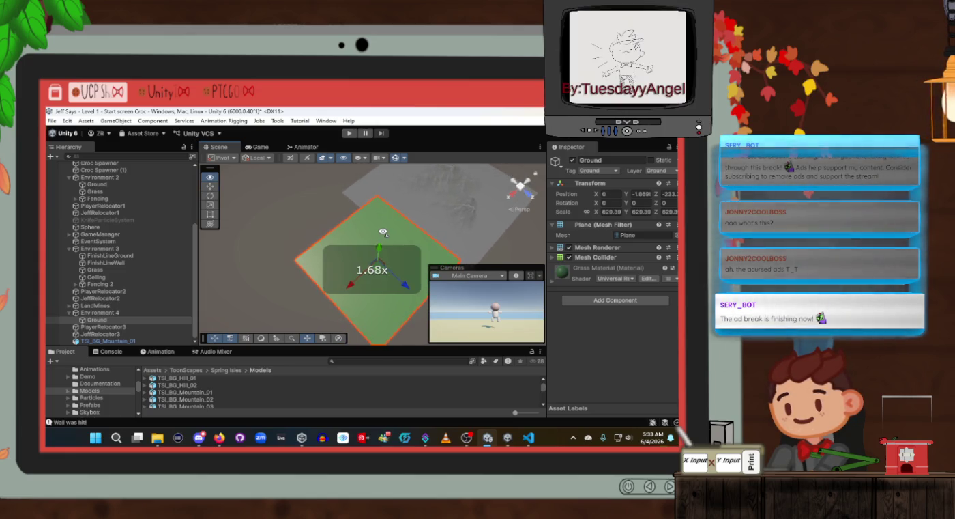
mouse_move(384, 228)
left_mouse_down()
mouse_move(442, 159)
mouse_move(403, 223)
mouse_move(328, 220)
mouse_move(442, 208)
left_mouse_up()
scroll(400, 219, "up", 2)
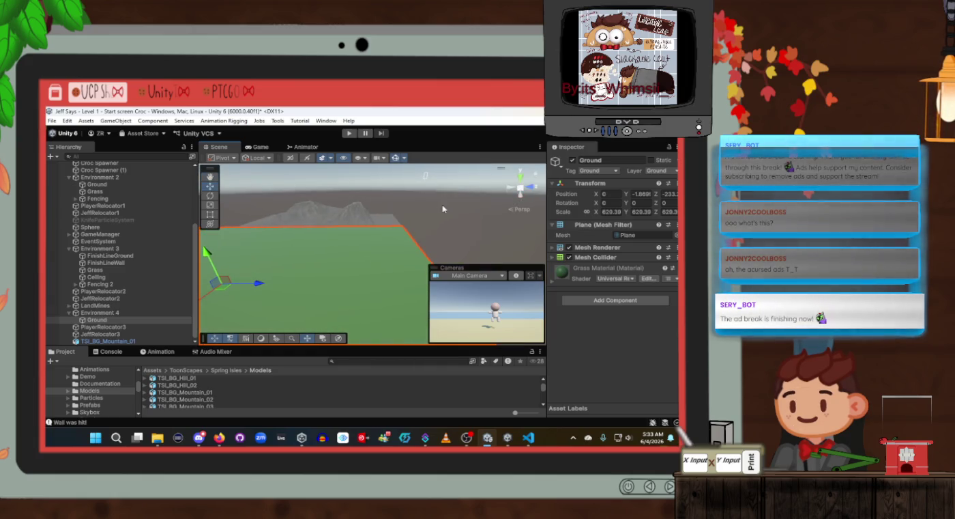
Raise the mountain and push it along X to about X 29104, Y -1951
left_click(337, 217)
left_click_drag(313, 196, 314, 170)
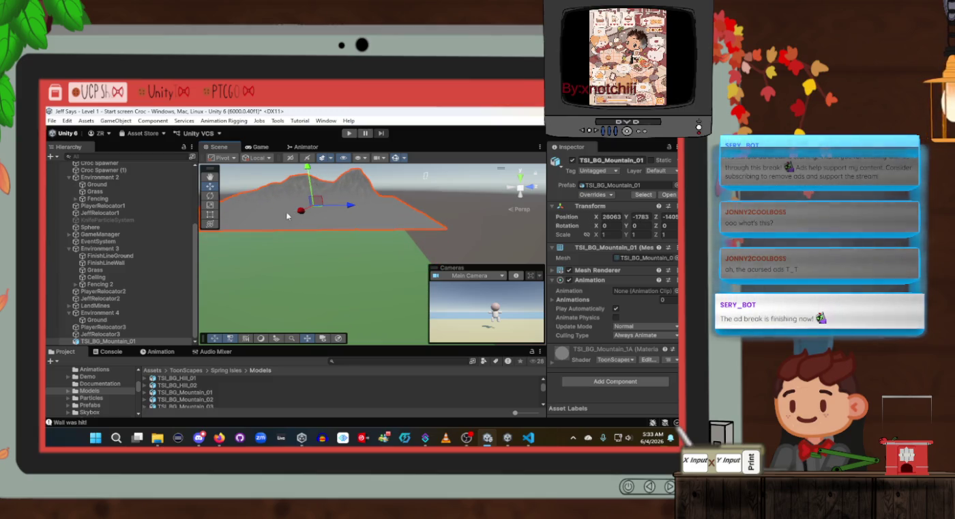
left_click_drag(301, 215, 284, 236)
mouse_move(361, 218)
left_mouse_down()
mouse_move(344, 204)
mouse_move(387, 184)
left_mouse_up()
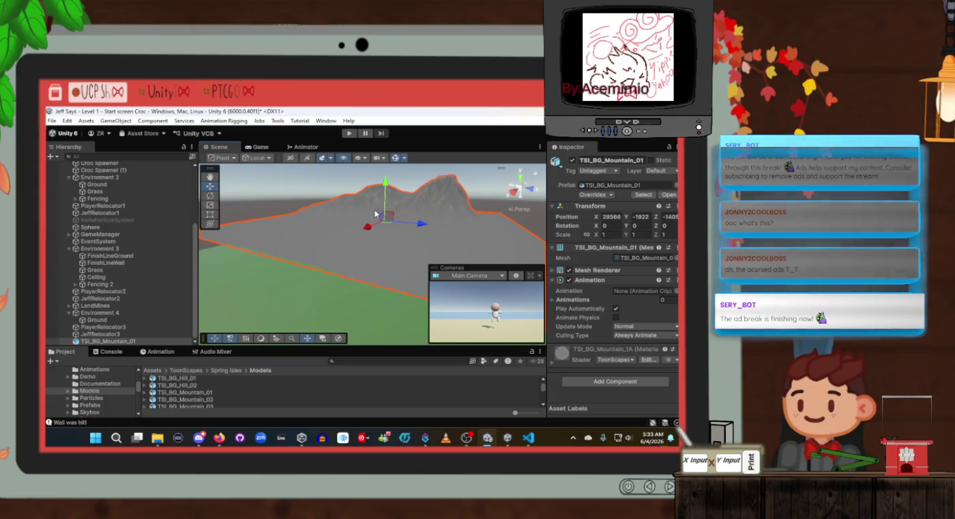
left_click_drag(369, 231, 362, 231)
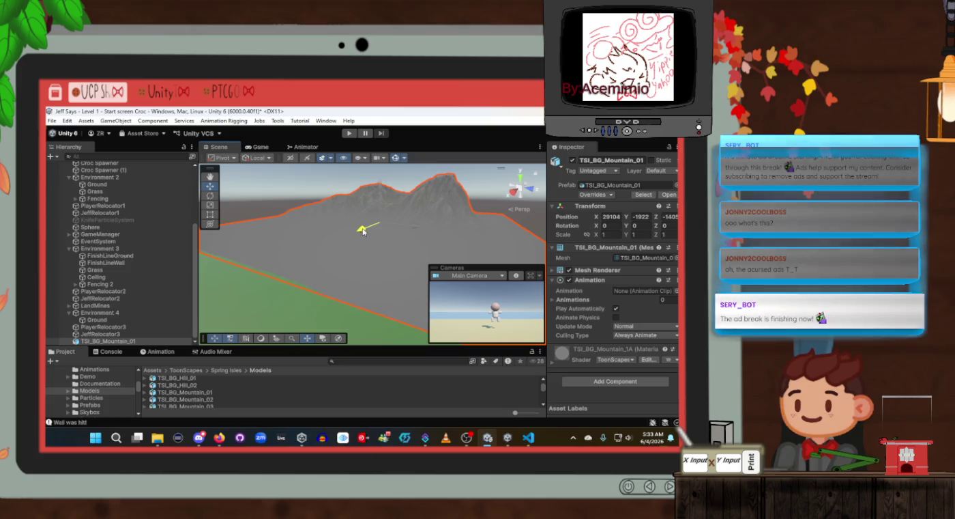
Frame PlayerRelocator3, the mountain and JeffRelocator3 to compare their positions
double_click(124, 327)
mouse_move(356, 235)
left_mouse_down()
mouse_move(335, 236)
mouse_move(393, 203)
left_mouse_up()
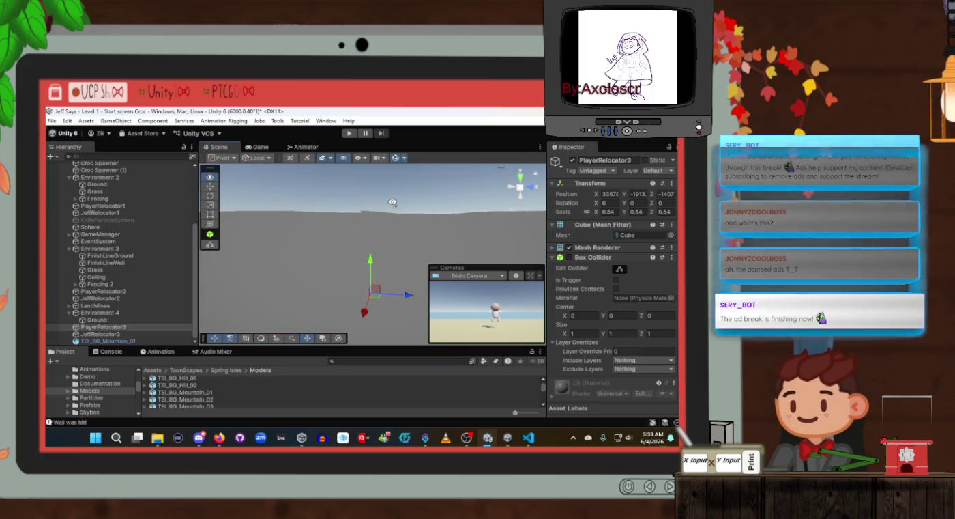
left_click(123, 340)
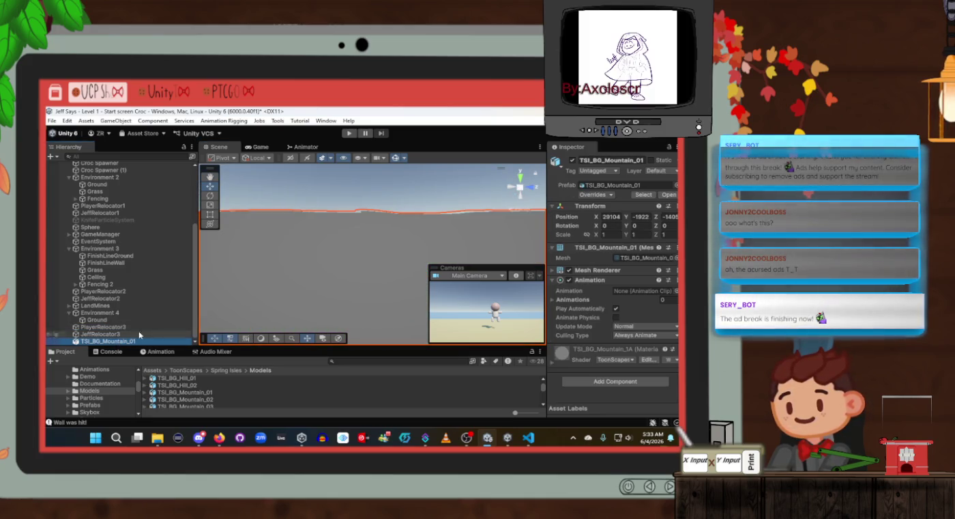
key("f")
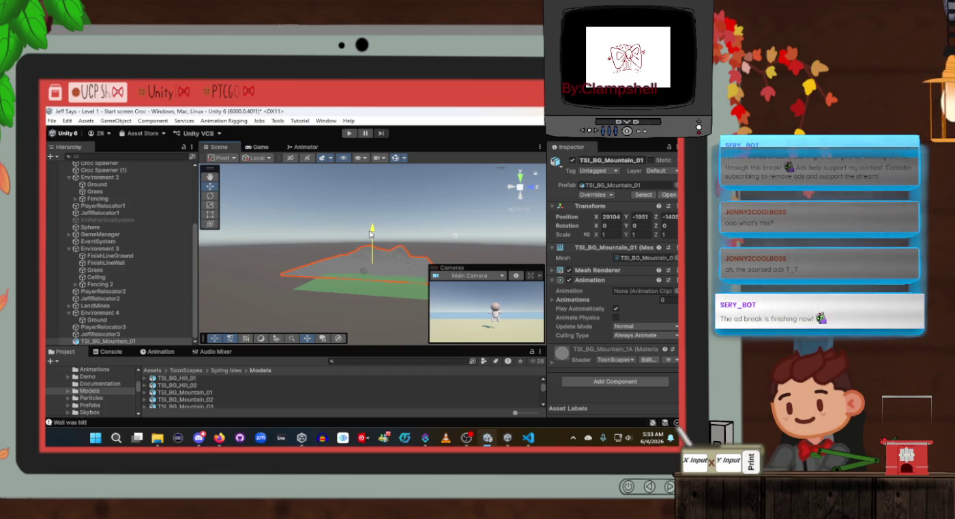
left_click(145, 333)
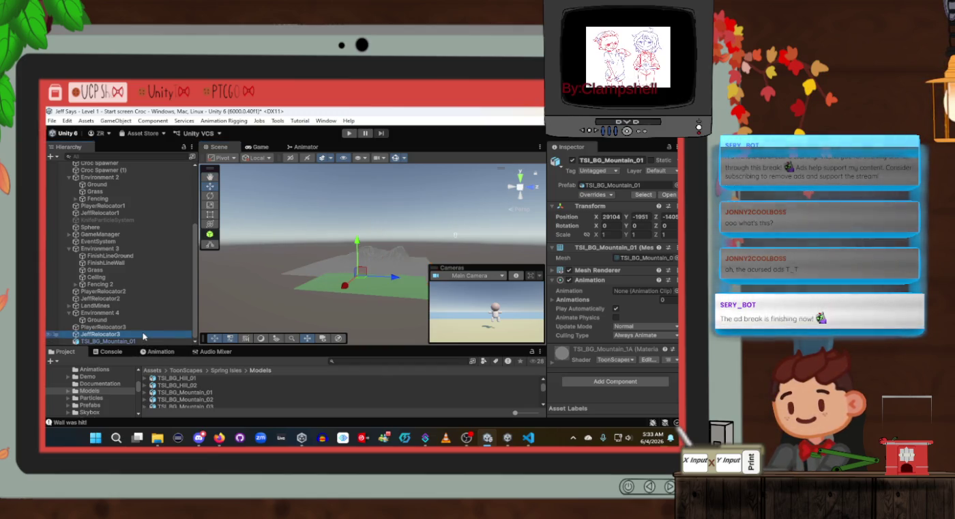
key("f")
scroll(340, 285, "up", 5)
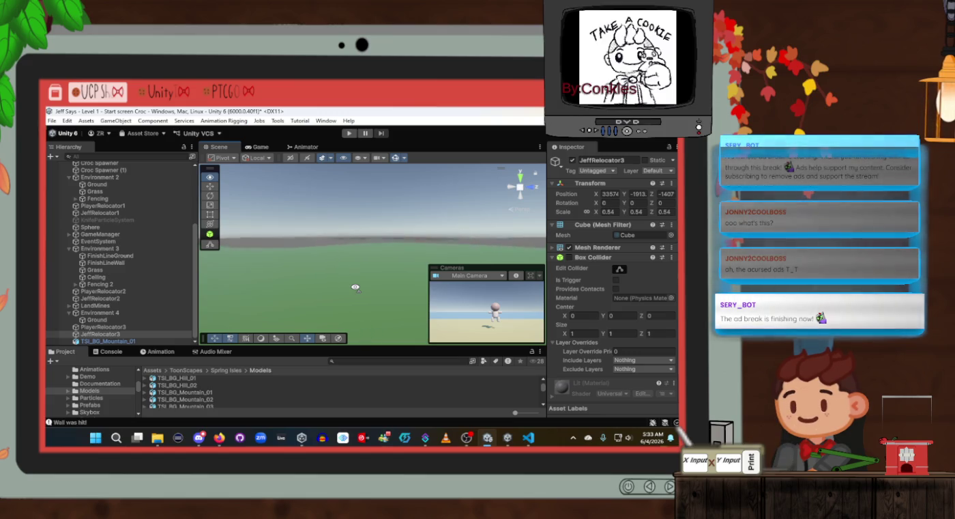
left_click(119, 342)
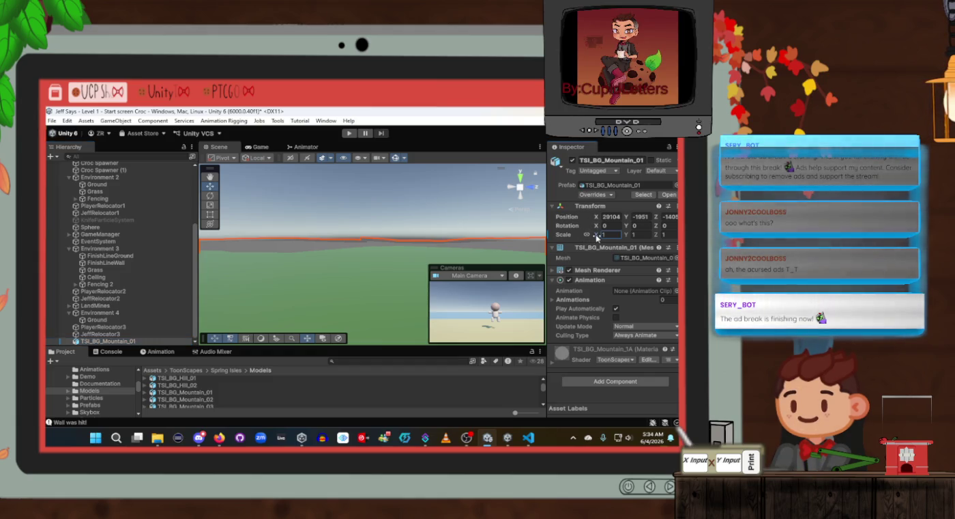
Scale the mountain down to 0.43 and adjust its height to about Y -1920
left_click_drag(597, 236, 591, 235)
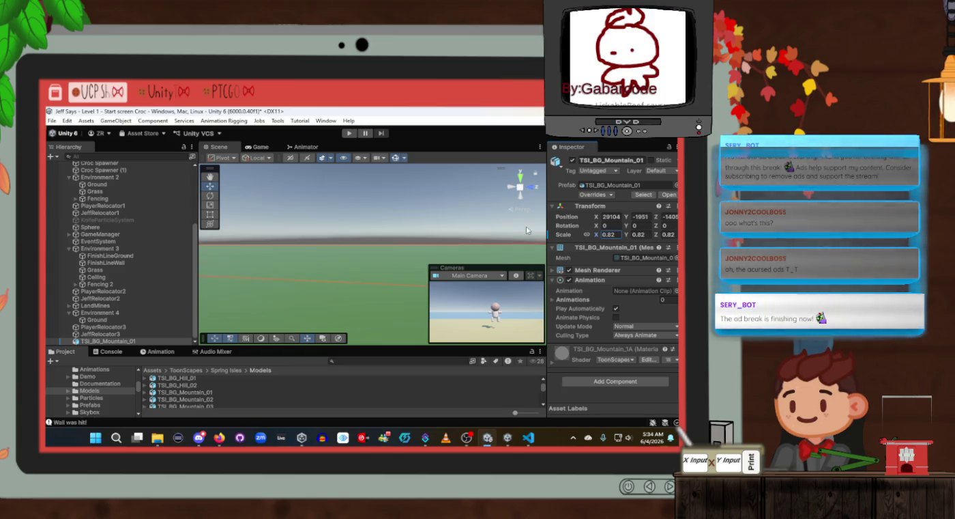
left_click(616, 237)
mouse_move(488, 245)
left_mouse_down()
mouse_move(473, 240)
mouse_move(511, 239)
left_mouse_up()
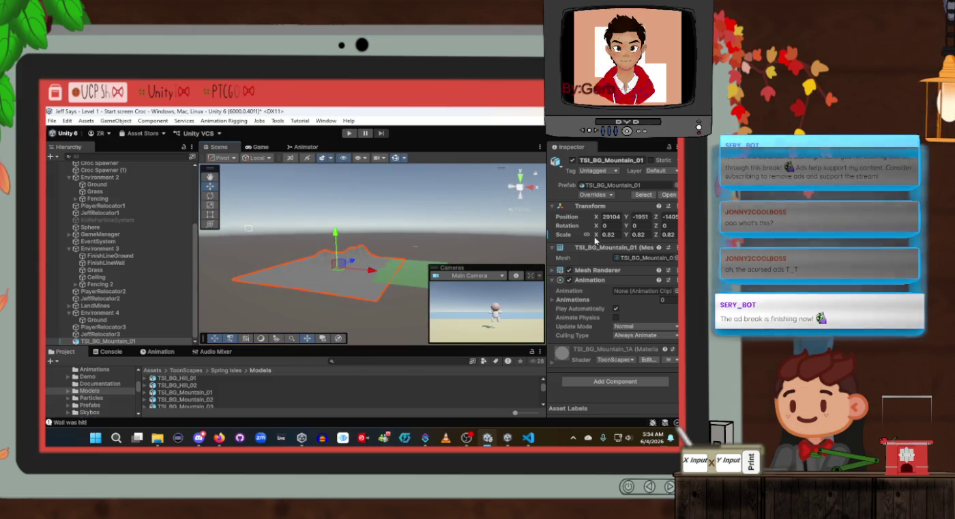
left_click_drag(596, 237, 594, 236)
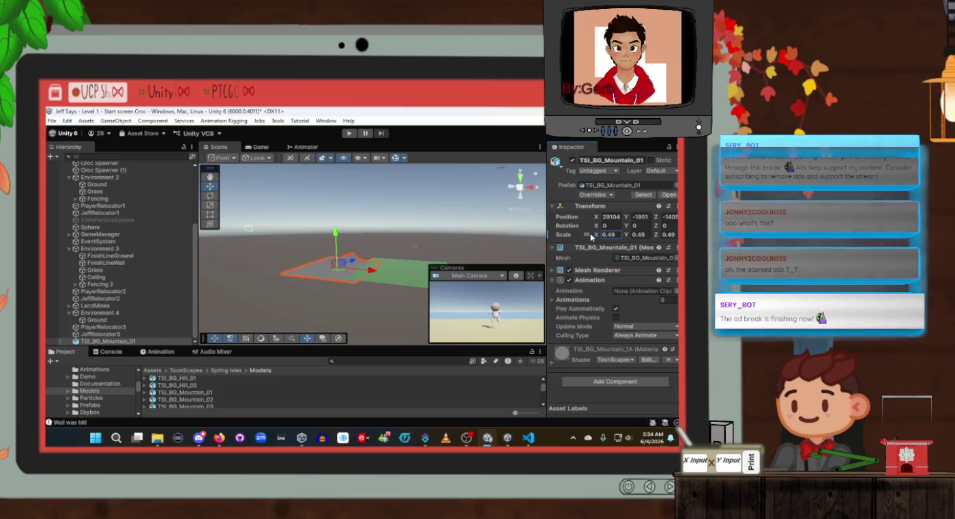
left_click_drag(338, 240, 338, 237)
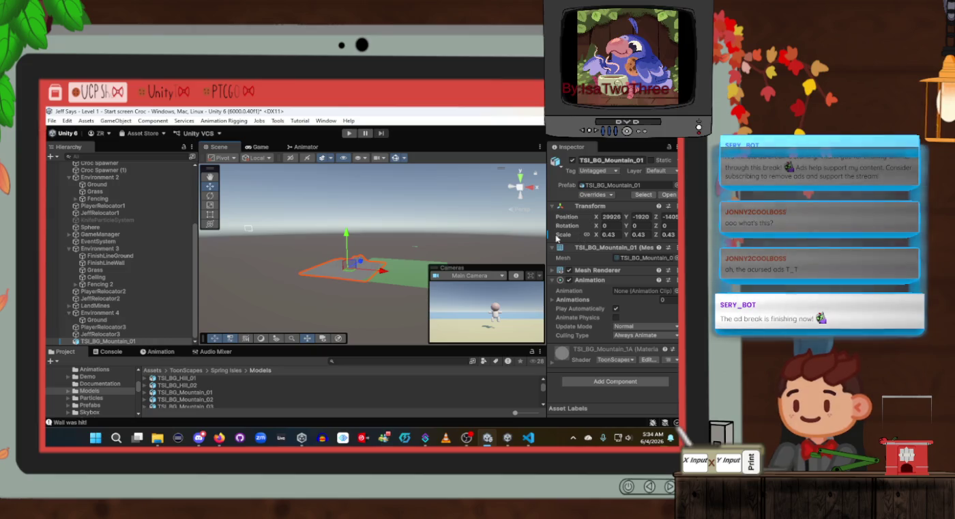
key("f")
Orbit and frame PlayerRelocator3 to see the mountain relative to the level
left_click_drag(522, 236, 484, 227)
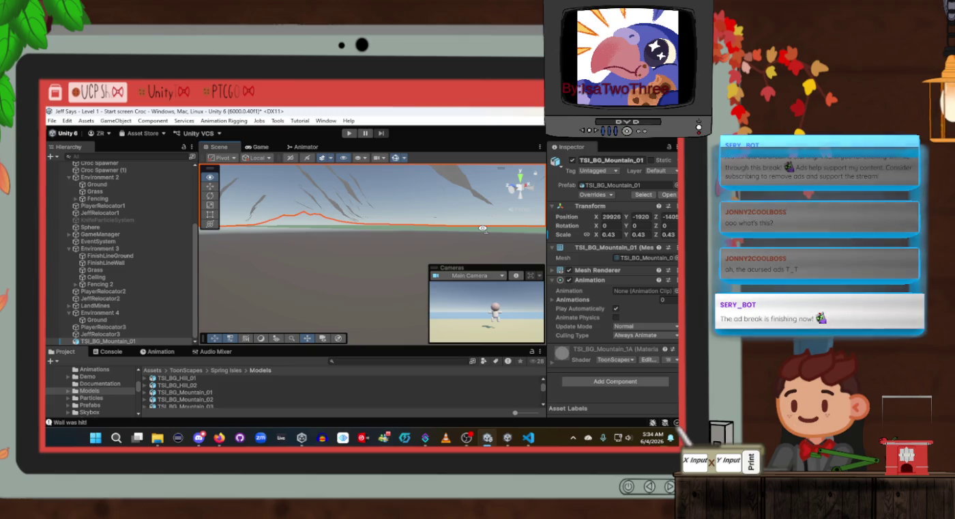
left_click(121, 329)
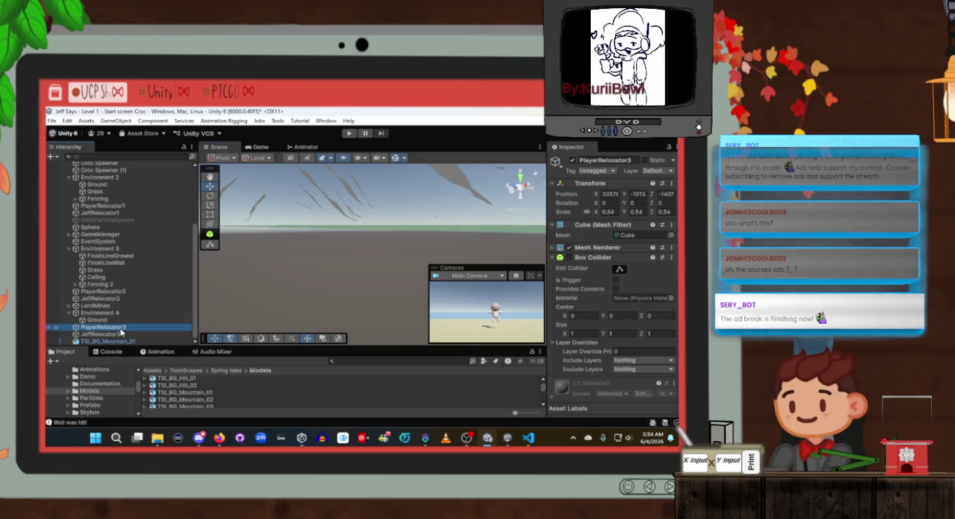
key("f")
scroll(330, 255, "down", 5)
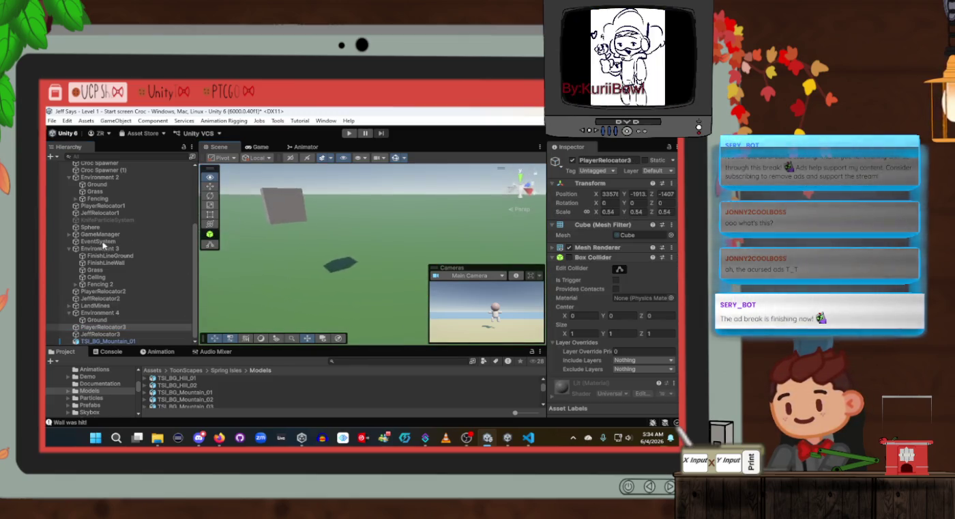
key("f")
scroll(253, 334, "down", 3)
left_click_drag(254, 334, 289, 240)
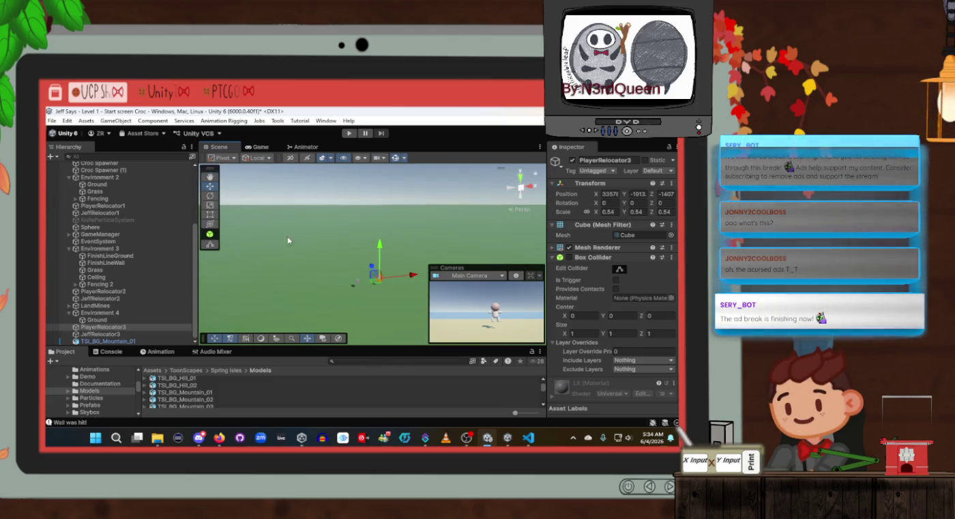
left_click(102, 334)
left_click(107, 341)
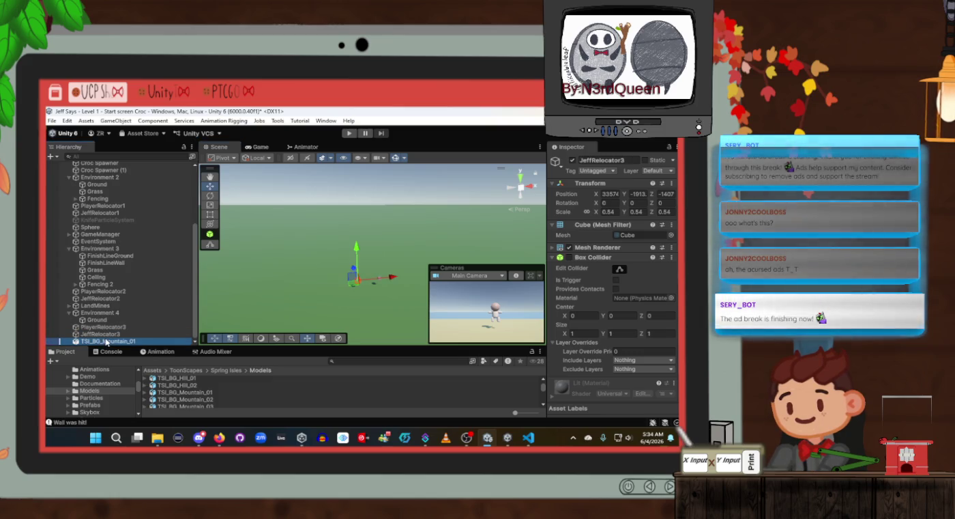
left_click_drag(374, 266, 419, 224)
key("f")
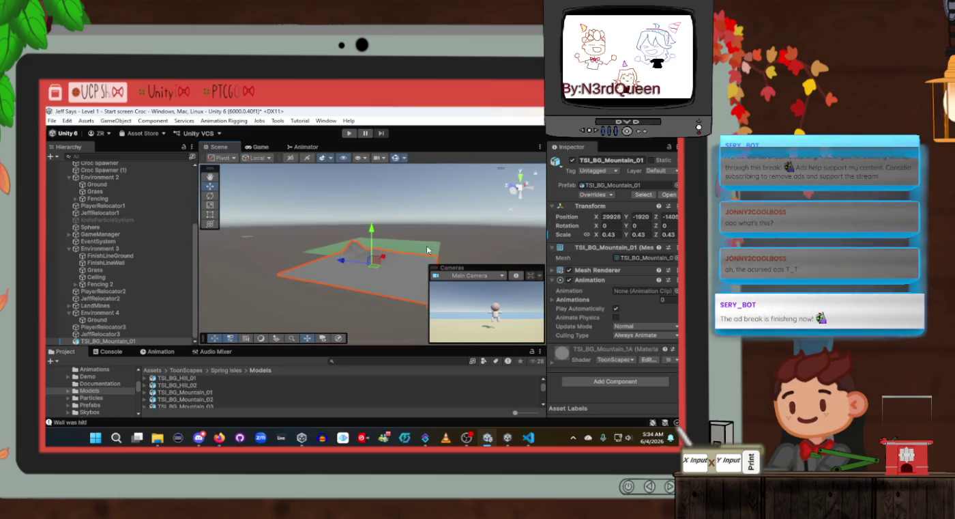
left_click_drag(389, 259, 405, 256)
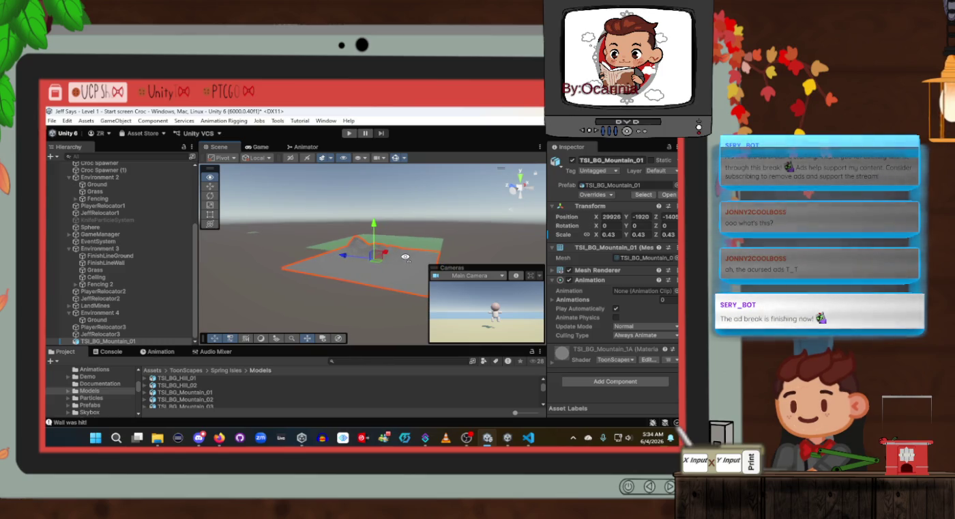
left_click_drag(405, 258, 406, 257)
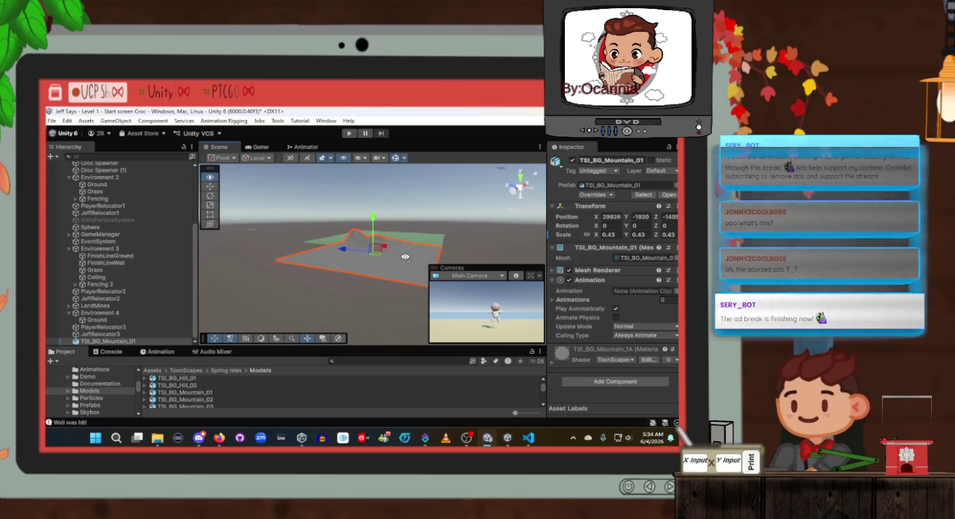
left_click(419, 237)
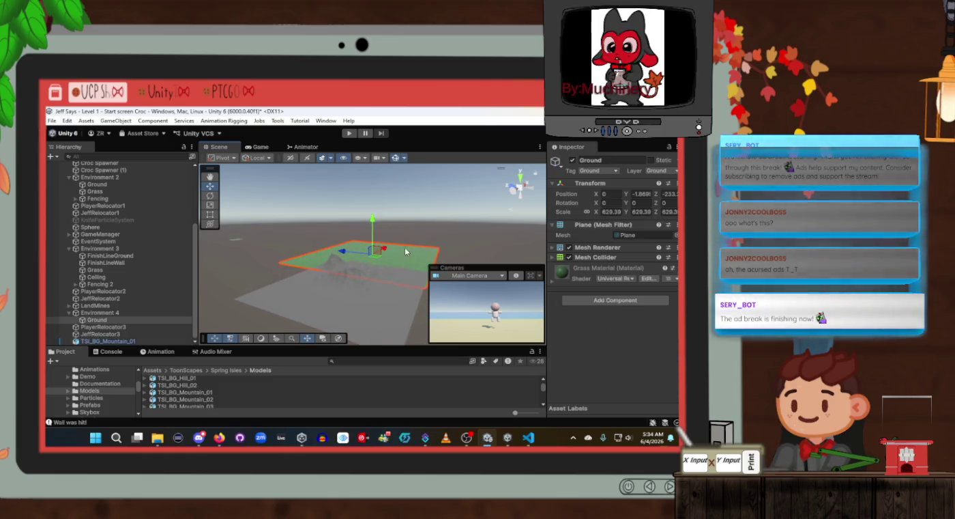
key("f")
mouse_move(378, 268)
left_mouse_down()
mouse_move(394, 251)
mouse_move(422, 250)
left_mouse_up()
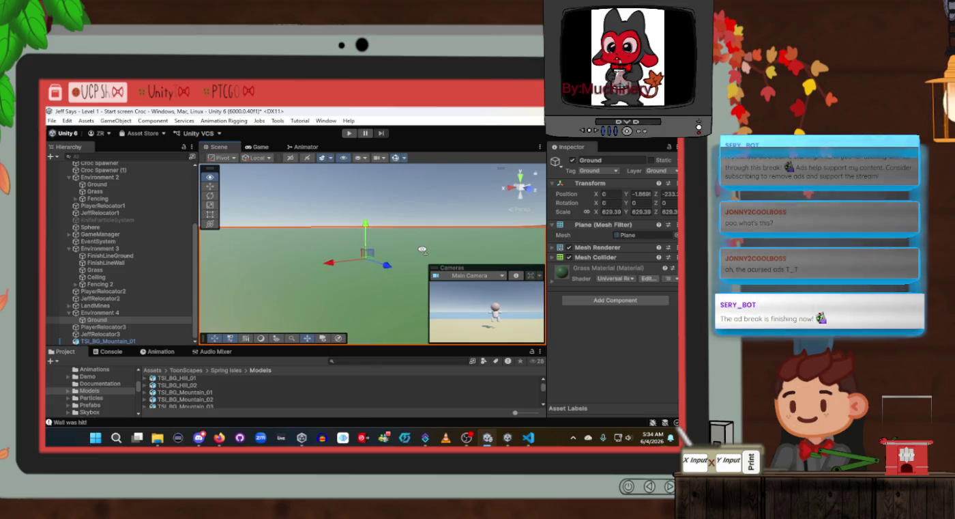
key("w")
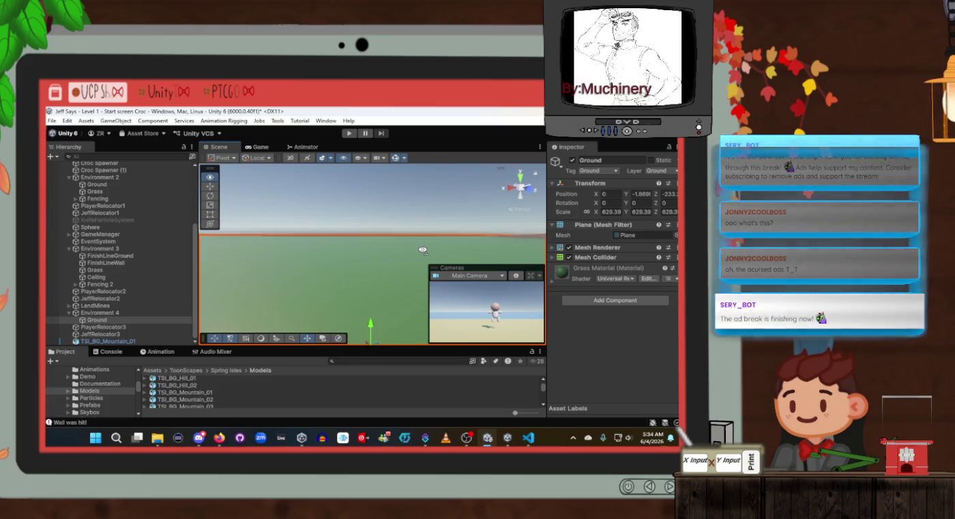
left_click_drag(423, 250, 621, 259)
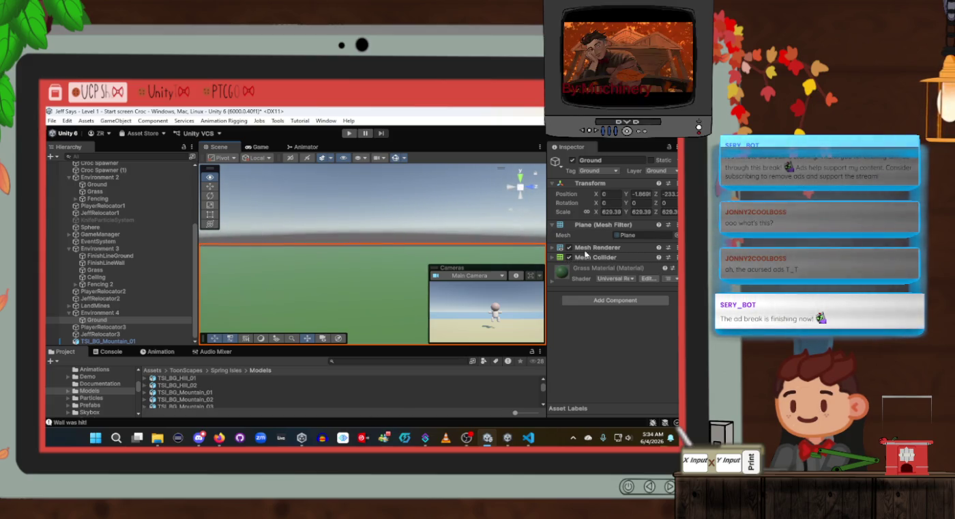
left_click(118, 341)
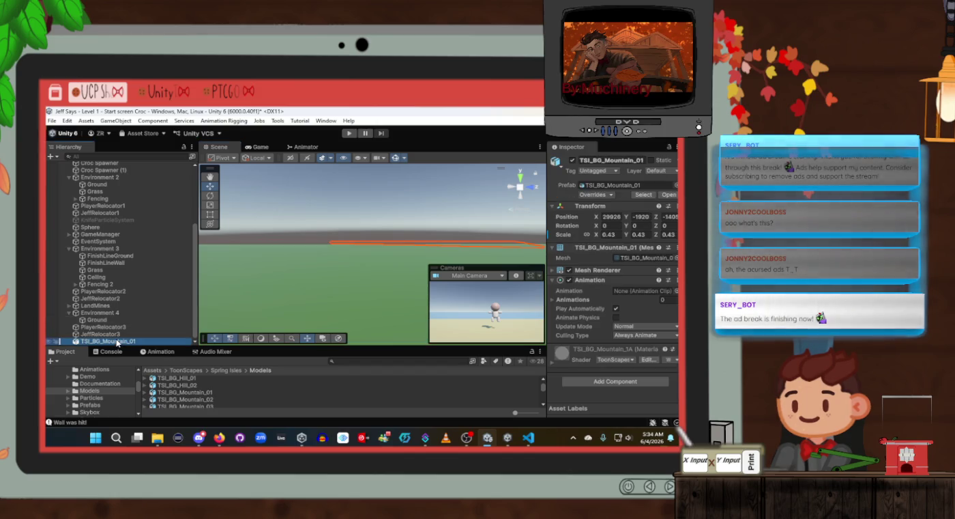
mouse_move(404, 285)
left_mouse_down()
mouse_move(418, 296)
mouse_move(411, 302)
mouse_move(167, 331)
mouse_move(278, 354)
mouse_move(362, 273)
mouse_move(422, 191)
mouse_move(409, 147)
mouse_move(375, 117)
left_mouse_up()
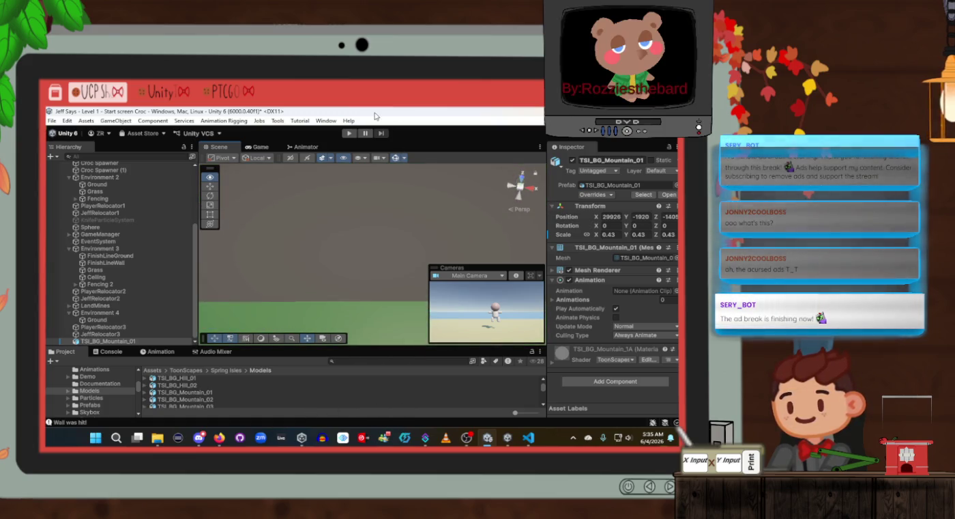
double_click(155, 344)
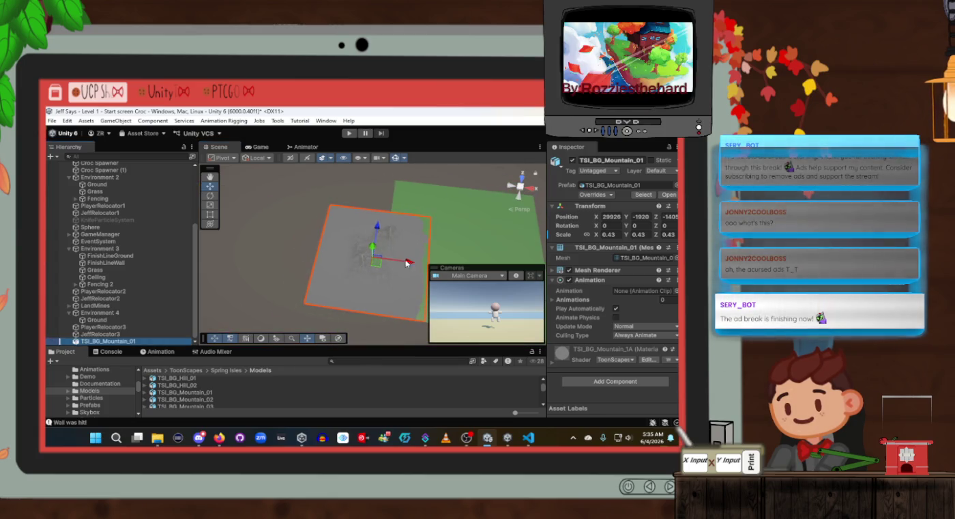
Push the mountain further along X and fly forward over the ground to view it
mouse_move(414, 266)
left_mouse_down()
mouse_move(434, 267)
mouse_move(556, 207)
left_mouse_up()
key("Up")
key("Up")
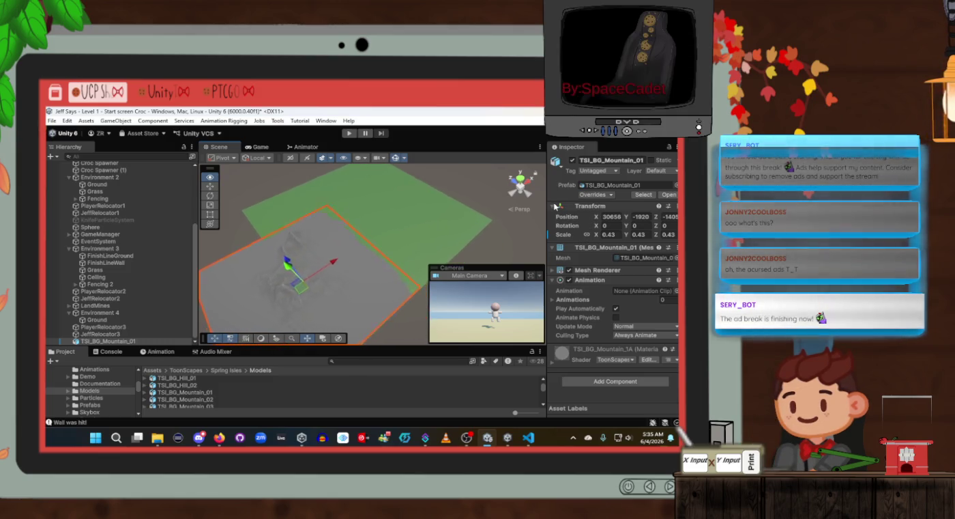
key("Up")
mouse_move(321, 226)
left_mouse_down()
mouse_move(299, 175)
mouse_move(311, 168)
mouse_move(290, 160)
left_mouse_up()
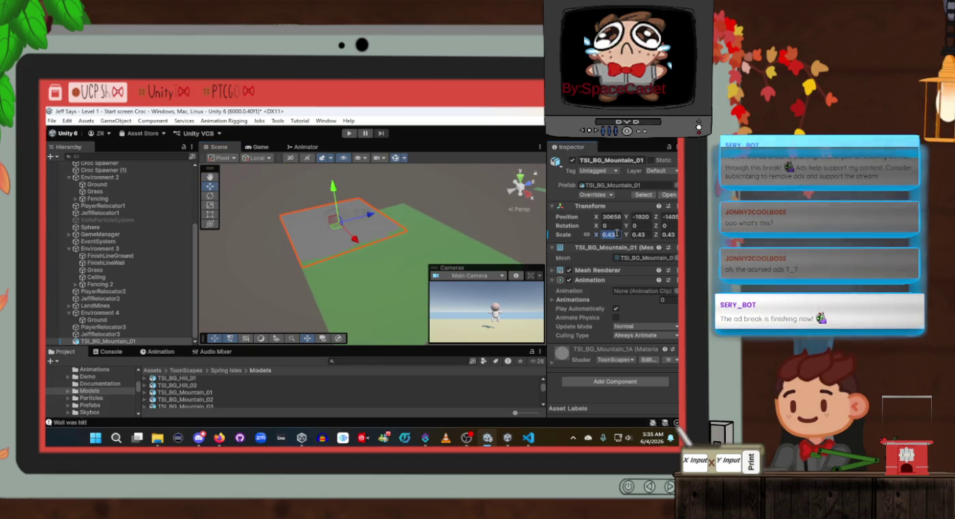
Set the mountain's scale to 0.1, then move it to about X 33686, Y -1914
type("0.1")
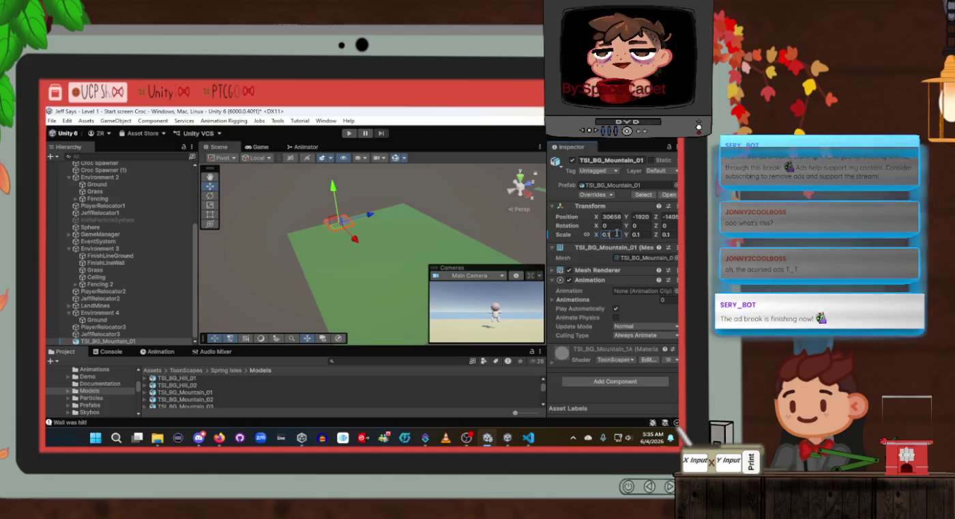
left_click(355, 237)
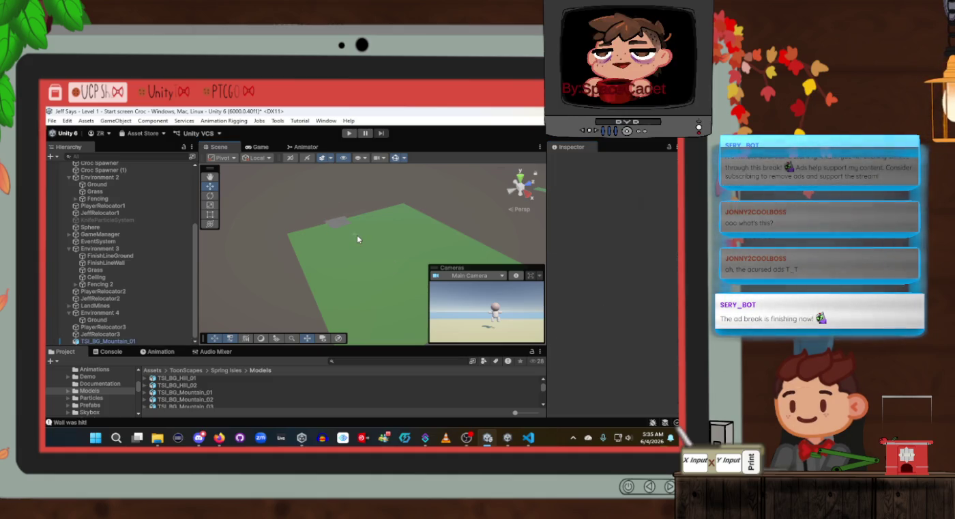
left_click(341, 227)
left_click_drag(357, 244, 408, 284)
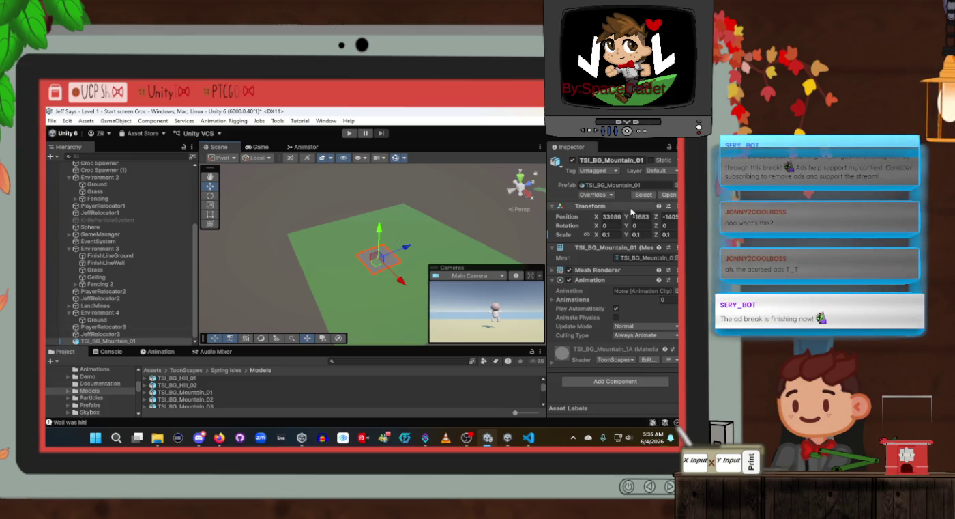
left_click_drag(380, 236, 381, 235)
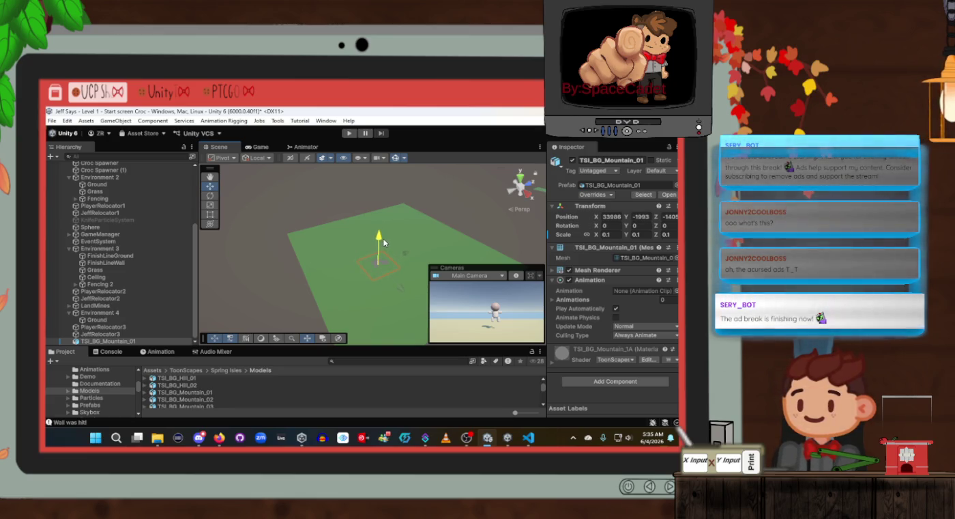
left_click_drag(386, 238, 387, 241)
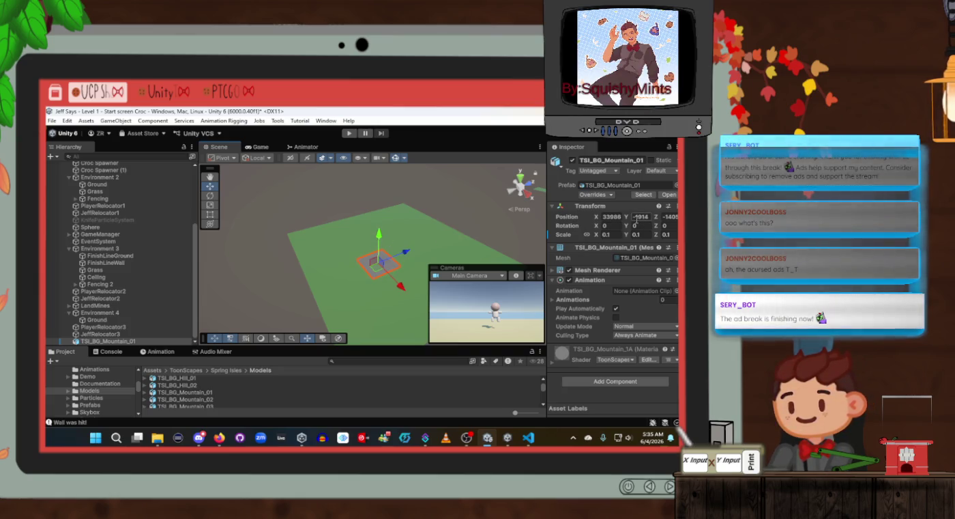
left_click(100, 320)
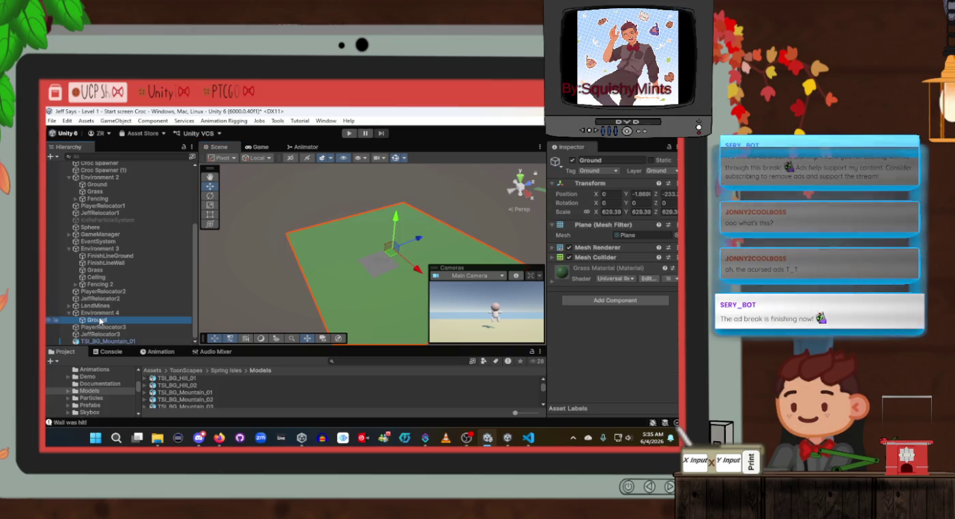
Drag TSI_BG_Mountain_01 along Z to about Z -1324 and orbit to check its placement
left_click(101, 314)
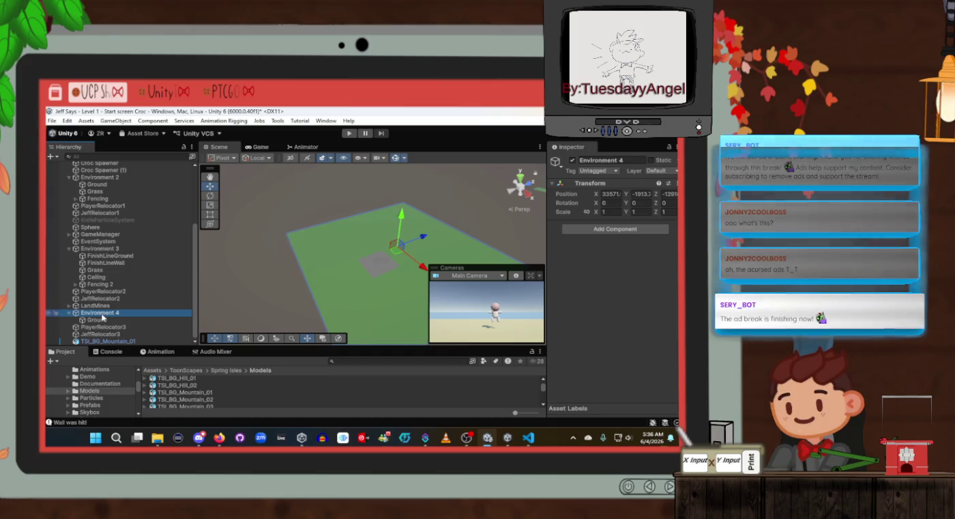
left_click(103, 327)
left_click(102, 334)
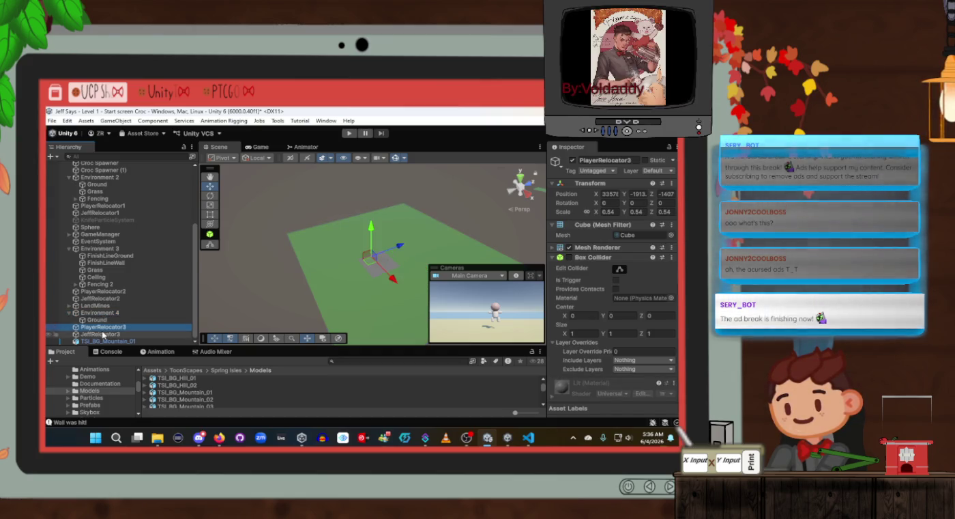
left_click(102, 340)
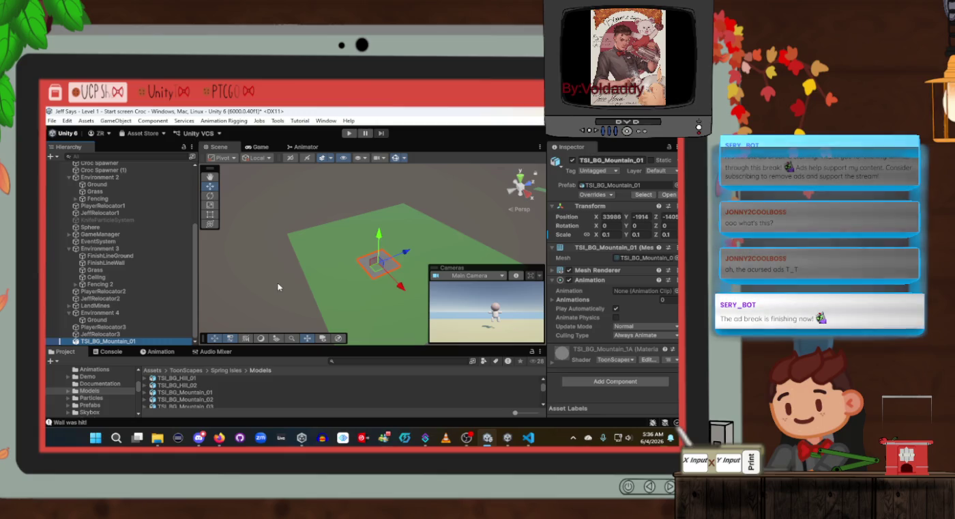
left_click_drag(413, 252, 419, 251)
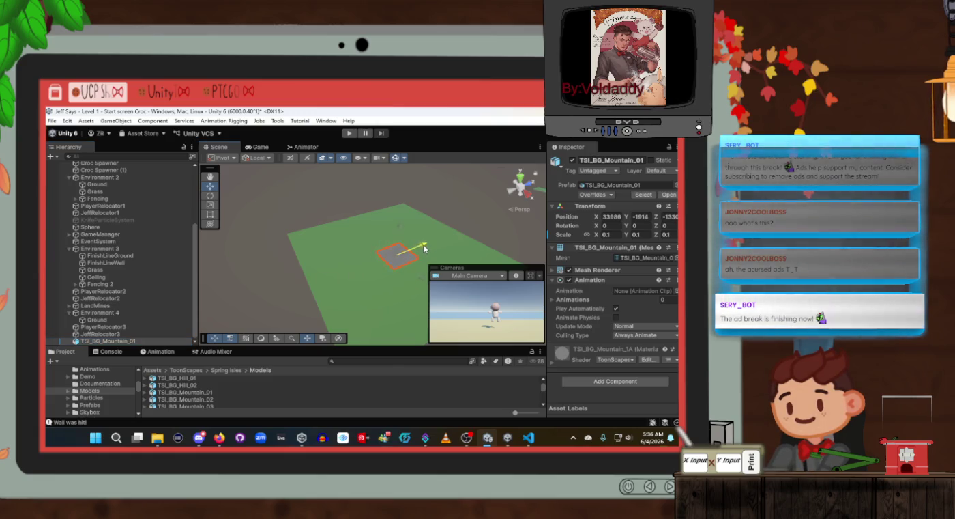
left_click(102, 333)
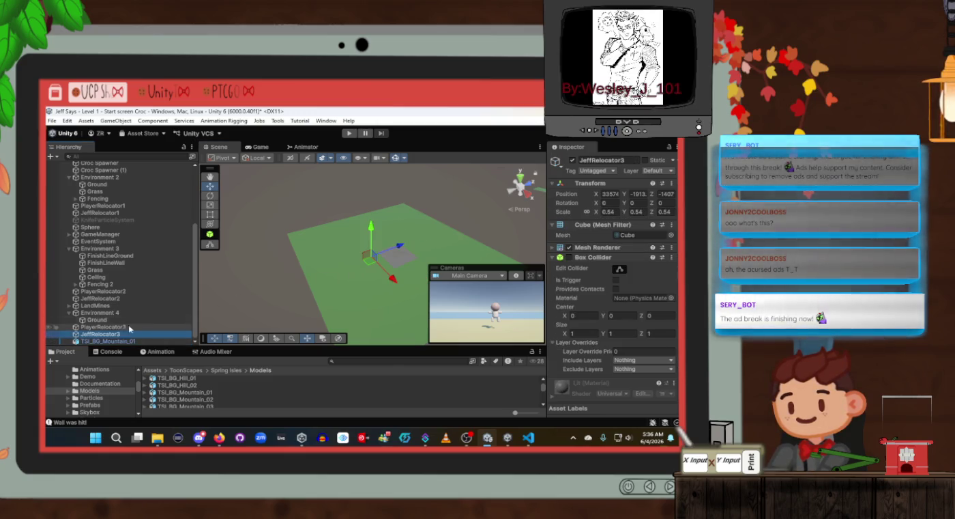
double_click(146, 336)
mouse_move(314, 304)
left_mouse_down()
mouse_move(533, 179)
mouse_move(307, 244)
mouse_move(457, 207)
mouse_move(447, 193)
mouse_move(478, 200)
mouse_move(378, 203)
left_mouse_up()
left_click(447, 193)
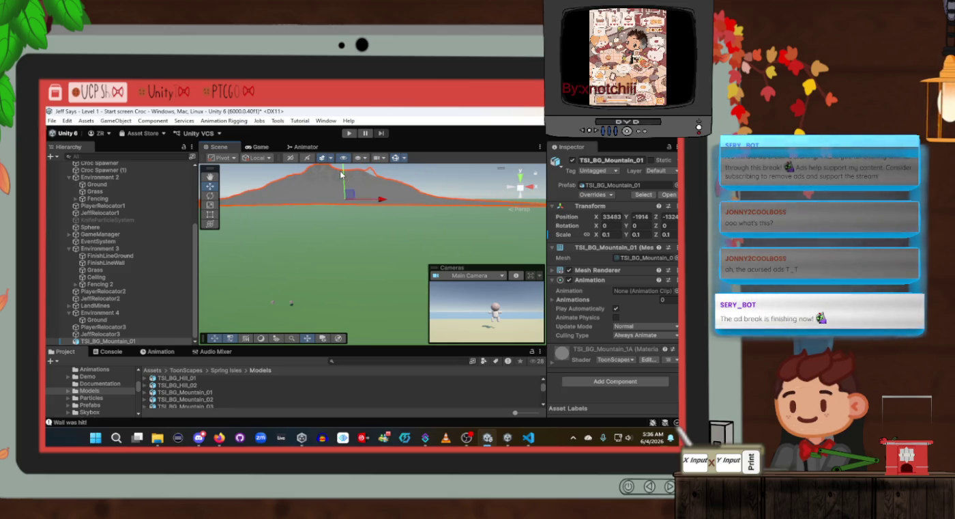
Lower the mountain slightly and rotate it about 94.8° around Y
mouse_move(344, 174)
left_mouse_down()
mouse_move(344, 199)
mouse_move(362, 206)
mouse_move(360, 234)
left_mouse_up()
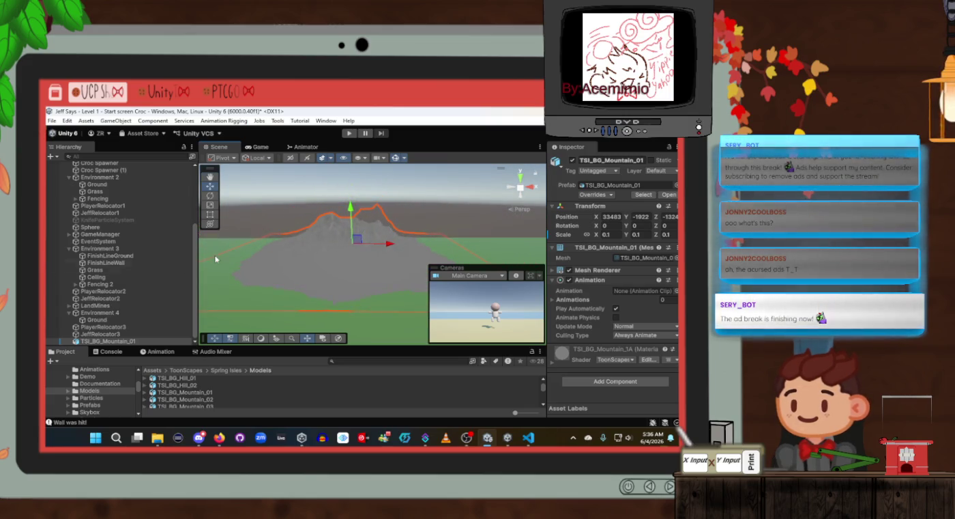
left_click(211, 195)
mouse_move(368, 257)
left_mouse_down()
mouse_move(225, 255)
mouse_move(233, 259)
left_mouse_up()
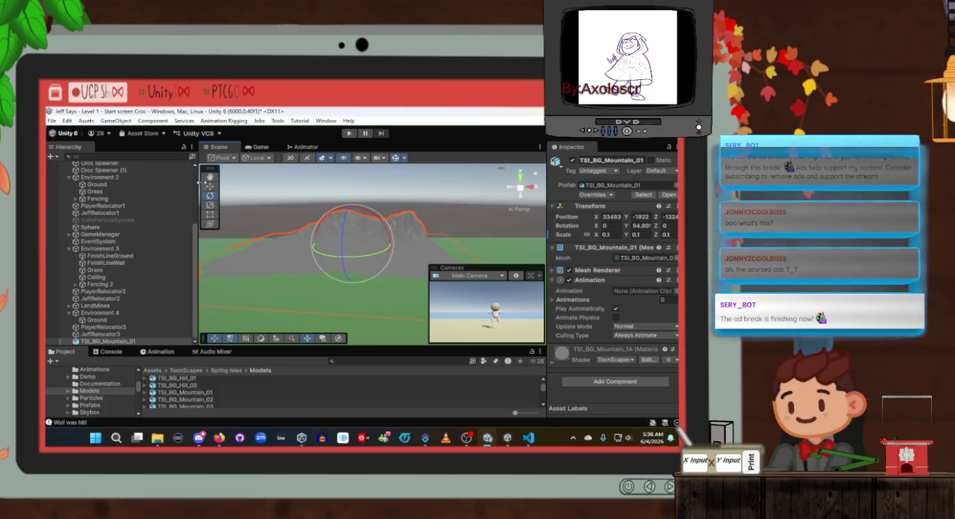
left_click(210, 186)
left_click_drag(341, 262, 337, 260)
Orbit the view around JeffRelocator3 to inspect the rotated mountain
mouse_move(134, 354)
left_mouse_down()
mouse_move(285, 271)
mouse_move(224, 259)
left_mouse_up()
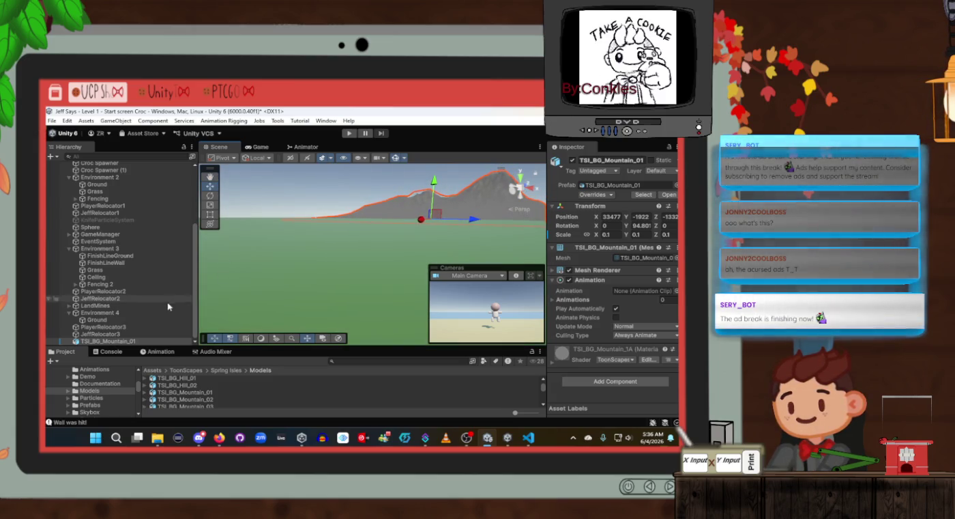
double_click(118, 334)
mouse_move(409, 232)
left_mouse_down()
mouse_move(456, 230)
mouse_move(498, 204)
mouse_move(444, 202)
mouse_move(493, 194)
mouse_move(477, 235)
mouse_move(497, 196)
mouse_move(477, 213)
mouse_move(512, 209)
left_mouse_up()
scroll(498, 204, "up", 10)
mouse_move(562, 256)
left_mouse_down()
mouse_move(245, 263)
mouse_move(305, 267)
mouse_move(368, 240)
mouse_move(372, 280)
mouse_move(315, 293)
mouse_move(388, 250)
mouse_move(48, 232)
left_mouse_up()
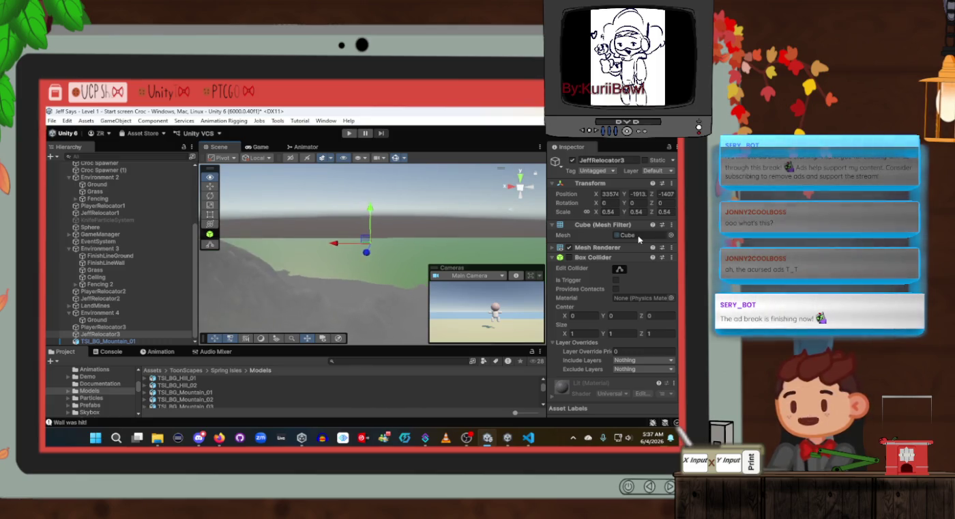
left_click(102, 326)
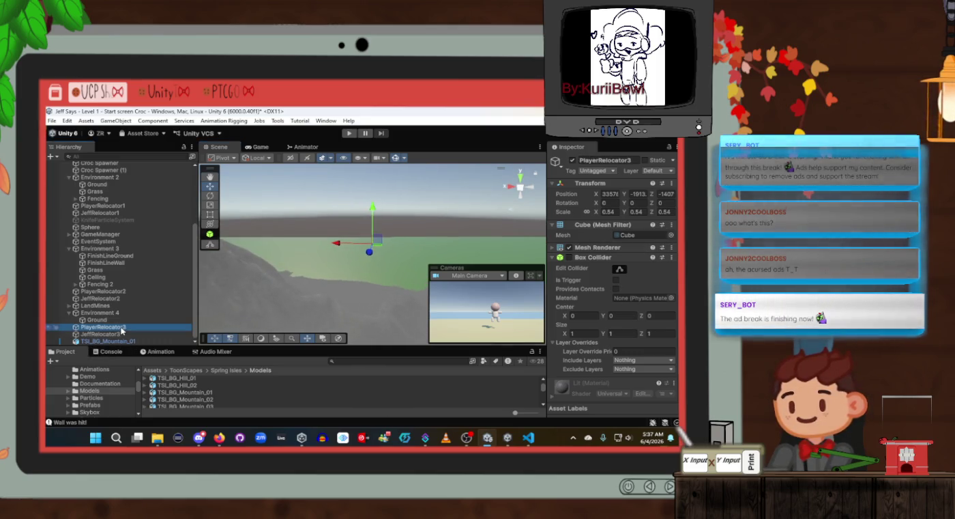
Orbit back to the green plane and inspect the TSI_BG_Hill_02 and mountain model assets
key("f")
scroll(321, 263, "up", 3)
scroll(322, 263, "down", 3)
mouse_move(322, 263)
left_mouse_down()
mouse_move(345, 245)
mouse_move(175, 236)
left_mouse_up()
mouse_move(389, 244)
left_mouse_down()
mouse_move(365, 253)
mouse_move(350, 291)
left_mouse_up()
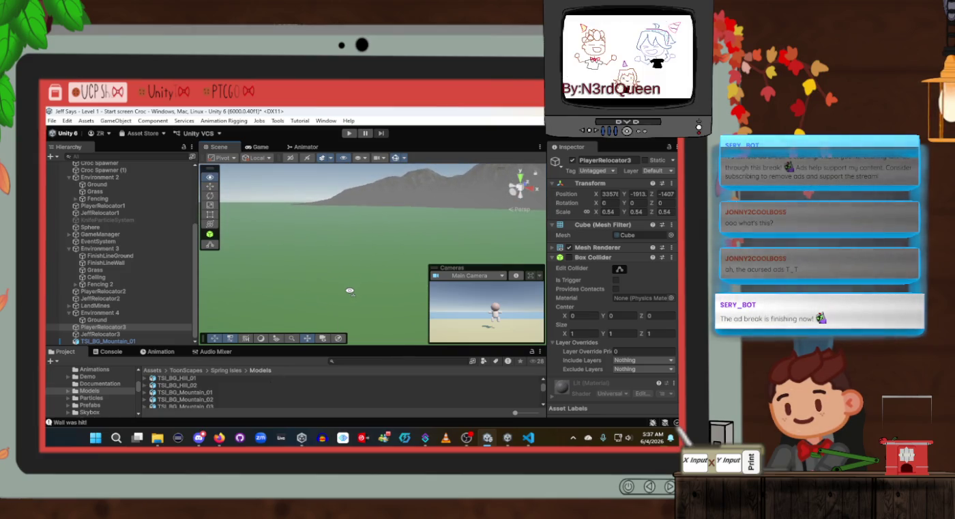
left_click(251, 385)
left_click(231, 393)
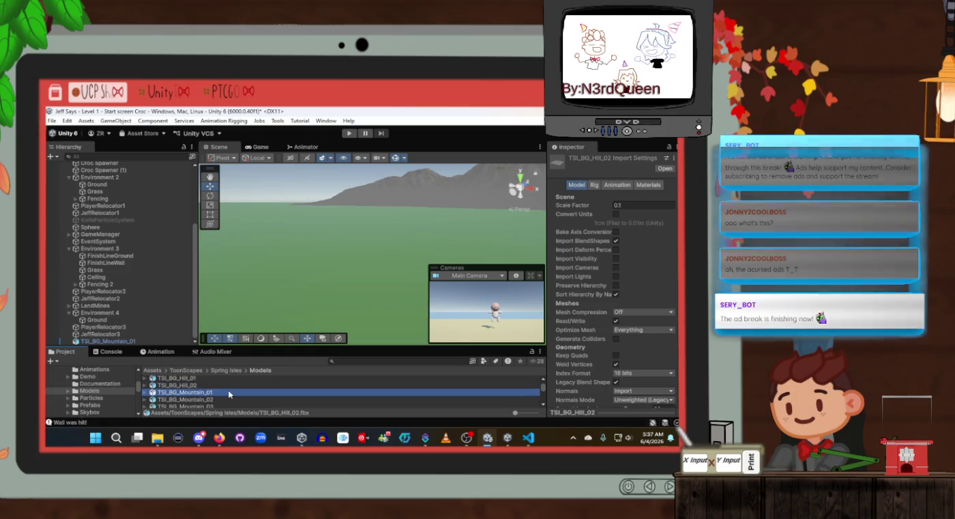
left_click(227, 398)
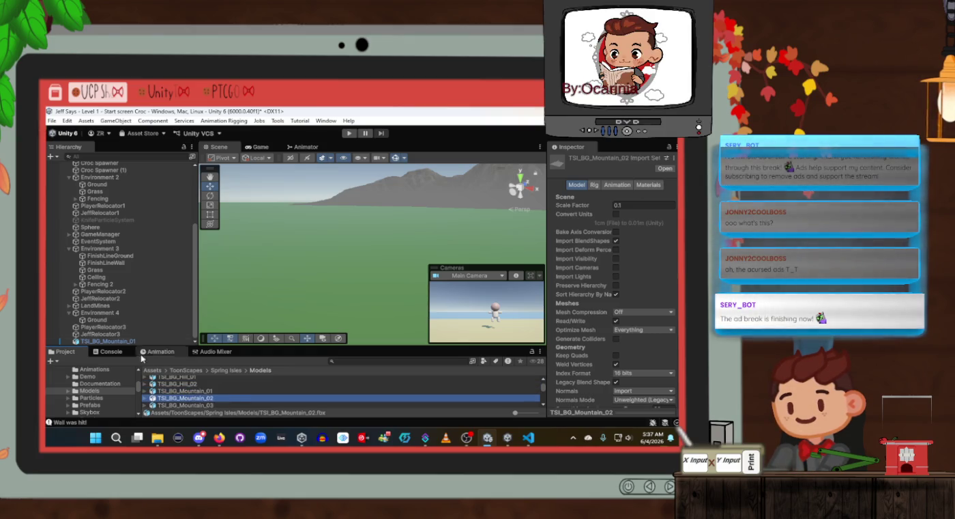
Select TSI_BG_Mountain_01 and nudge it up to about Y -1915
right_click(114, 341)
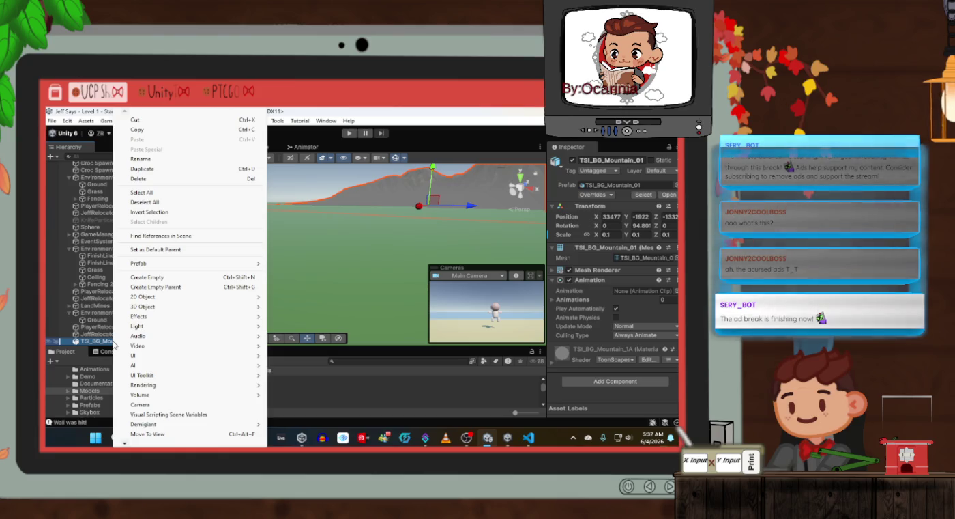
mouse_move(126, 327)
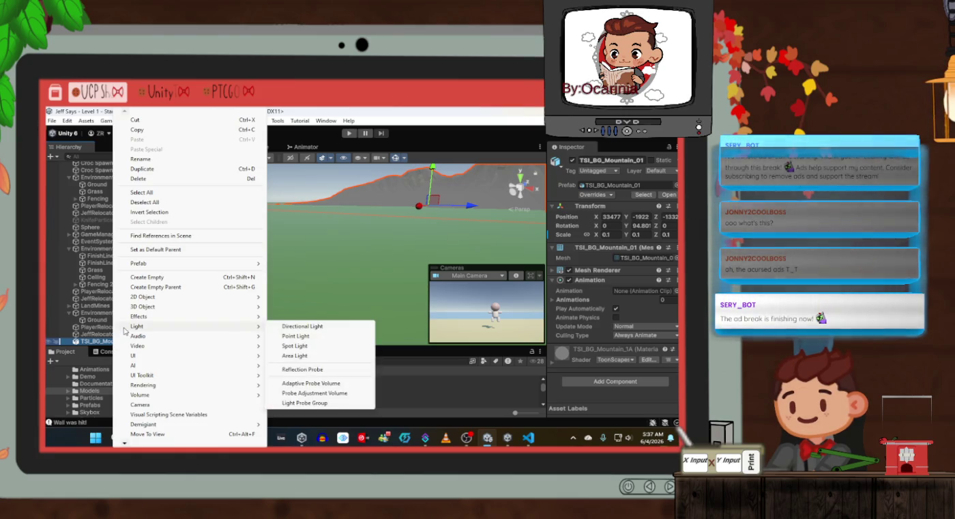
left_click(88, 334)
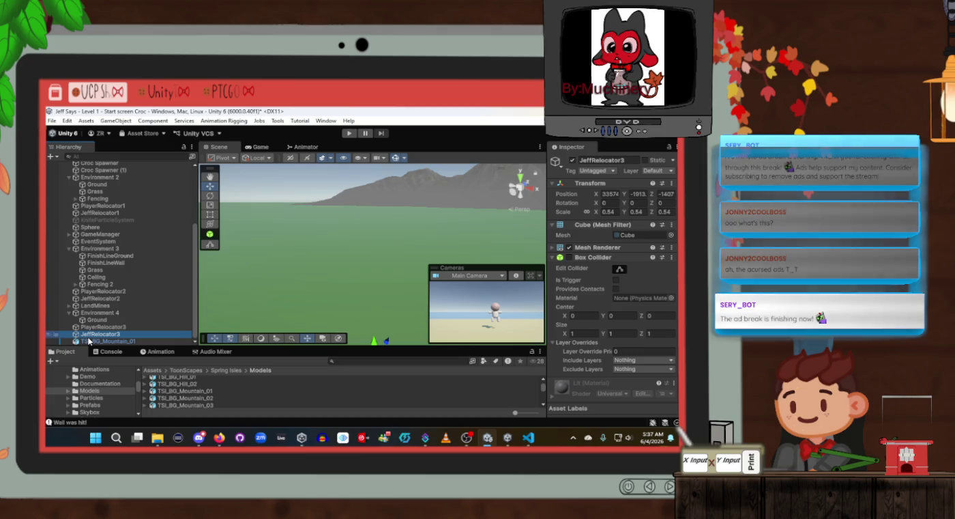
left_click(88, 341)
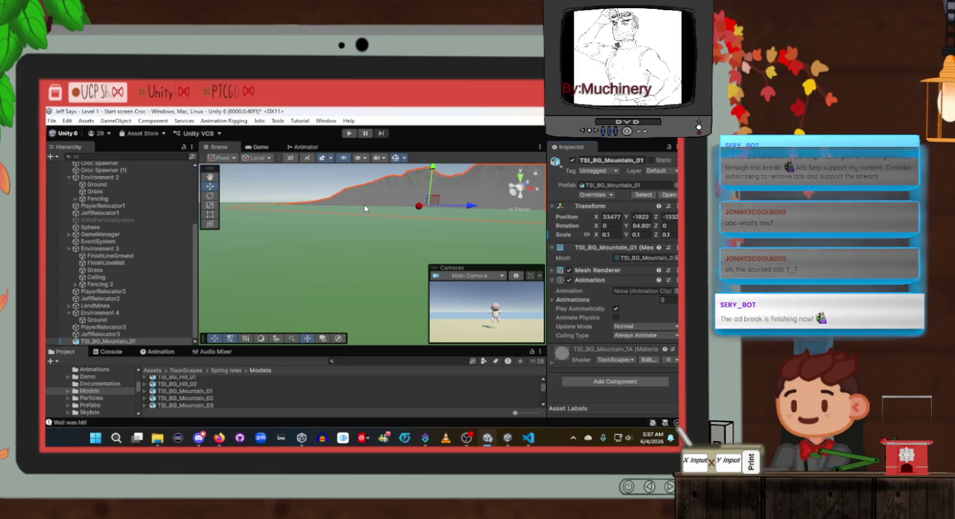
left_click_drag(364, 208, 380, 203)
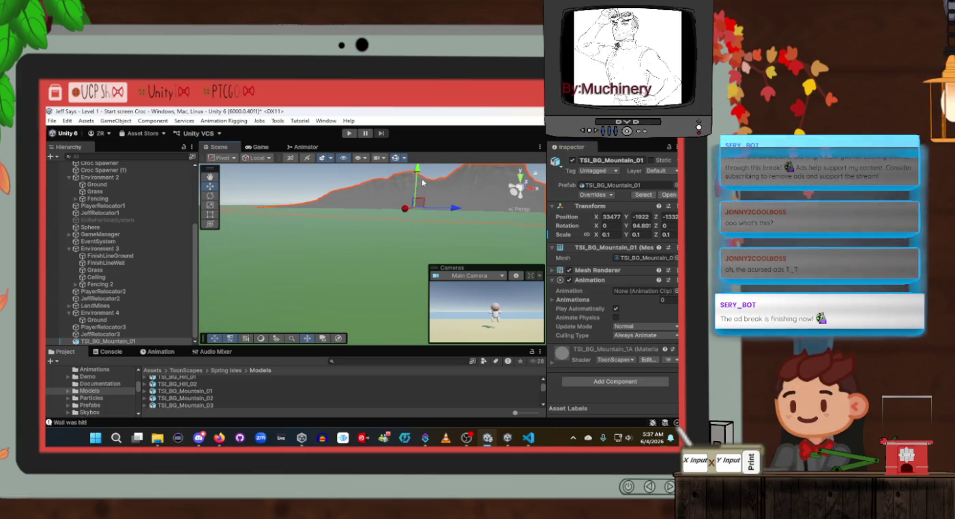
left_click_drag(418, 173, 418, 171)
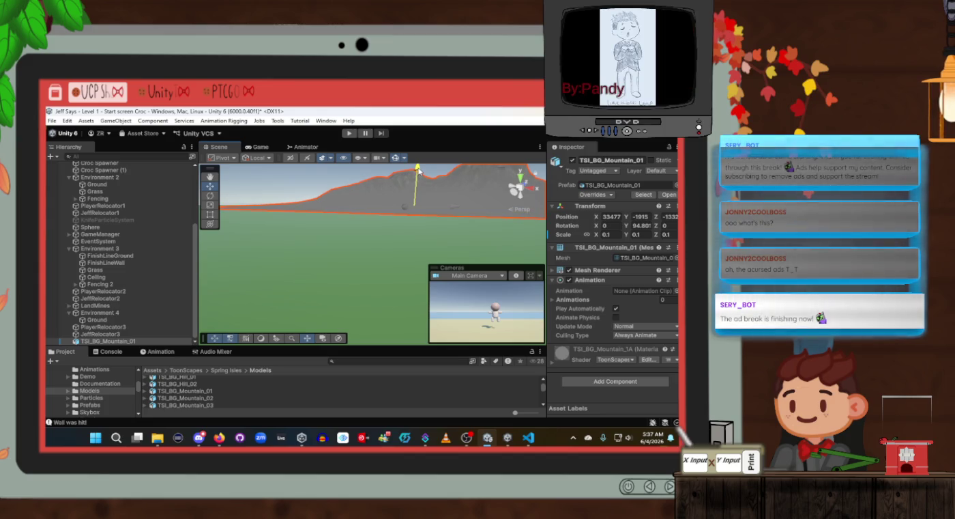
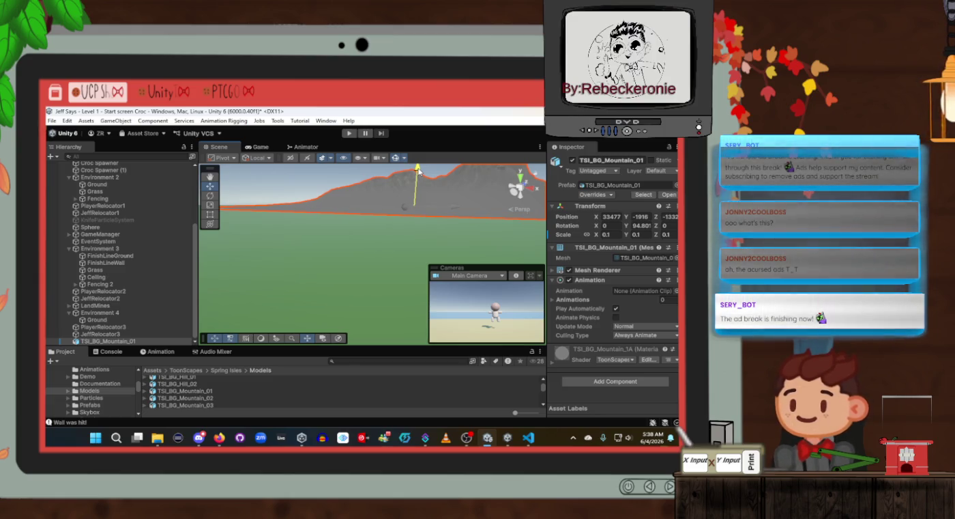
Lower TSI_BG_Mountain_01 by setting its Transform Position Y to about -1916
left_click_drag(419, 171, 418, 172)
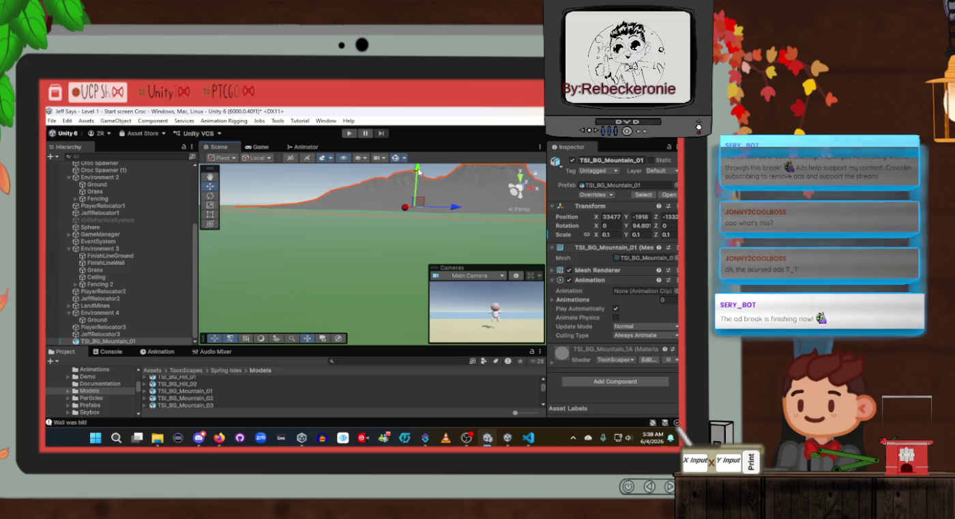
left_click(650, 217)
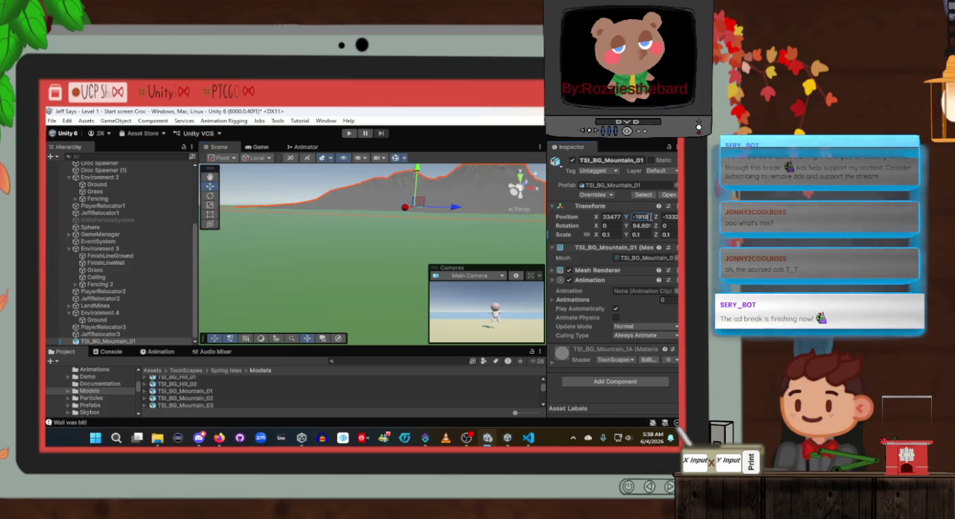
key("BackSpace")
type("7")
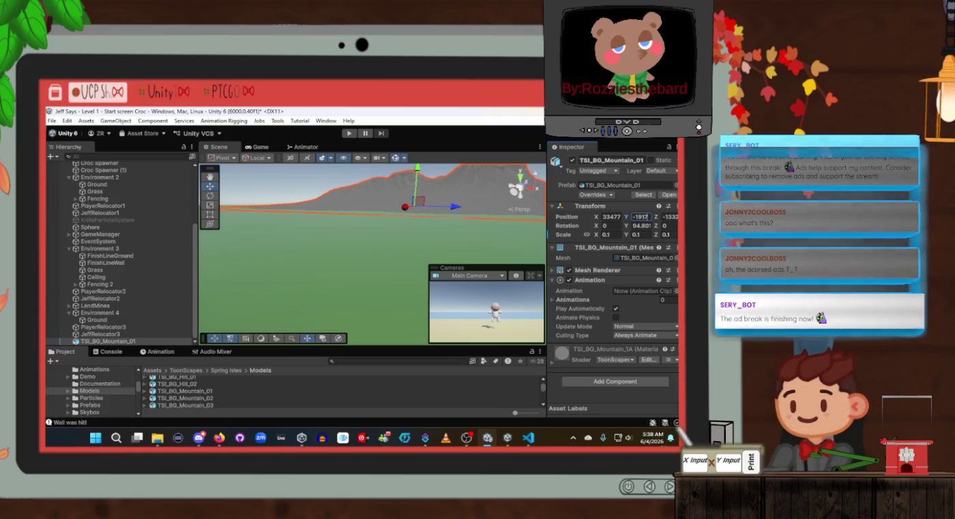
type(".5")
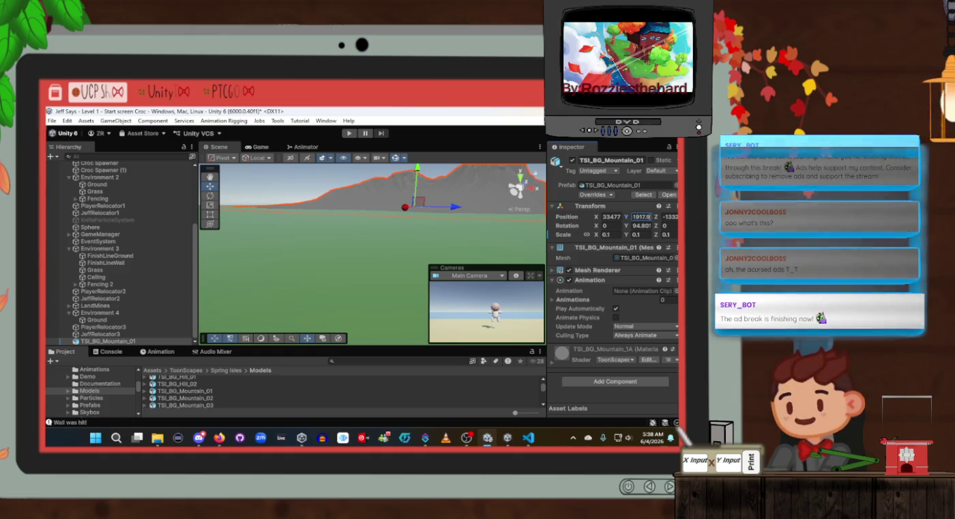
key("BackSpace")
type("8")
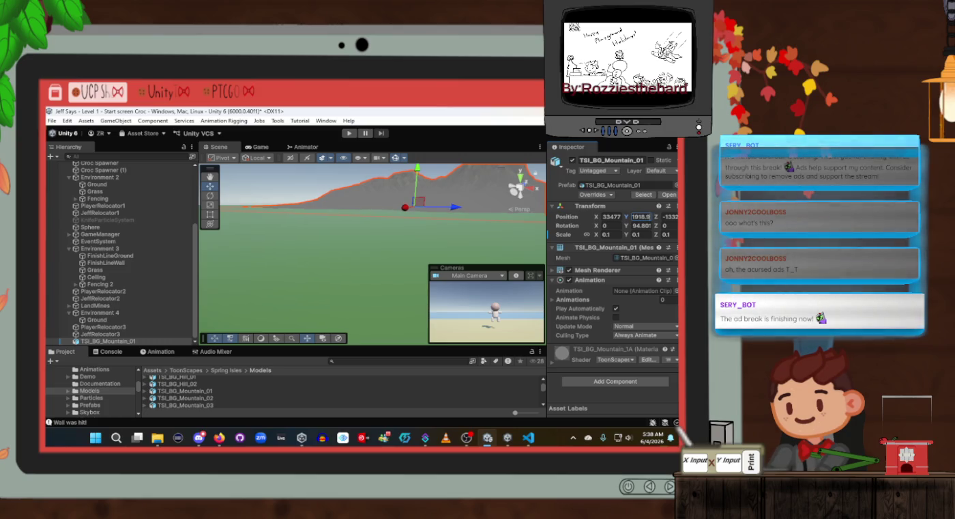
key("Return")
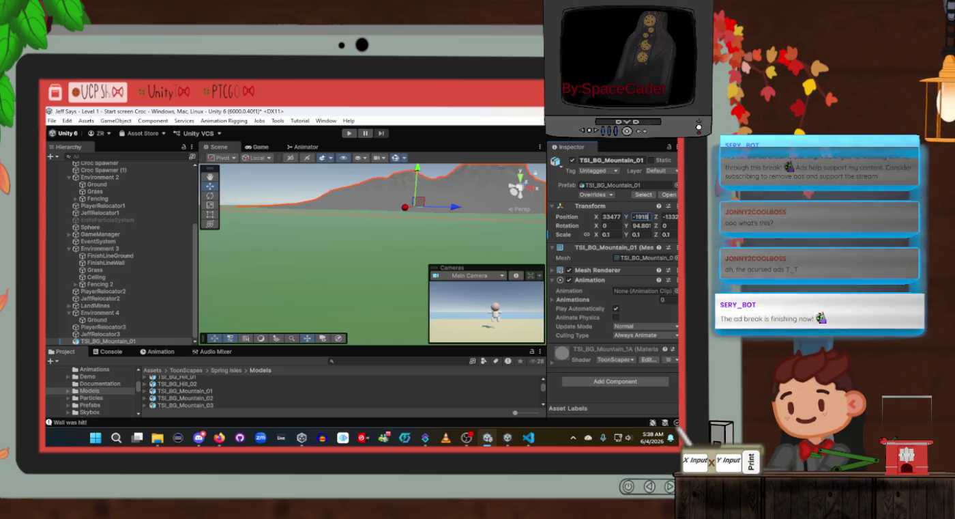
key("BackSpace")
type("6")
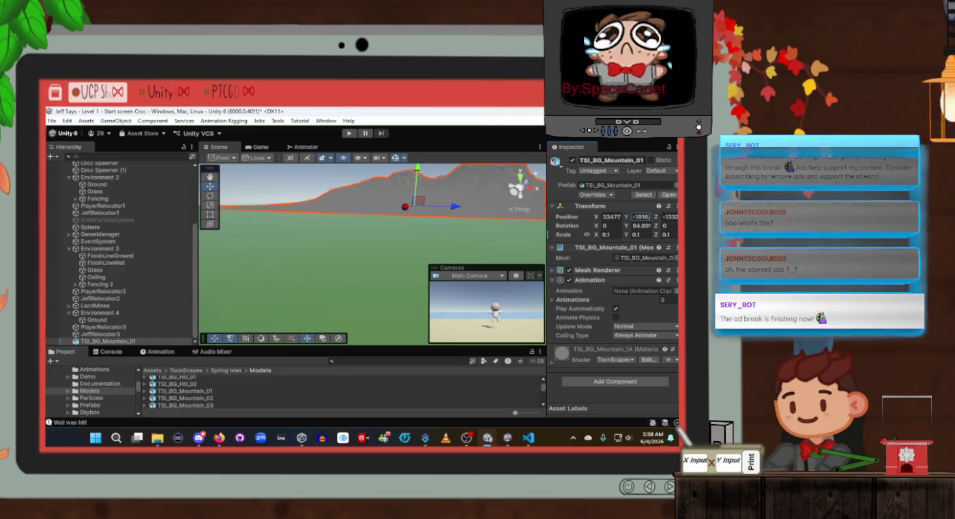
key("Home")
key("Delete")
type("-")
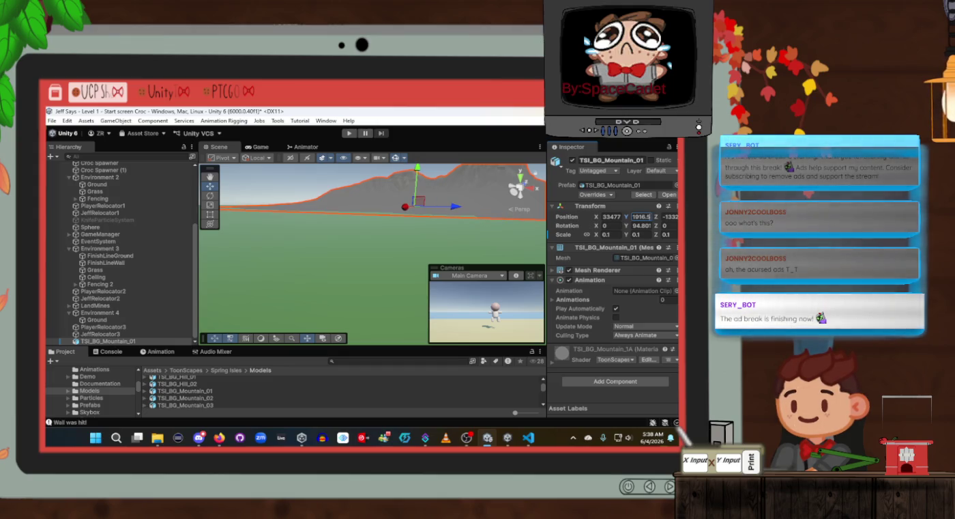
Fly the Scene camera upward and tilt it to bring the horizon mid-frame
left_click_drag(437, 197, 520, 235)
key("e")
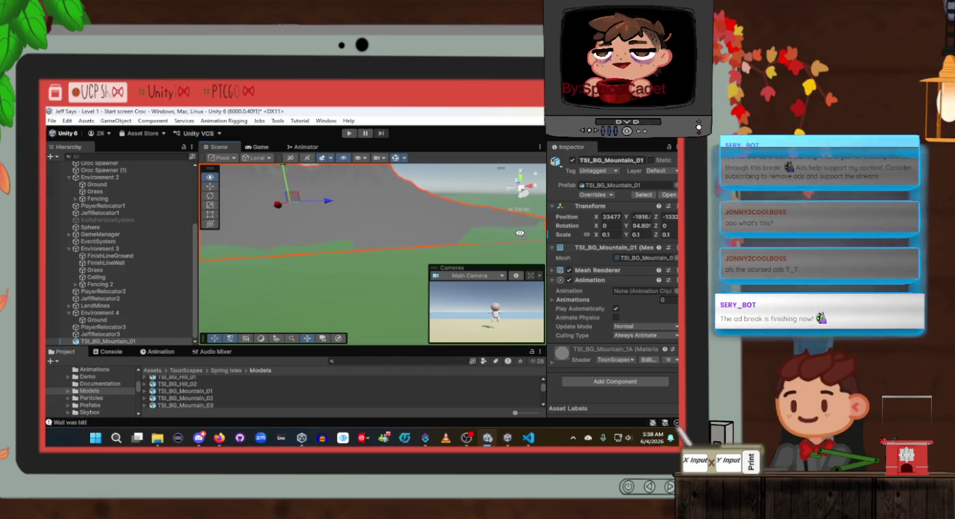
mouse_move(520, 234)
left_mouse_down()
mouse_move(462, 211)
mouse_move(547, 217)
mouse_move(124, 208)
mouse_move(326, 228)
mouse_move(456, 199)
mouse_move(410, 243)
mouse_move(416, 234)
left_mouse_up()
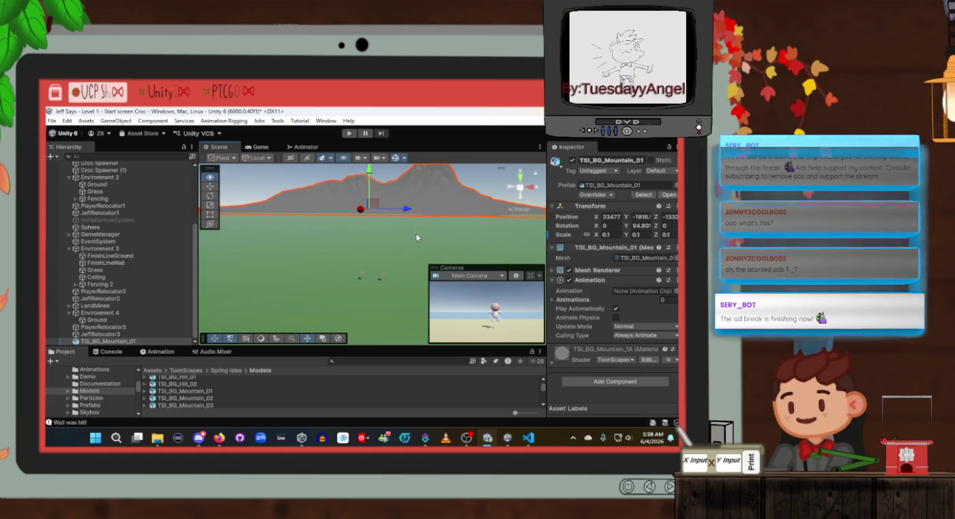
Collapse the Environment and Environment 2 groups in the Hierarchy and clear the selection
left_click(384, 279)
scroll(102, 273, "up", 10)
left_click(70, 209)
left_click(70, 230)
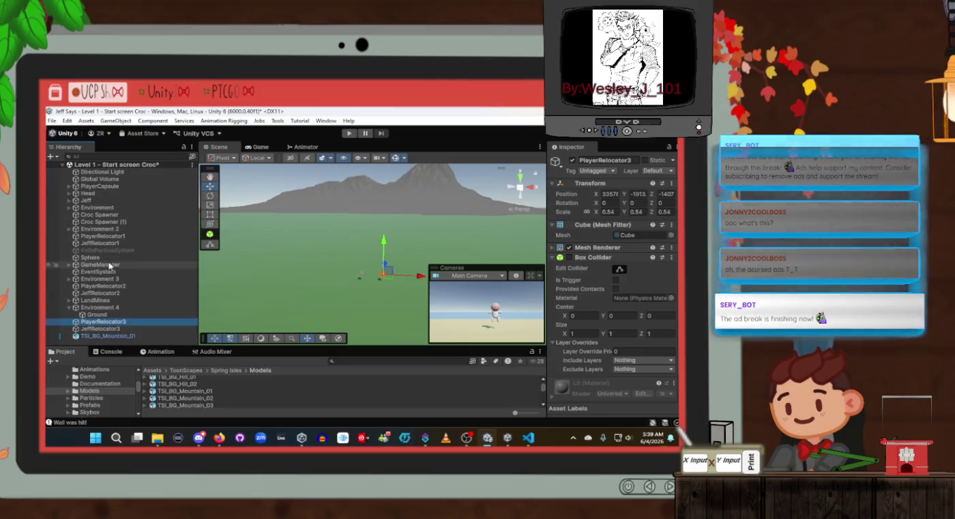
left_click(110, 340)
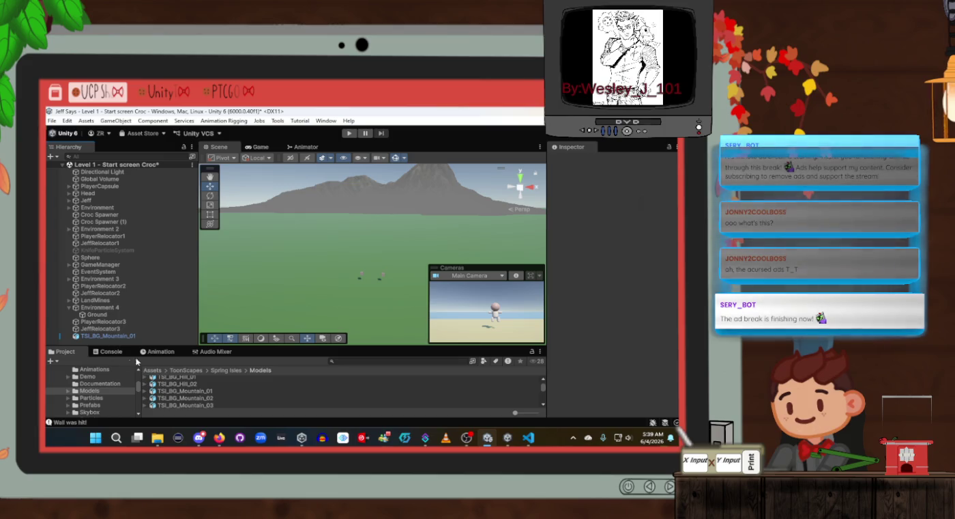
Browse the Project window to the Prefabs > Vegetation > Trees folder
scroll(206, 387, "down", 2)
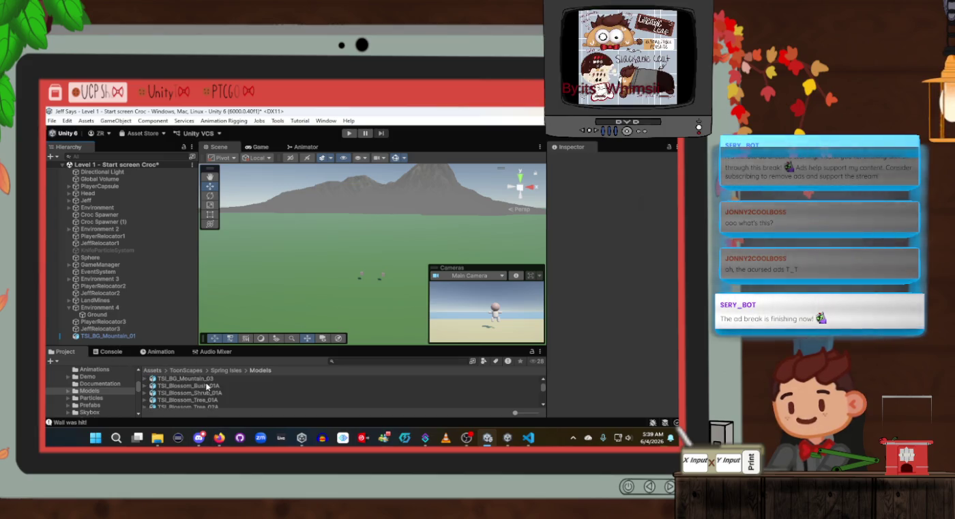
scroll(218, 403, "down", 3)
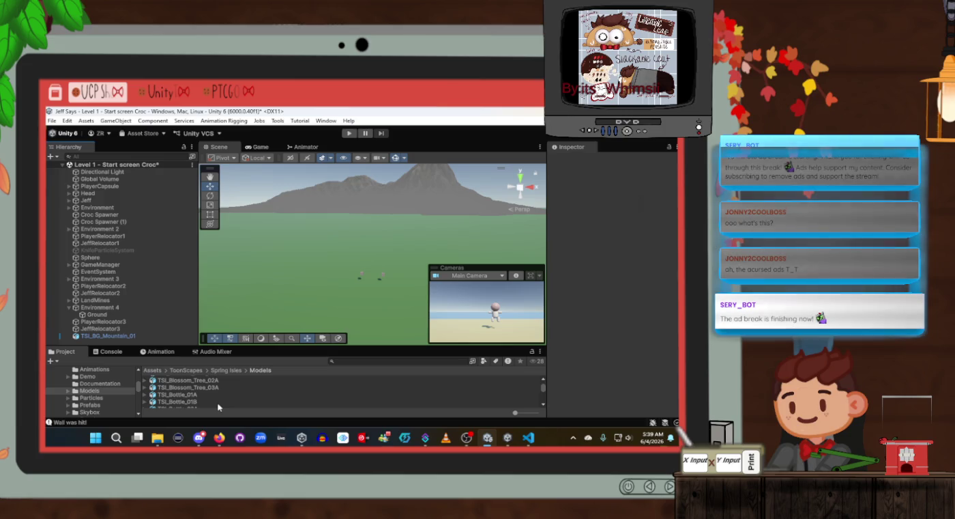
scroll(219, 406, "down", 3)
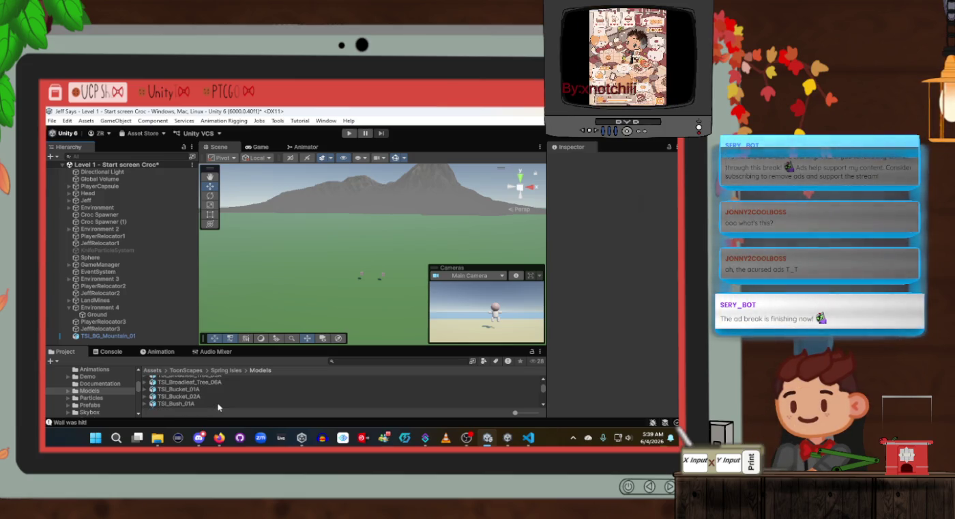
scroll(218, 408, "down", 2)
scroll(218, 408, "down", 5)
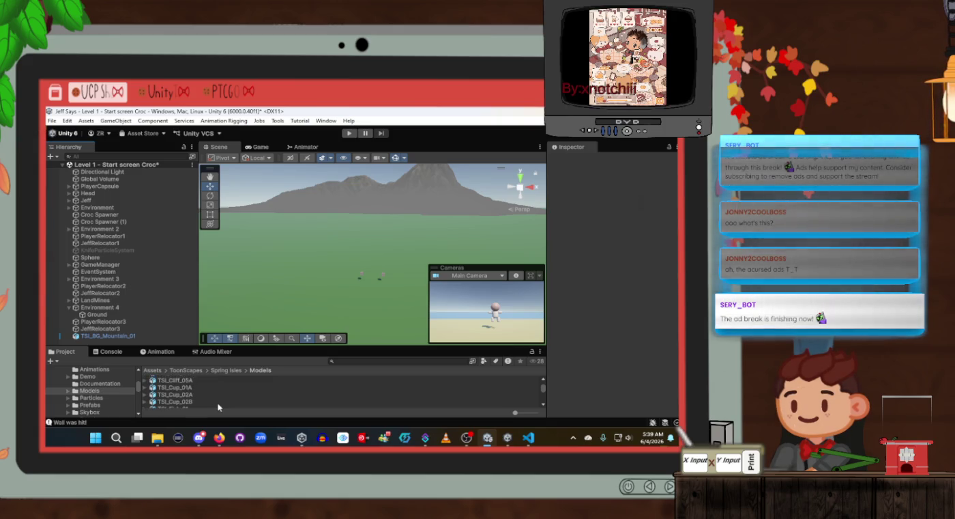
scroll(218, 408, "up", 1)
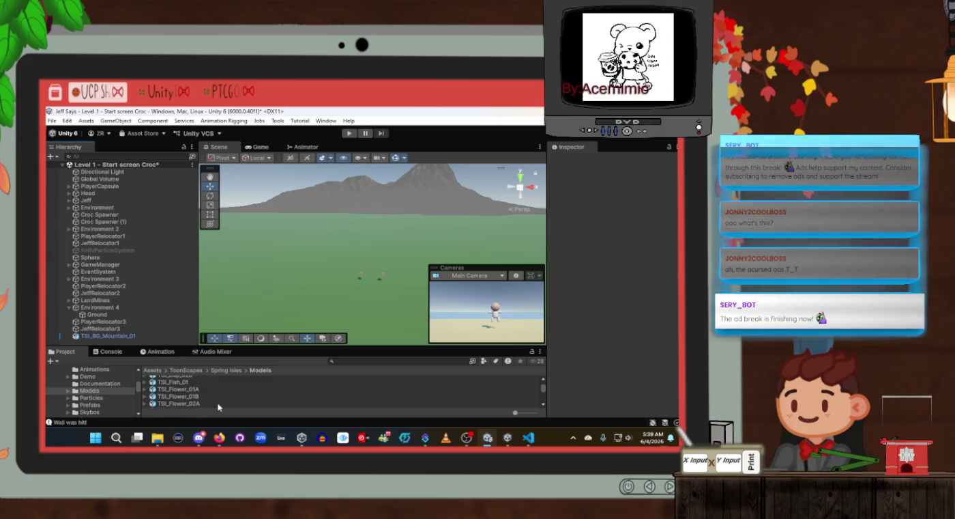
scroll(218, 407, "down", 2)
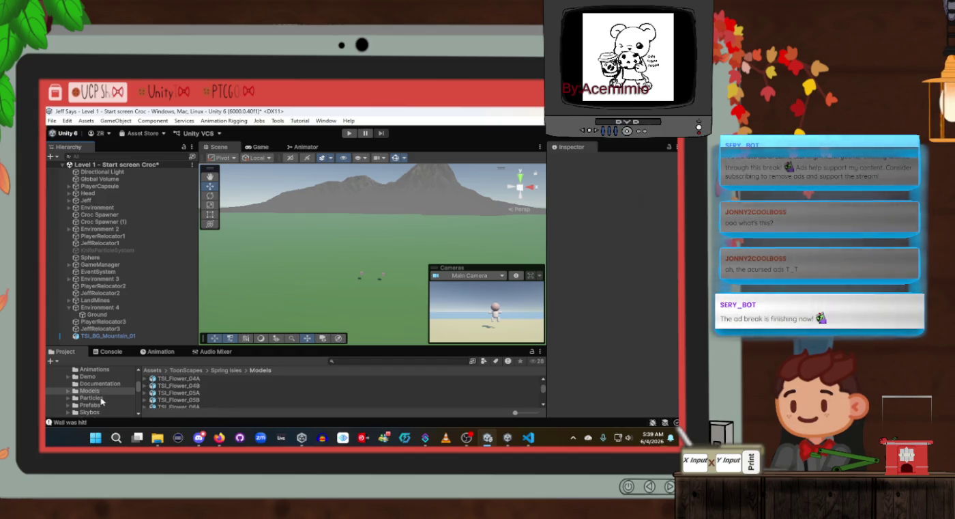
scroll(101, 401, "down", 2)
left_click(91, 379)
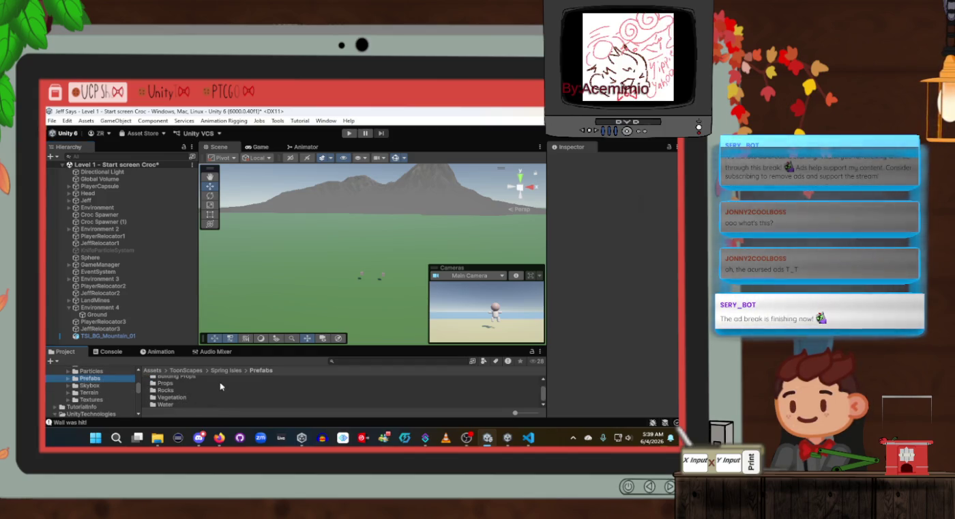
scroll(219, 389, "up", 2)
scroll(217, 392, "down", 2)
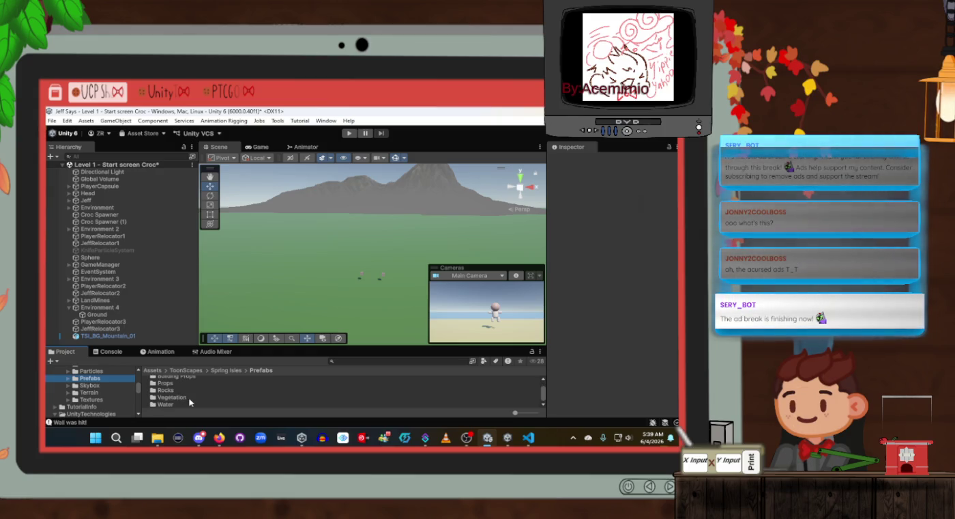
double_click(170, 398)
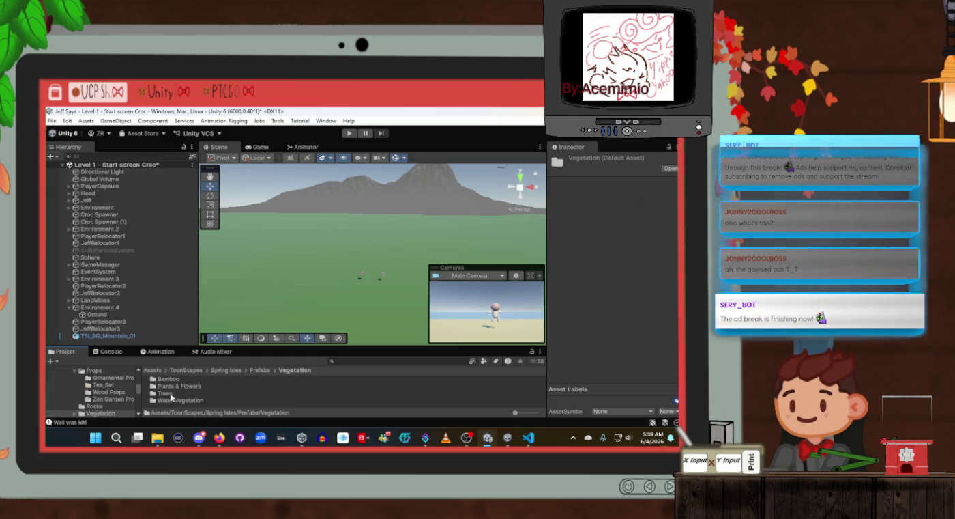
double_click(176, 393)
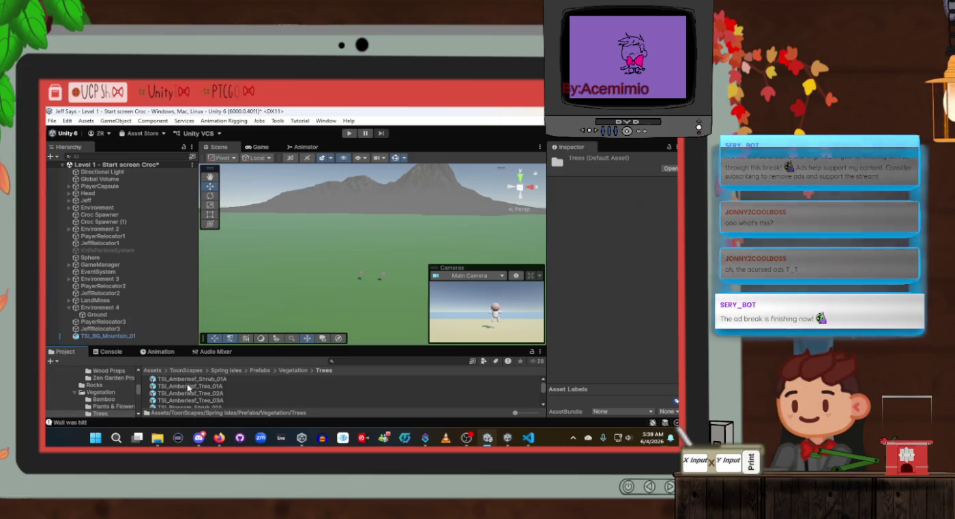
Place TSI_Amberleaf_Tree_01A, 02A and a third Amberleaf tree between them in the scene
left_click(188, 386)
mouse_move(189, 387)
left_mouse_down()
mouse_move(267, 348)
mouse_move(330, 299)
mouse_move(334, 276)
mouse_move(322, 276)
left_mouse_up()
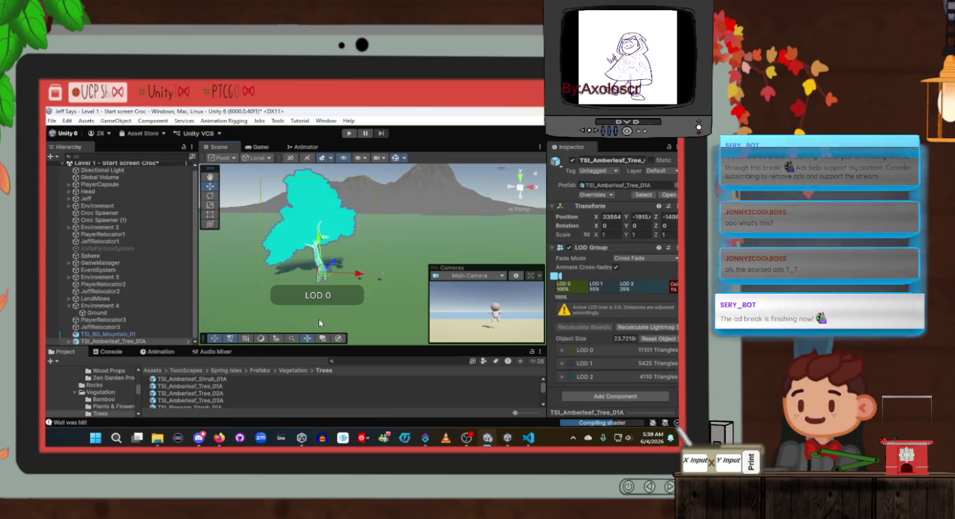
left_click(194, 394)
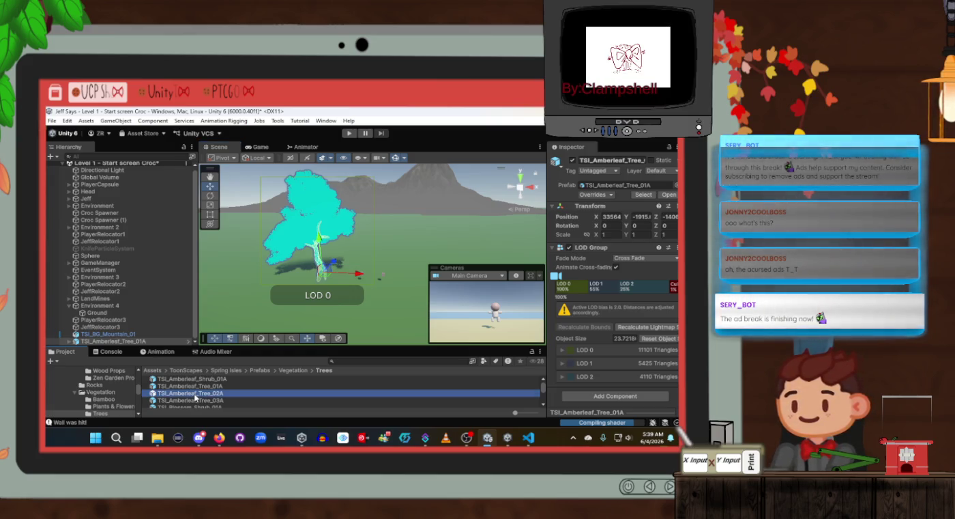
mouse_move(275, 383)
left_mouse_down()
mouse_move(431, 263)
mouse_move(394, 259)
mouse_move(418, 261)
left_mouse_up()
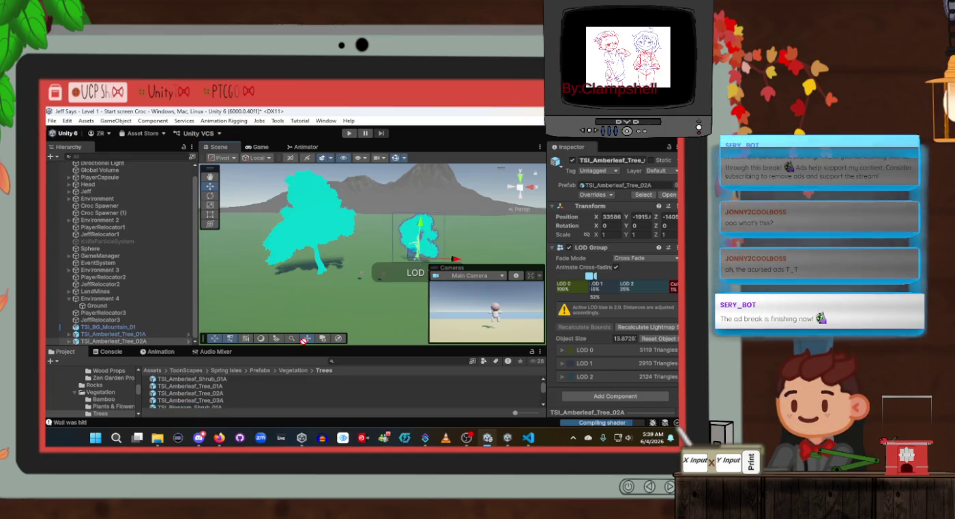
mouse_move(337, 320)
left_mouse_down()
mouse_move(252, 309)
mouse_move(310, 237)
mouse_move(334, 261)
left_mouse_up()
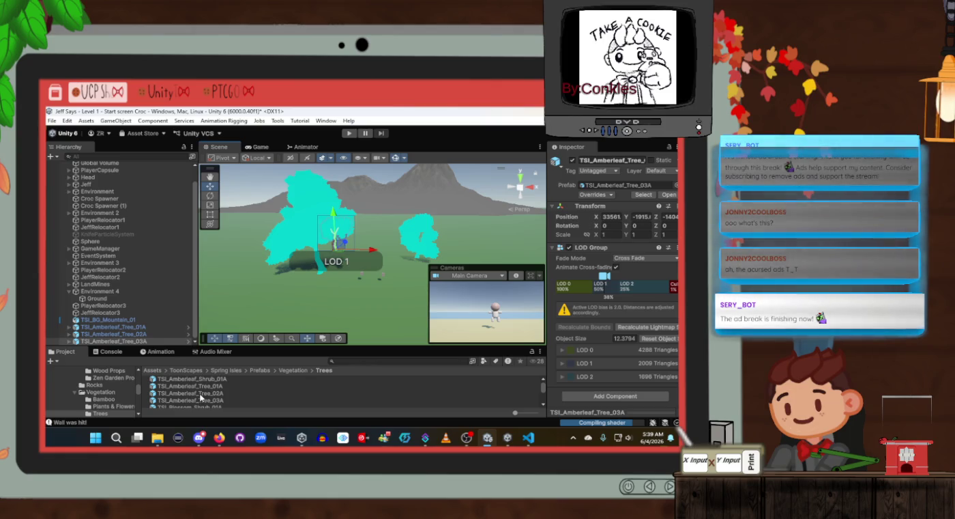
Add a Blossom shrub in front of the trees and TSI_Springleaf_Tree_04A beside them
scroll(200, 393, "down", 2)
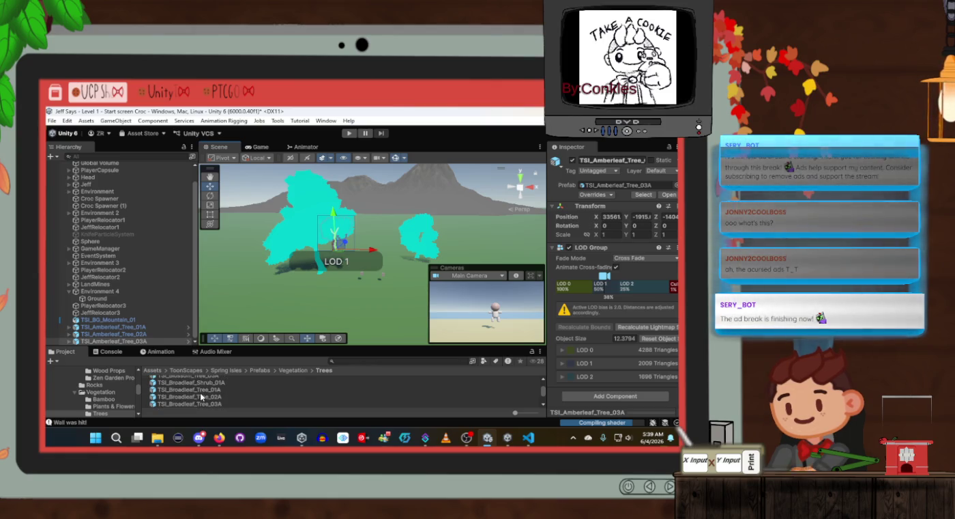
scroll(202, 393, "up", 2)
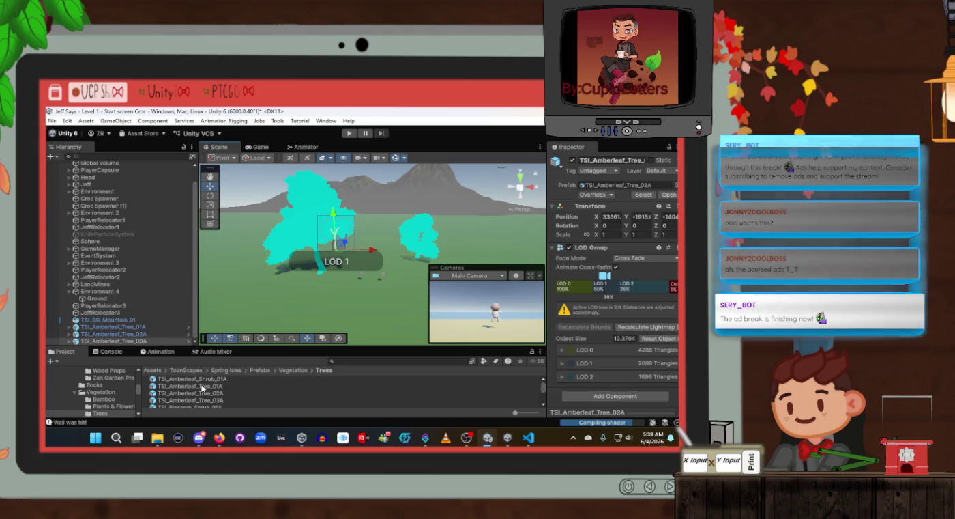
scroll(201, 387, "down", 2)
scroll(186, 386, "up", 2)
mouse_move(187, 378)
left_mouse_down()
mouse_move(340, 310)
mouse_move(311, 311)
left_mouse_up()
scroll(224, 398, "down", 2)
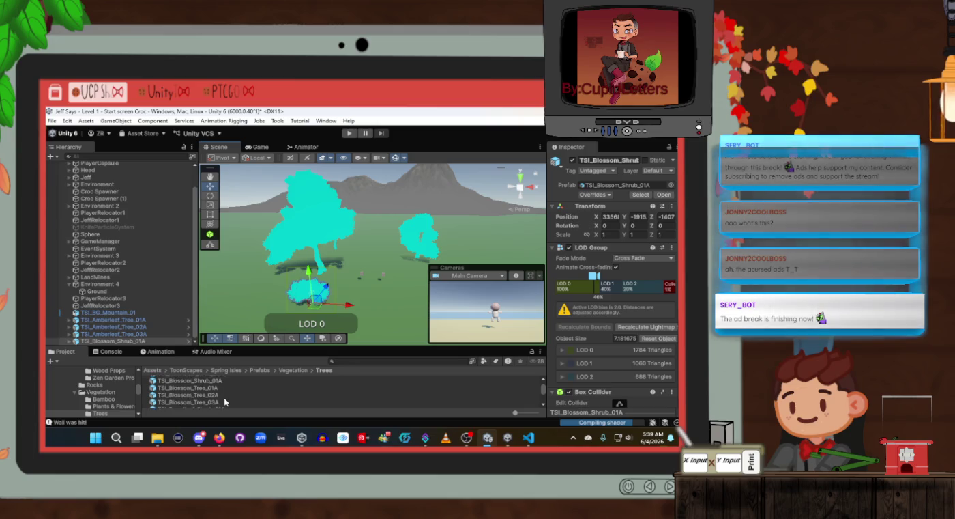
scroll(195, 402, "down", 3)
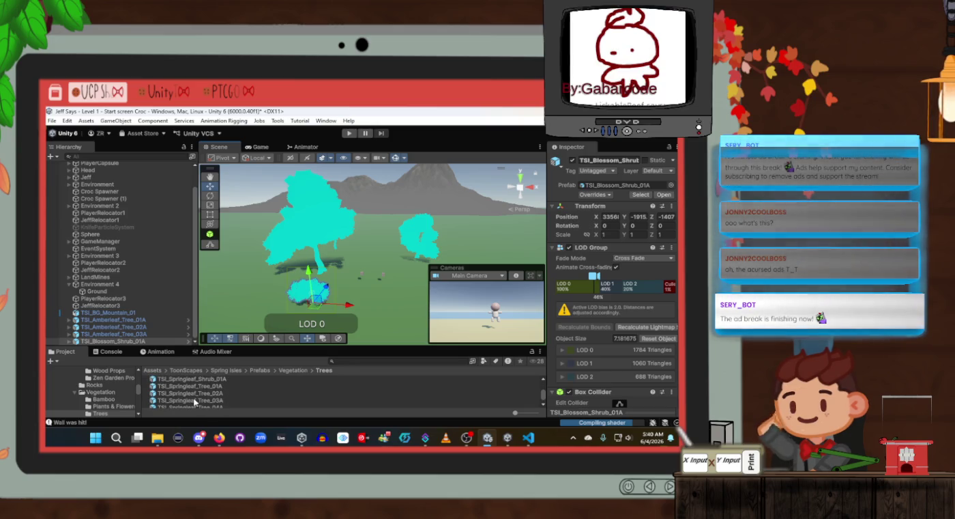
scroll(195, 403, "up", 1)
mouse_move(205, 398)
left_mouse_down()
mouse_move(317, 357)
mouse_move(402, 304)
left_mouse_up()
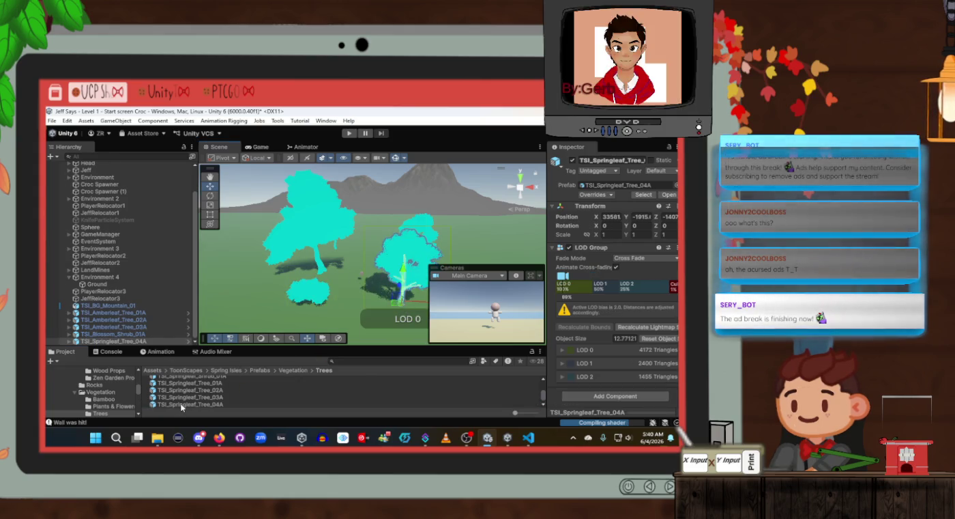
Inspect the TSI_Springleaf_Tree_03A prefab settings, then select the Amberleaf tree in the scene
left_click(302, 322)
left_click_drag(364, 263, 328, 293)
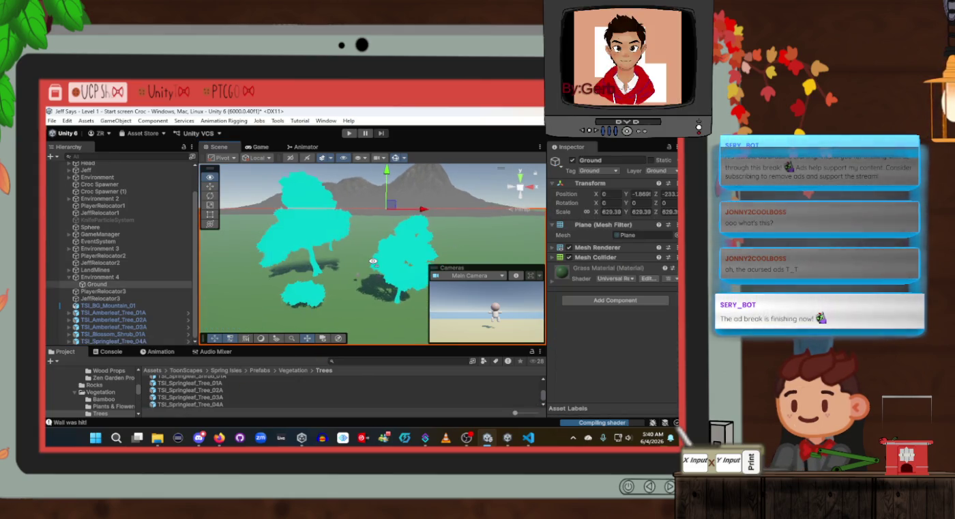
scroll(194, 407, "down", 1)
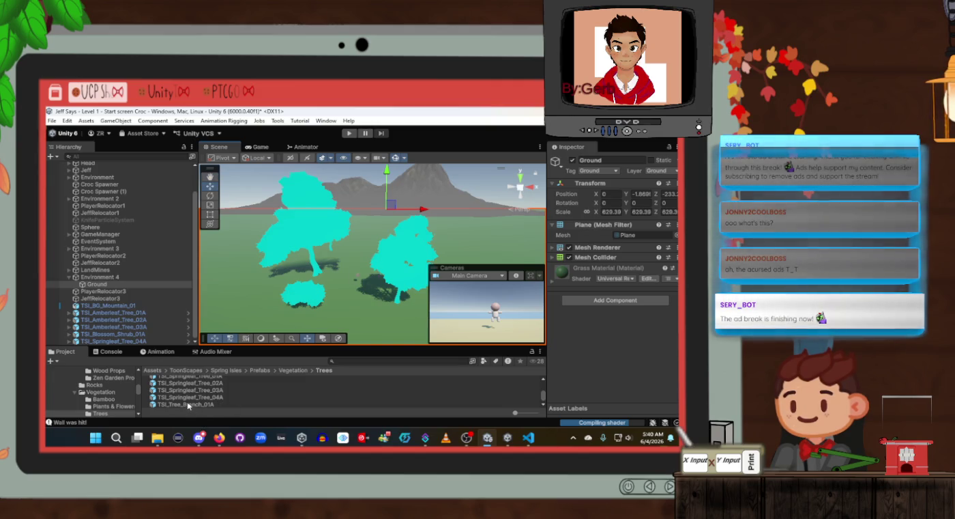
left_click(188, 390)
scroll(622, 319, "down", 5)
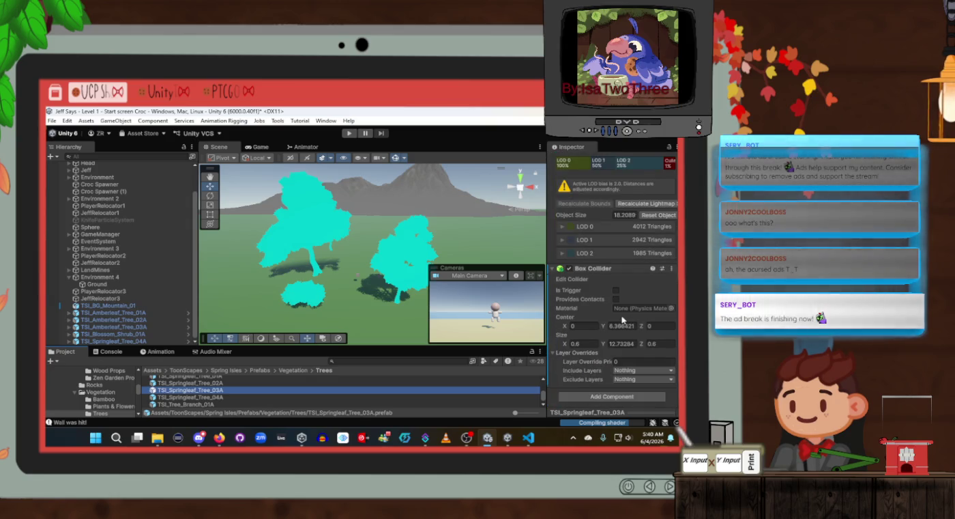
scroll(623, 319, "up", 1)
left_click(301, 214)
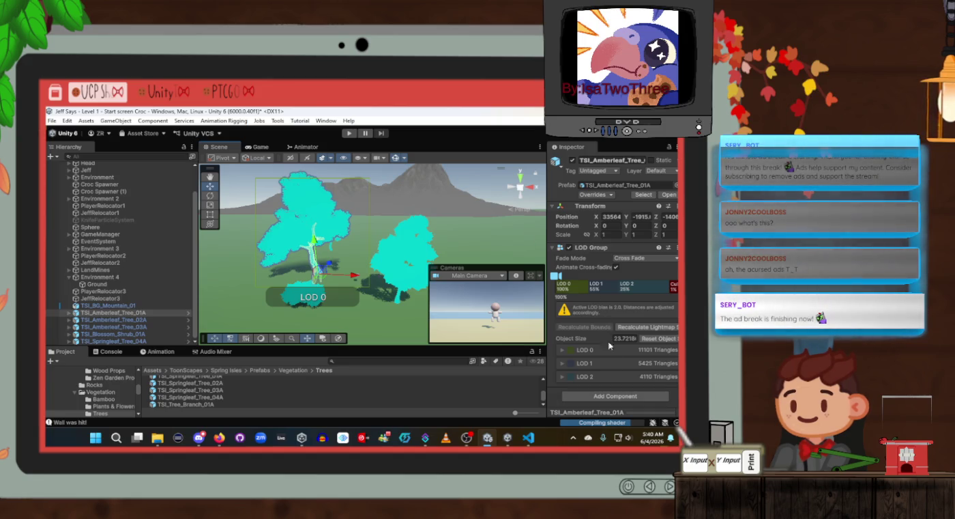
left_click(647, 264)
left_click(647, 263)
left_click(647, 264)
left_click(574, 276)
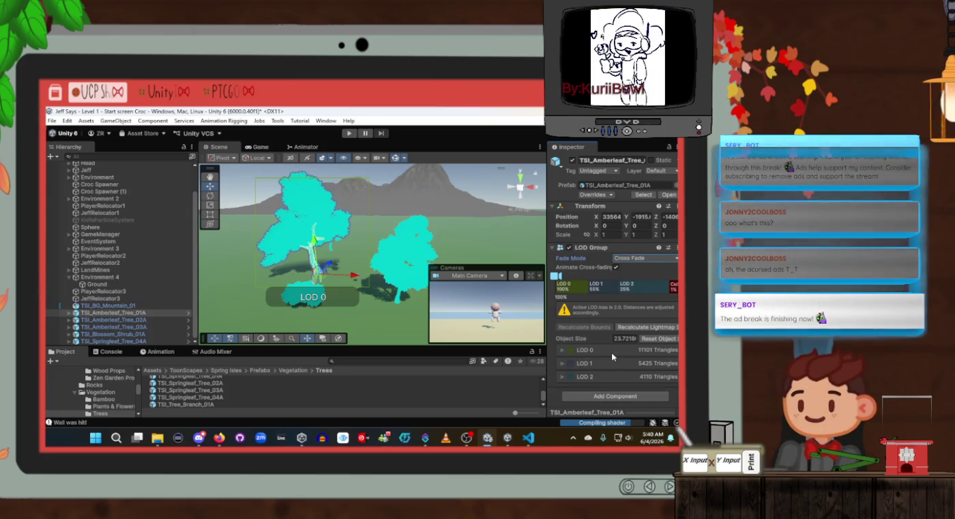
left_click(69, 312)
left_click(131, 320)
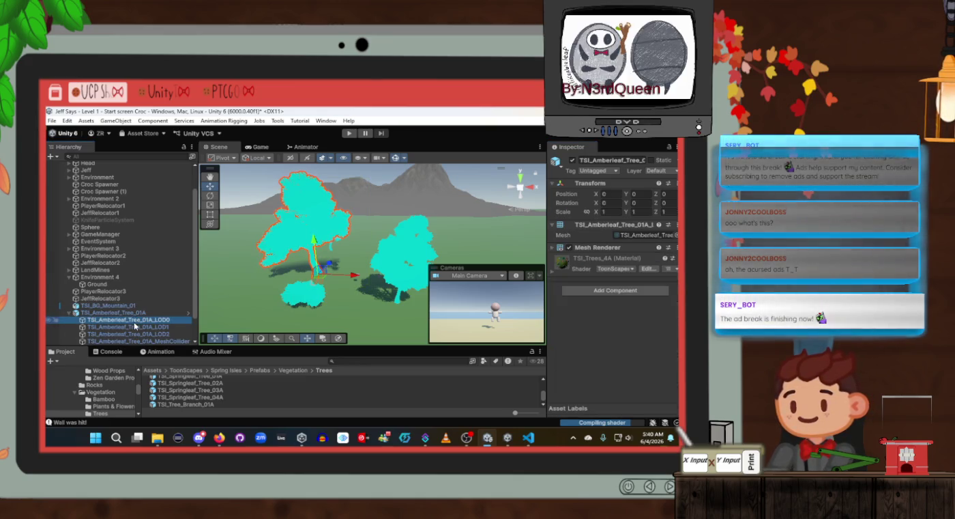
left_click(134, 327)
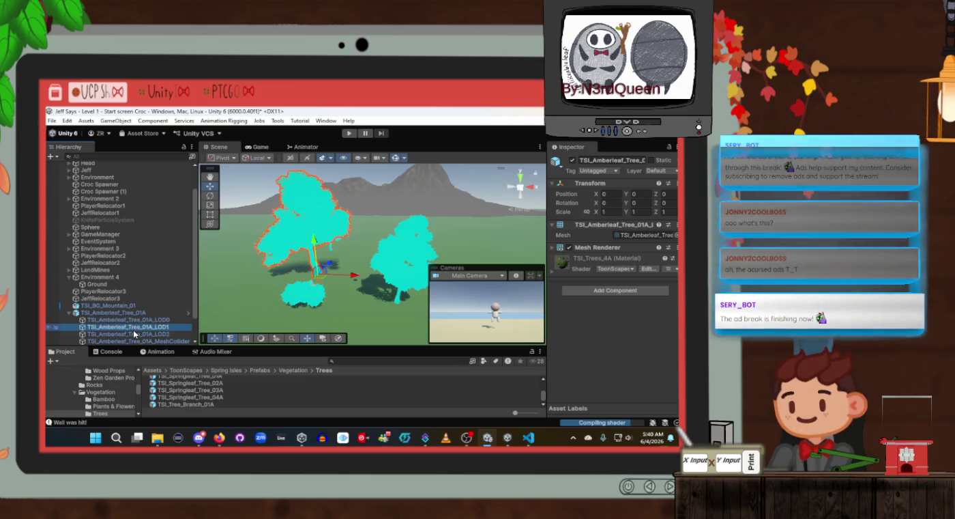
left_click(135, 334)
left_click(134, 340)
scroll(133, 336, "down", 1)
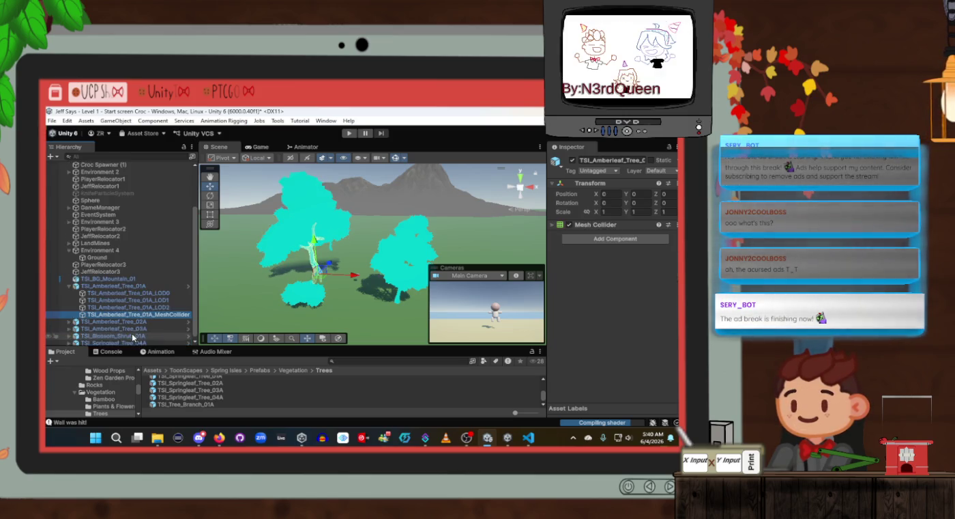
left_click(131, 291)
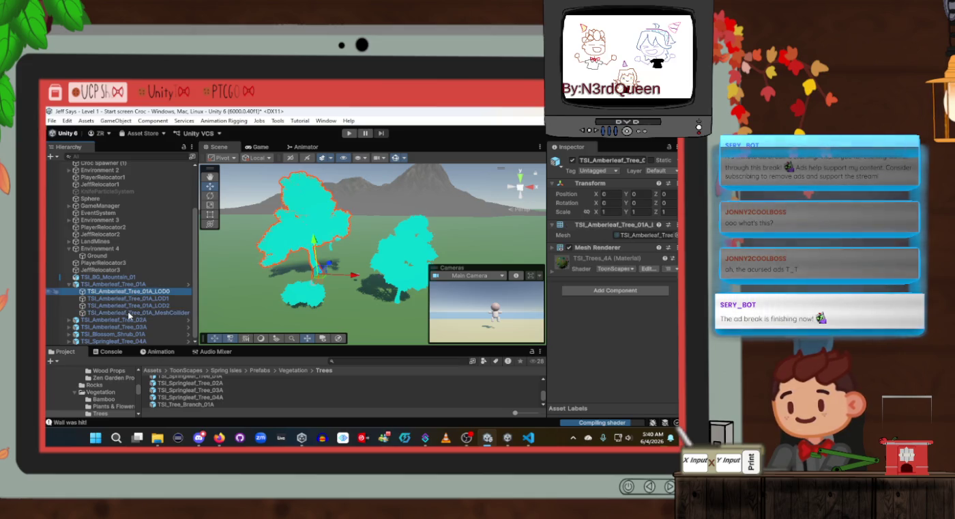
left_click(130, 314)
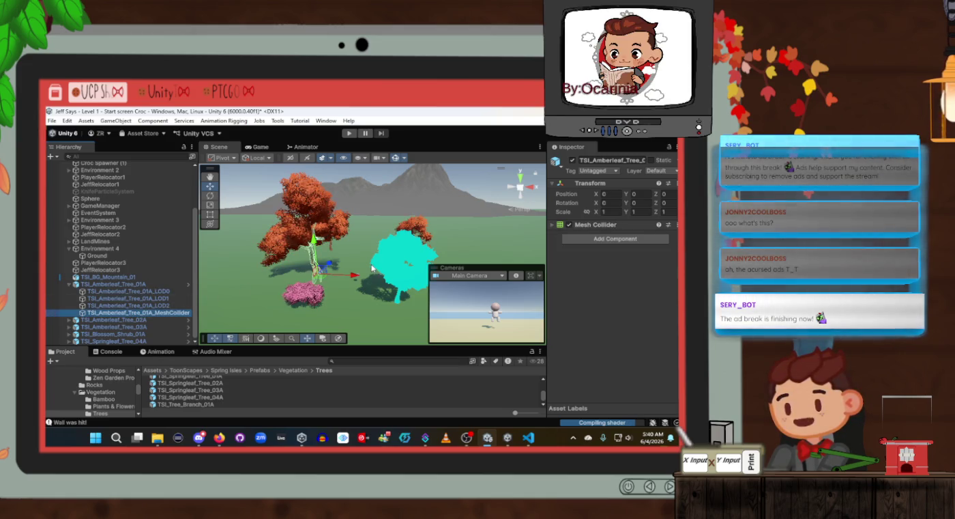
left_click(68, 283)
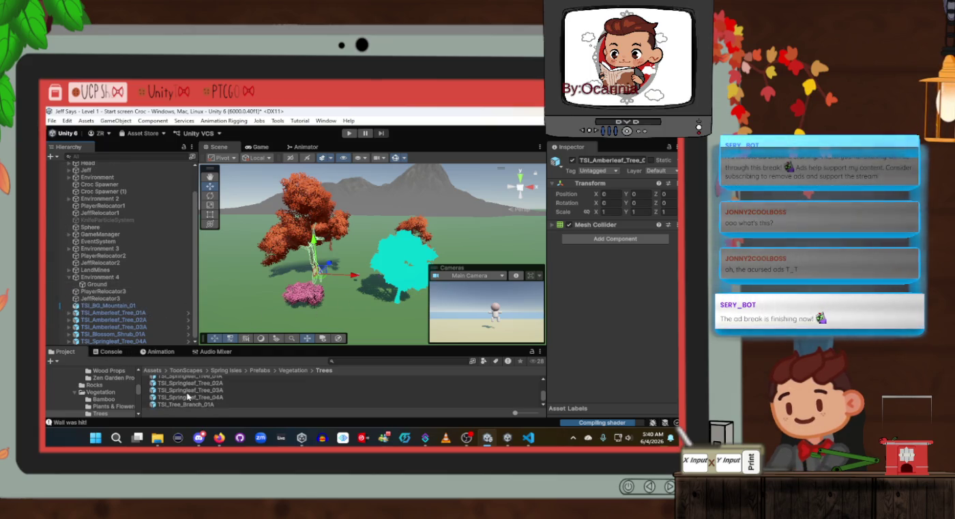
scroll(187, 395, "up", 5)
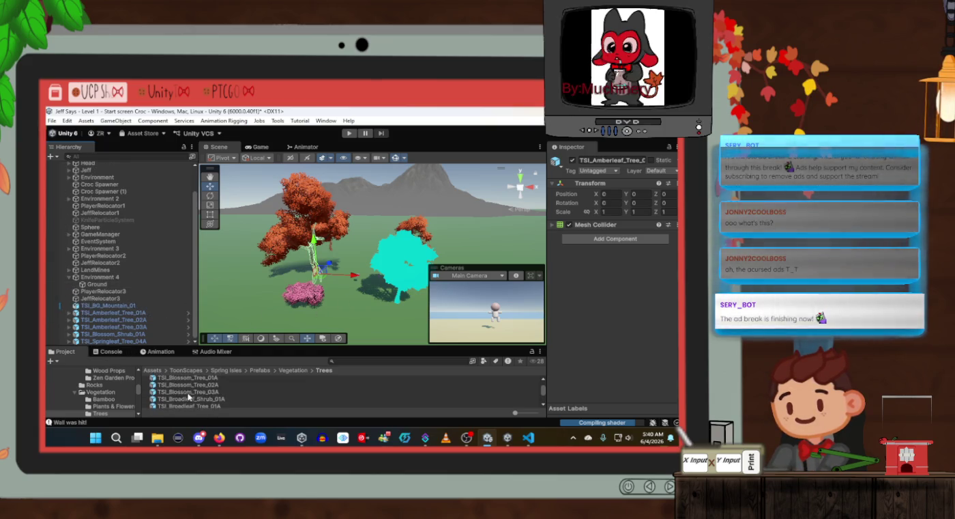
Browse the Vegetation subfolders and open Water Vegetation to look at its assets
left_click(295, 372)
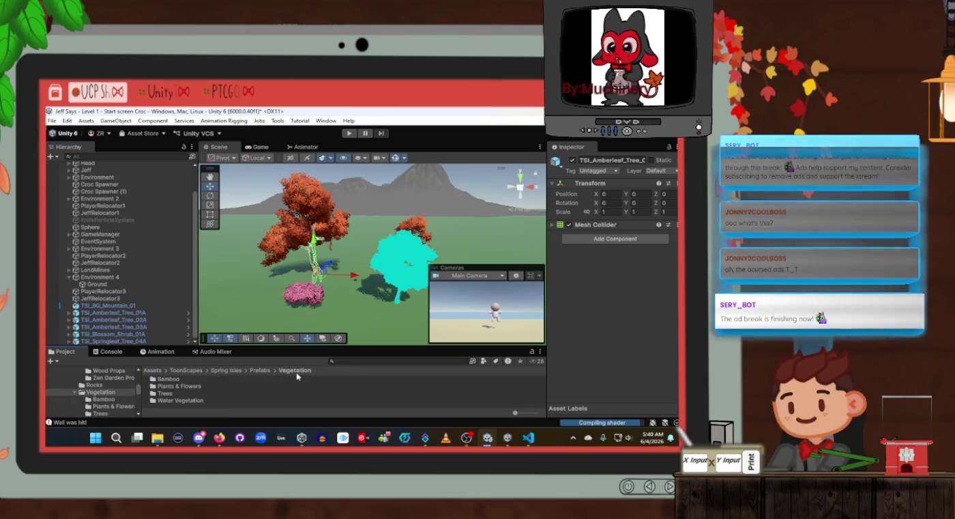
left_click(179, 387)
left_click(187, 402)
left_click(189, 378)
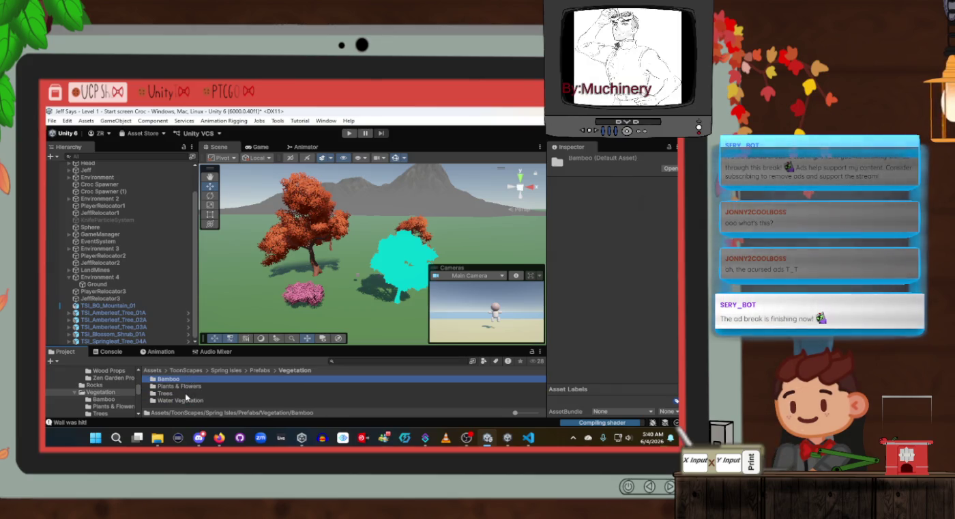
double_click(187, 401)
scroll(187, 400, "down", 2)
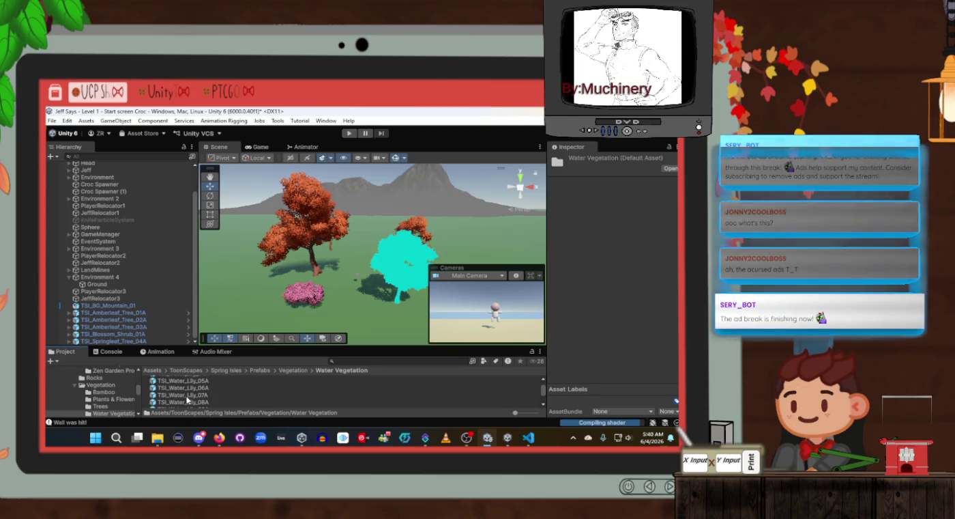
scroll(188, 387, "up", 1)
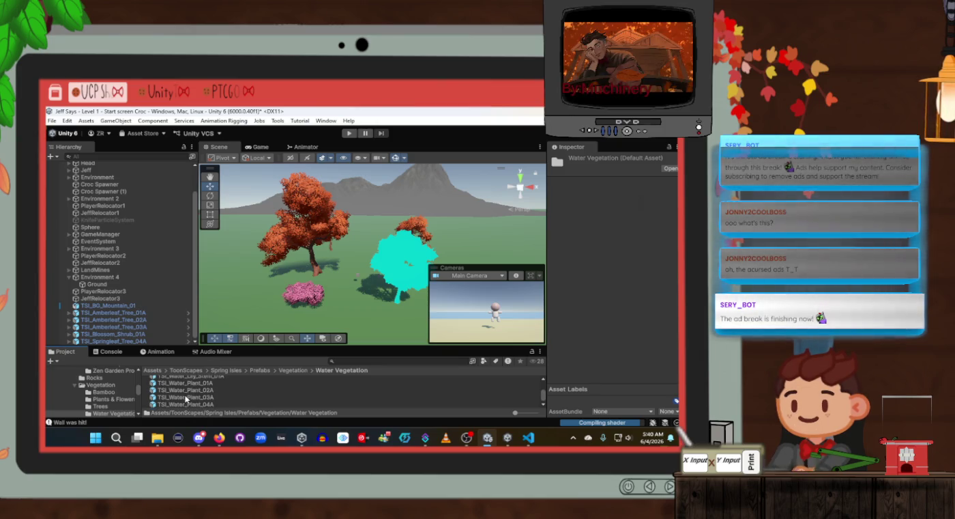
scroll(187, 400, "up", 2)
scroll(68, 407, "down", 2)
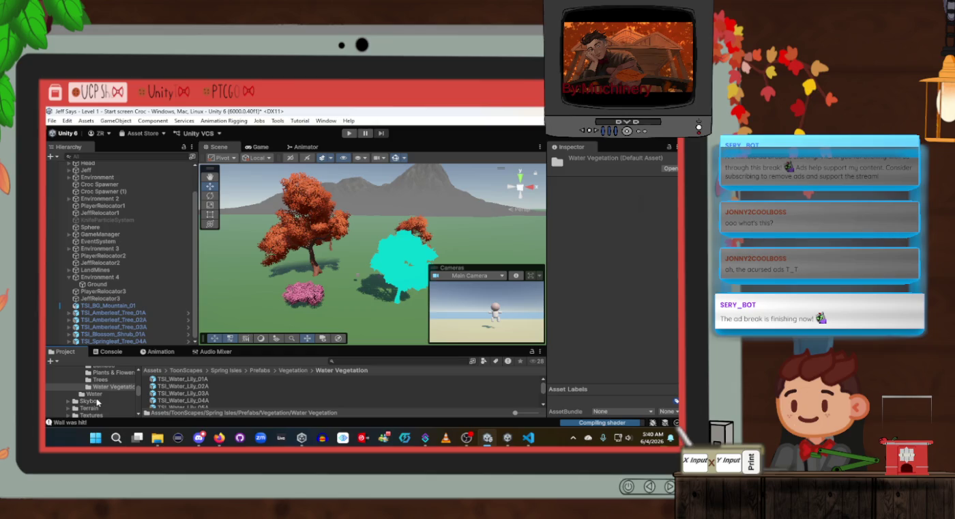
scroll(98, 402, "up", 3)
Open the Zen Garden Props folder and place TSI_Stone_Basin_01A among the trees
left_click(107, 383)
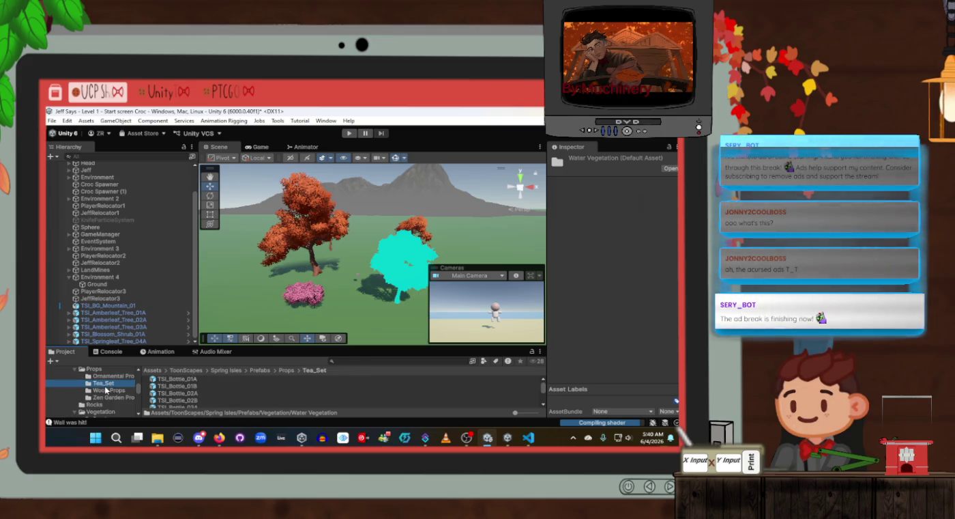
left_click(106, 400)
scroll(204, 391, "down", 2)
scroll(205, 391, "down", 2)
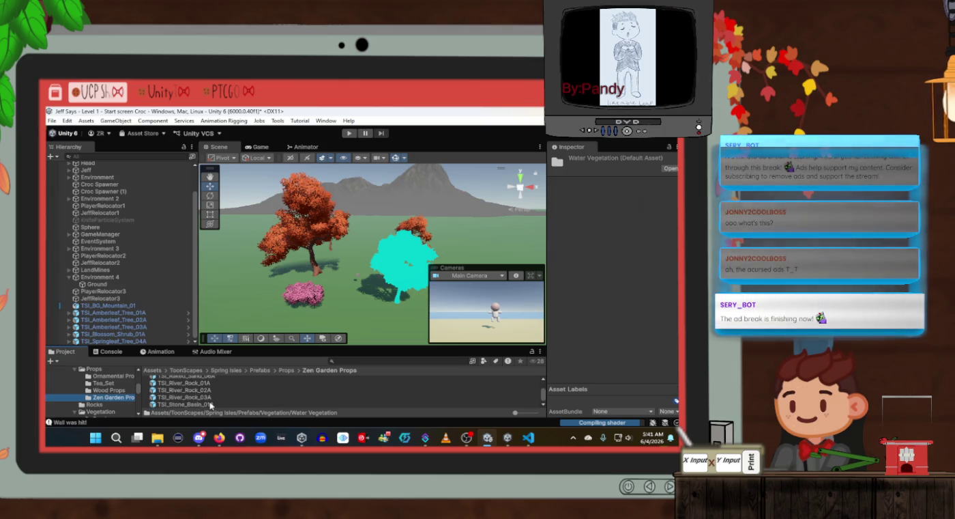
left_click(204, 405)
scroll(195, 408, "up", 1)
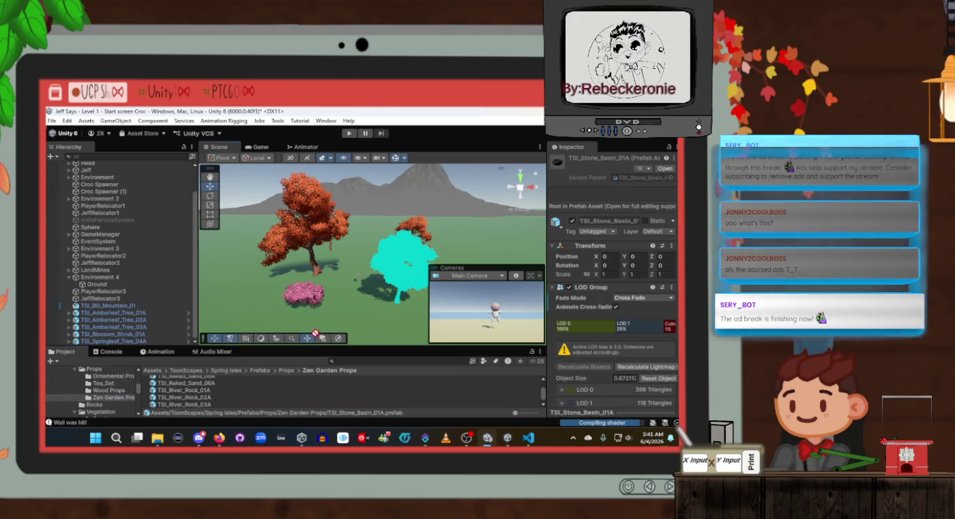
mouse_move(336, 306)
left_mouse_down()
mouse_move(367, 290)
mouse_move(334, 287)
mouse_move(381, 300)
left_mouse_up()
scroll(341, 293, "up", 1)
Frame the stone basin with F, deselect it and orbit the view across the trees
key("f")
left_click(116, 342)
left_click(250, 251)
mouse_move(250, 251)
left_mouse_down()
mouse_move(381, 210)
mouse_move(232, 220)
left_mouse_up()
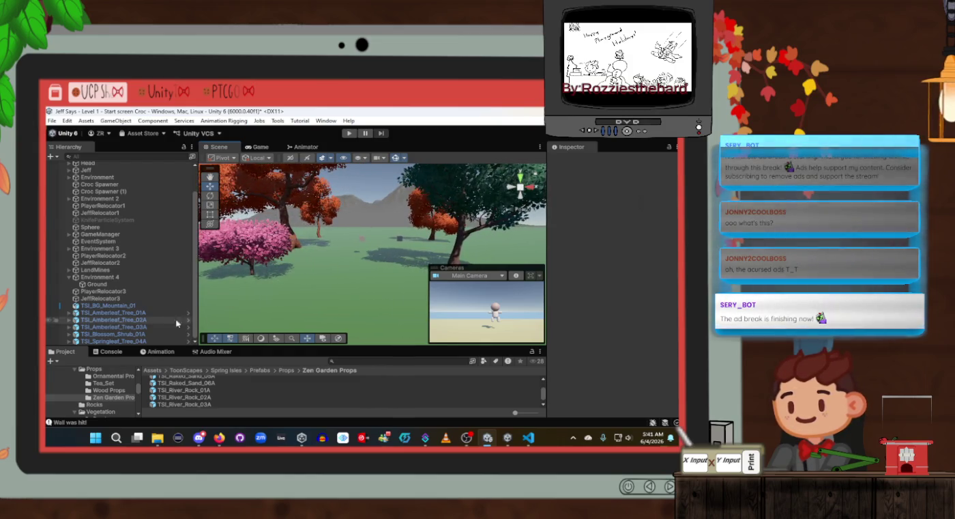
In Plants & Flowers, try placing TSI_Stone_Block_19A_Ivy, then delete it from the scene
scroll(209, 395, "down", 1)
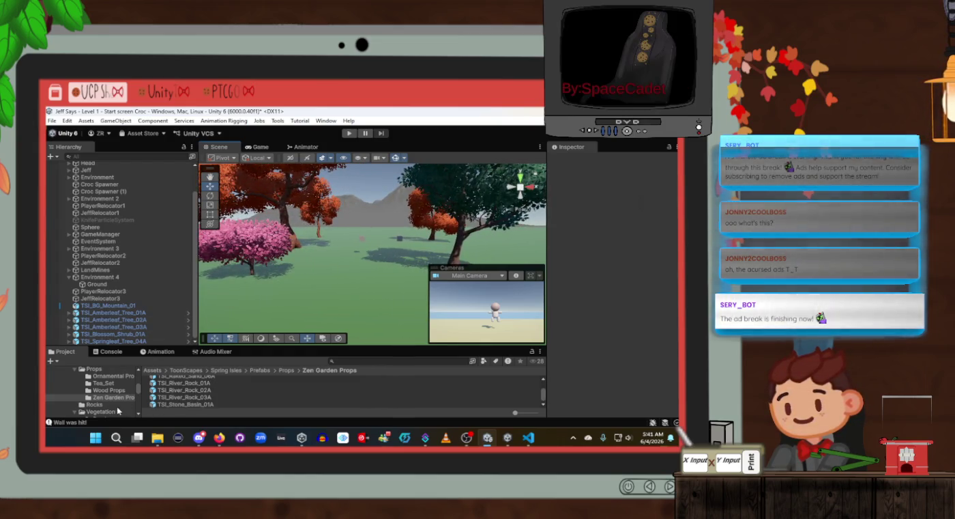
scroll(97, 403, "down", 2)
left_click(100, 392)
left_click(101, 399)
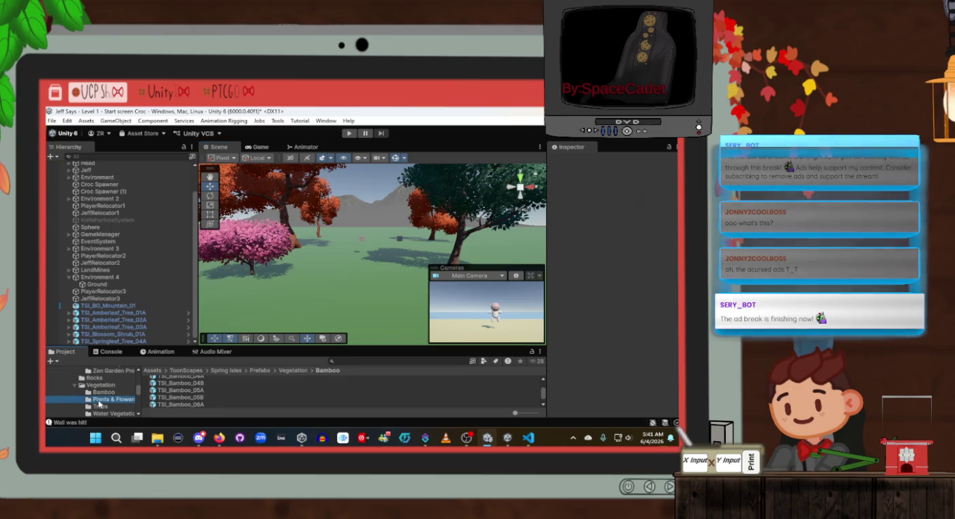
scroll(220, 397, "down", 3)
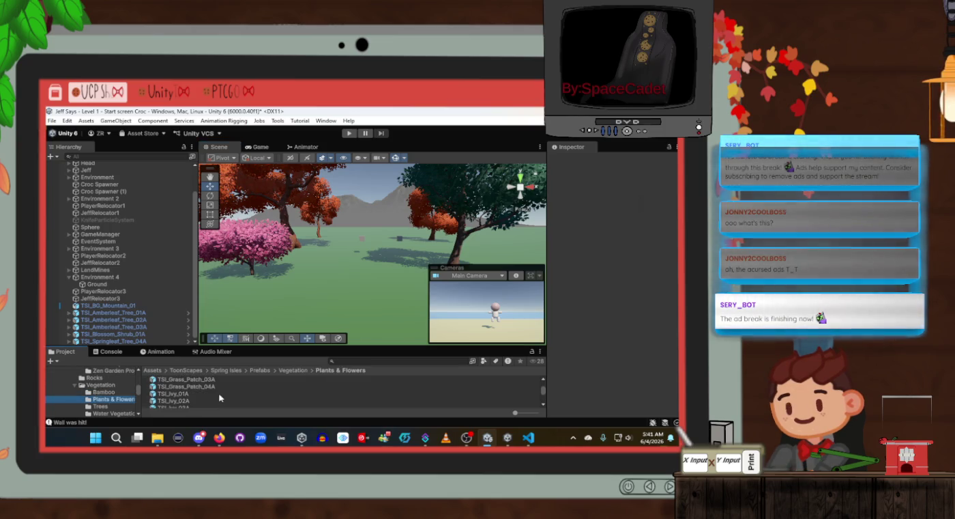
scroll(219, 397, "down", 5)
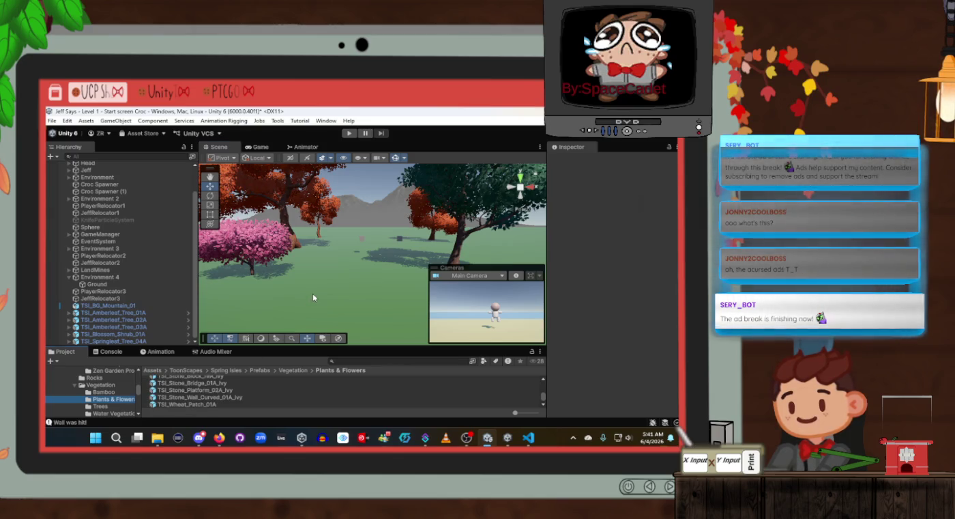
scroll(313, 298, "up", 5)
scroll(194, 402, "up", 2)
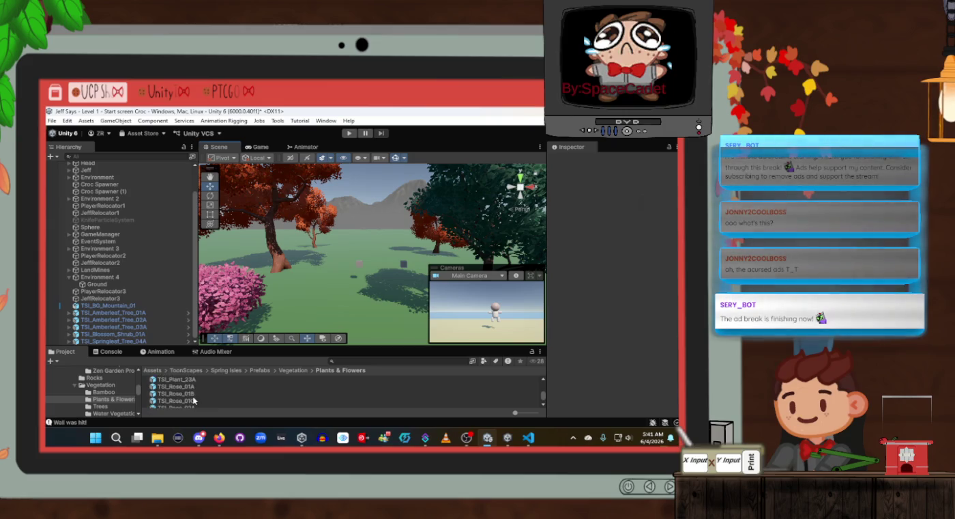
scroll(194, 402, "down", 2)
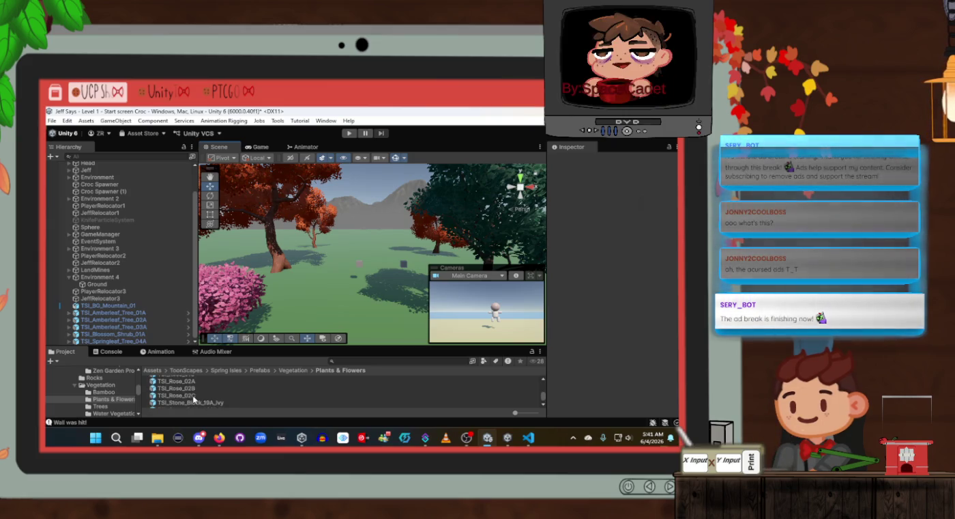
left_click(194, 398)
mouse_move(186, 398)
left_mouse_down()
mouse_move(354, 295)
mouse_move(314, 282)
left_mouse_up()
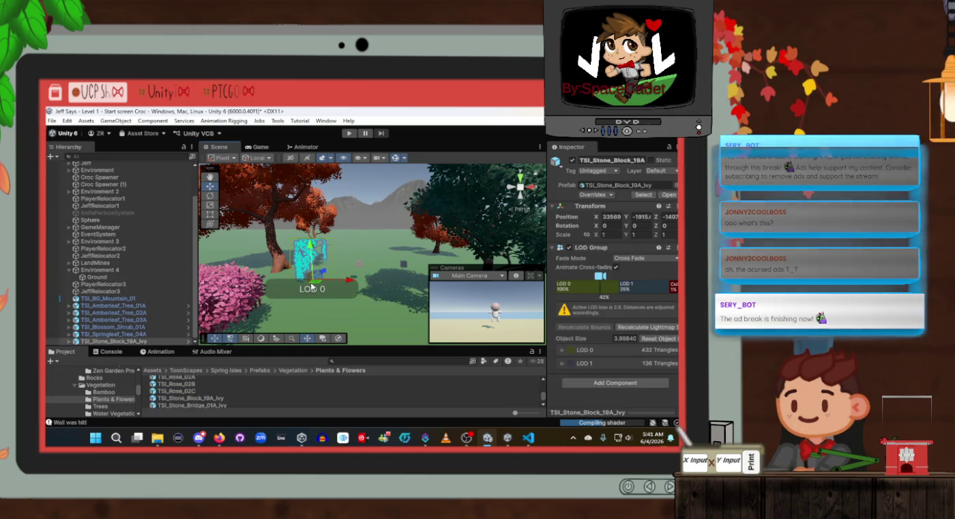
key("Delete")
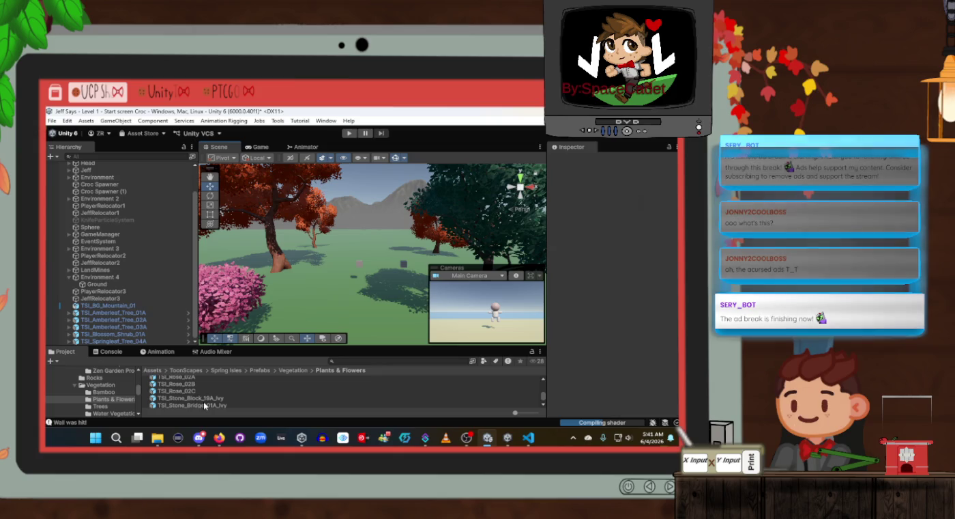
Place the TSI_Stone_Bridge_01A_Ivy prefab in the scene and return to the Prefabs folder
scroll(197, 408, "down", 1)
mouse_move(188, 402)
left_mouse_down()
mouse_move(324, 337)
mouse_move(318, 283)
mouse_move(236, 398)
left_mouse_up()
scroll(212, 402, "down", 3)
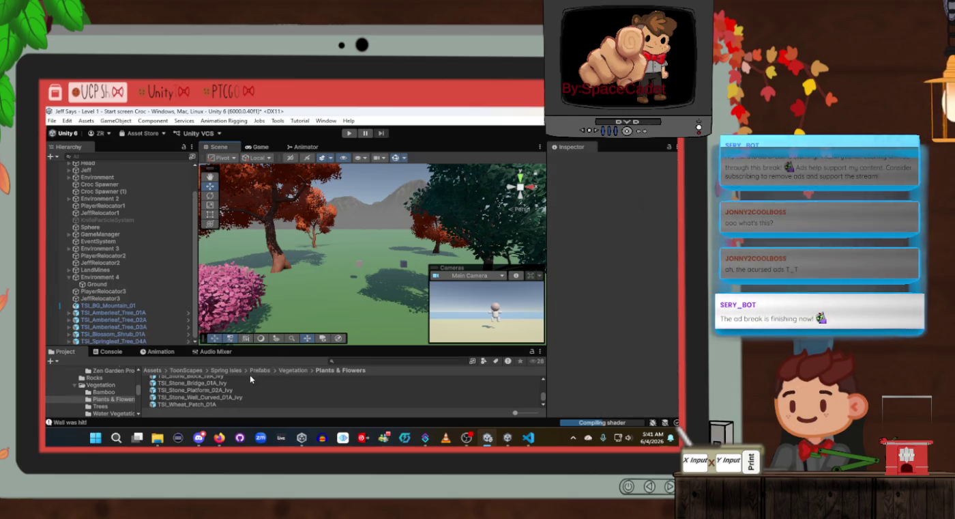
left_click(257, 372)
Look through the Rocks folder, then go back to the Spring Isles folder
left_click(179, 393)
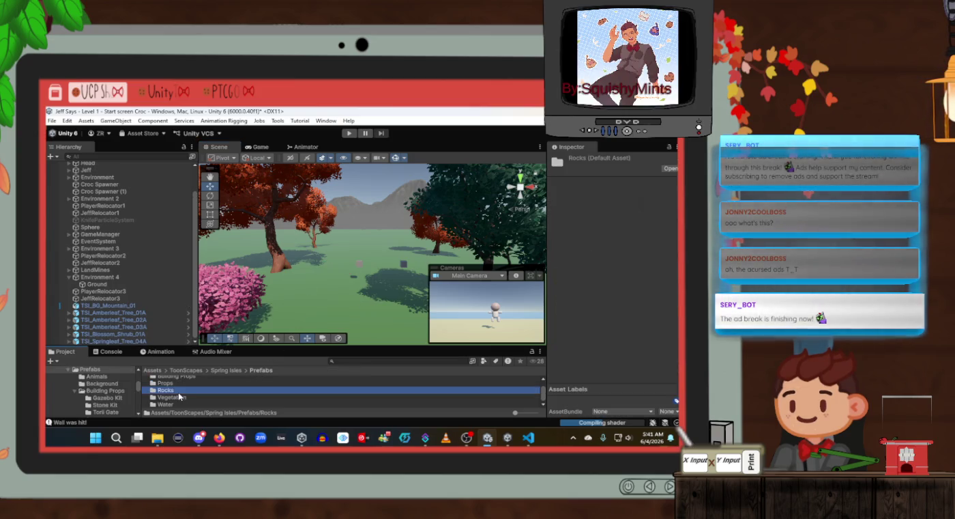
double_click(178, 393)
scroll(198, 393, "down", 10)
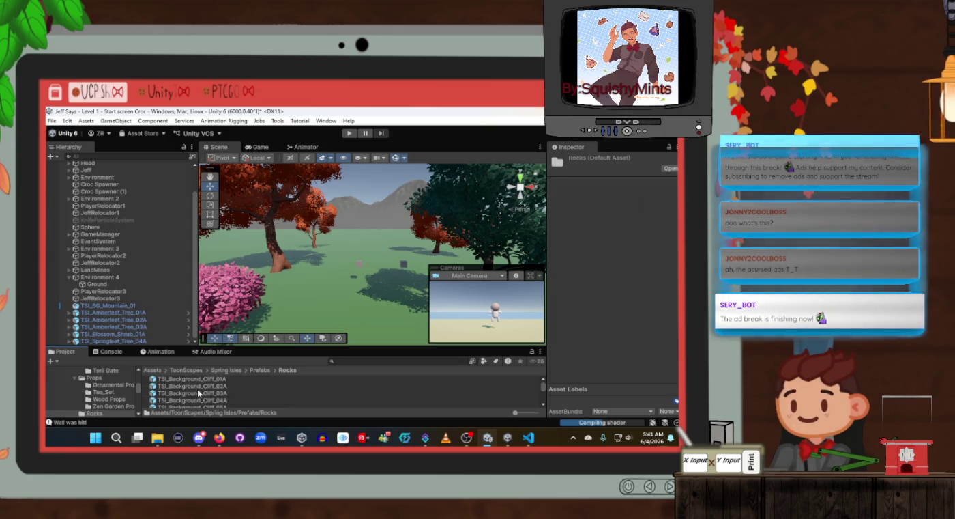
scroll(198, 394, "down", 2)
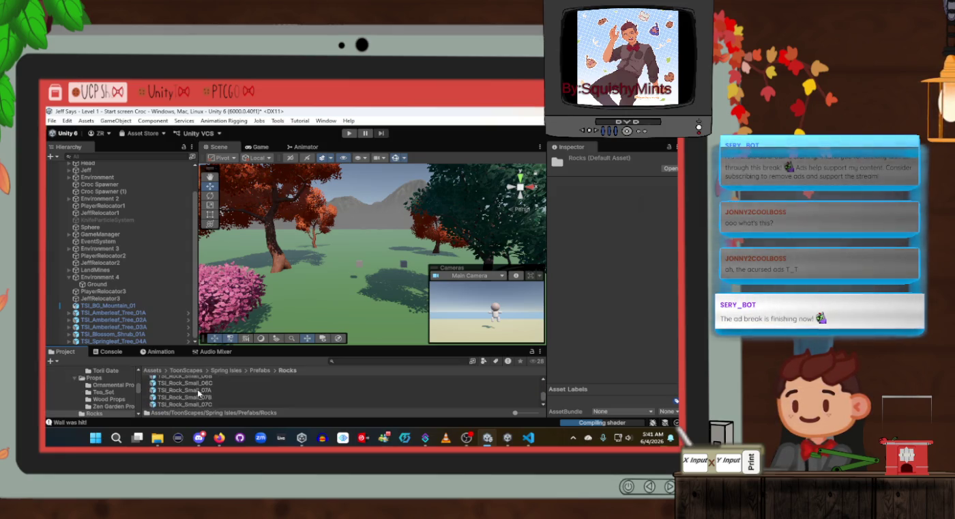
scroll(229, 373, "down", 1)
left_click(229, 373)
scroll(219, 400, "down", 5)
scroll(219, 400, "up", 5)
scroll(217, 394, "down", 2)
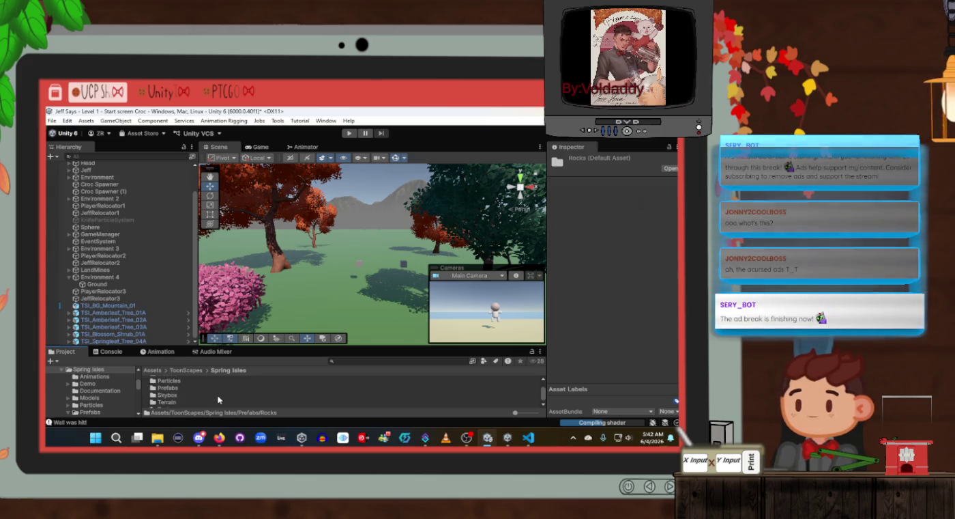
Open Prefabs > Building Props > Stone Kit to list the TSI_Stone_Block prefabs
left_click(217, 385)
double_click(217, 386)
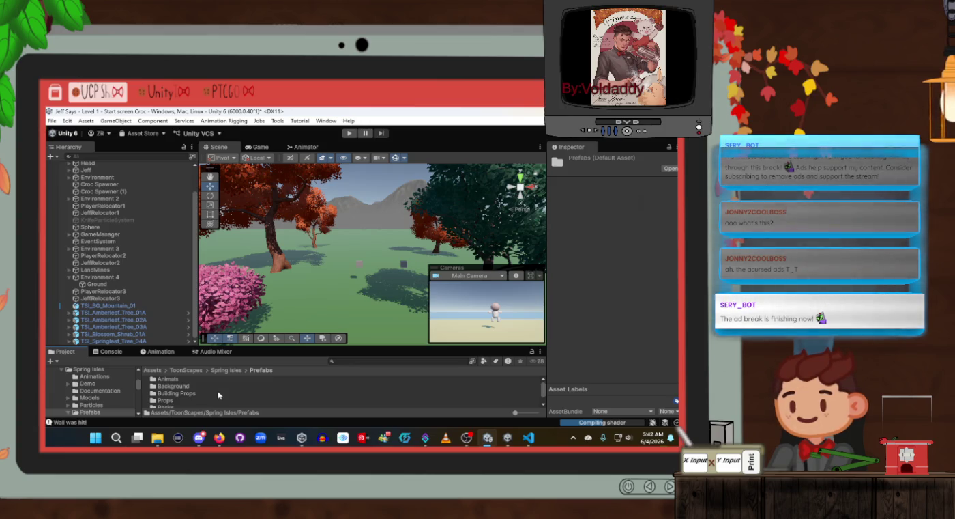
double_click(212, 394)
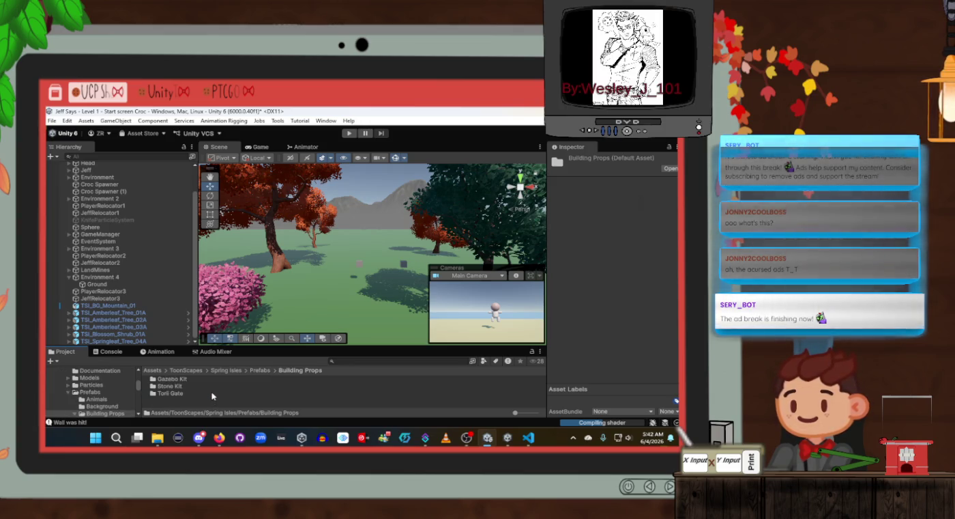
double_click(171, 386)
scroll(195, 393, "down", 5)
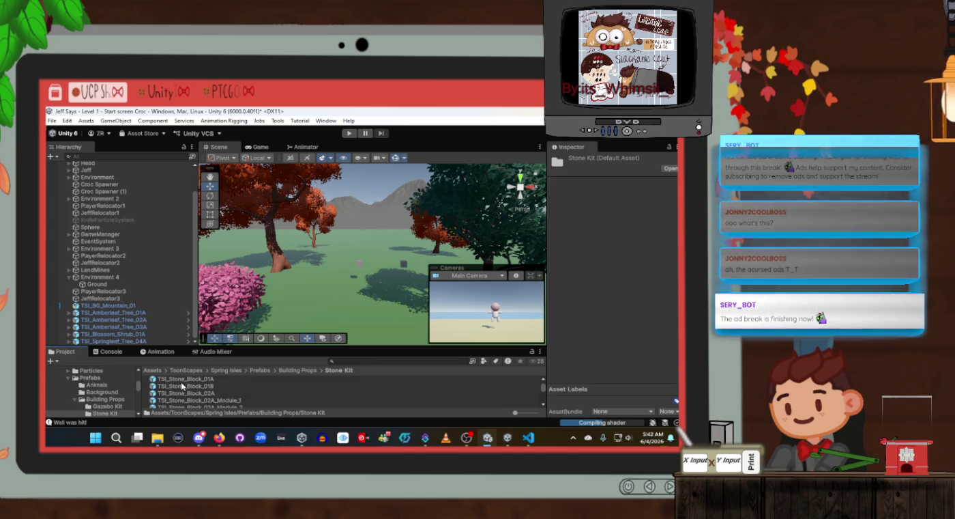
Place TSI_Stone_Block_01B and set its tag and layer to Ground, including children
left_click(188, 386)
scroll(195, 381, "up", 1)
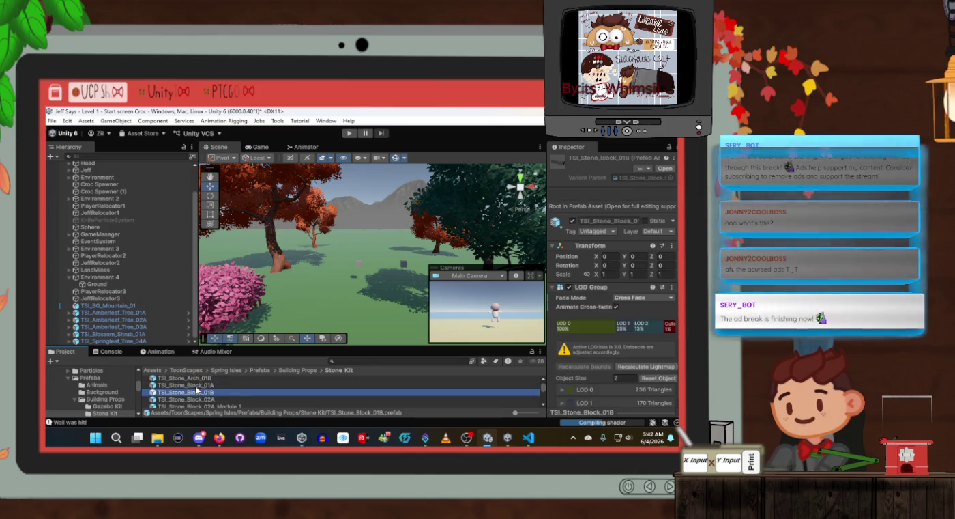
mouse_move(205, 386)
left_mouse_down()
mouse_move(350, 282)
mouse_move(307, 288)
mouse_move(350, 290)
mouse_move(312, 272)
left_mouse_up()
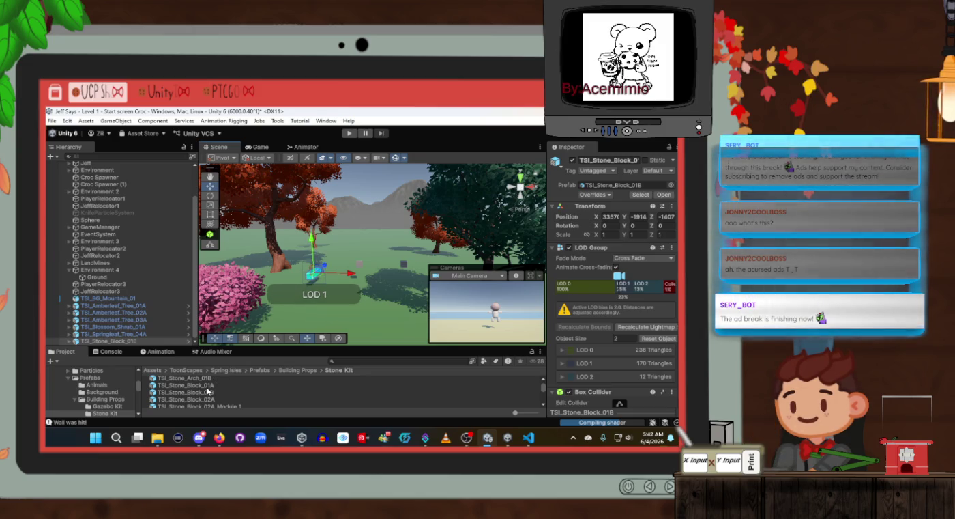
scroll(207, 390, "down", 2)
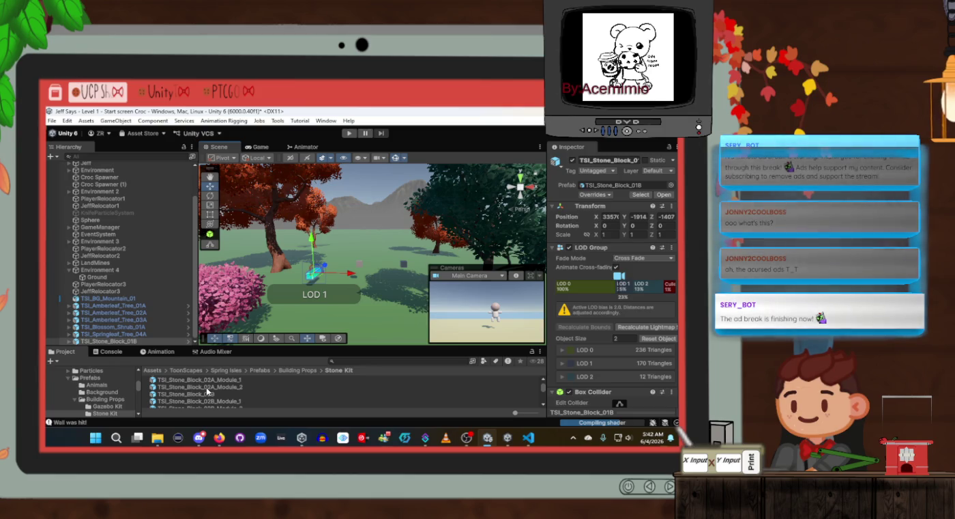
left_click(606, 172)
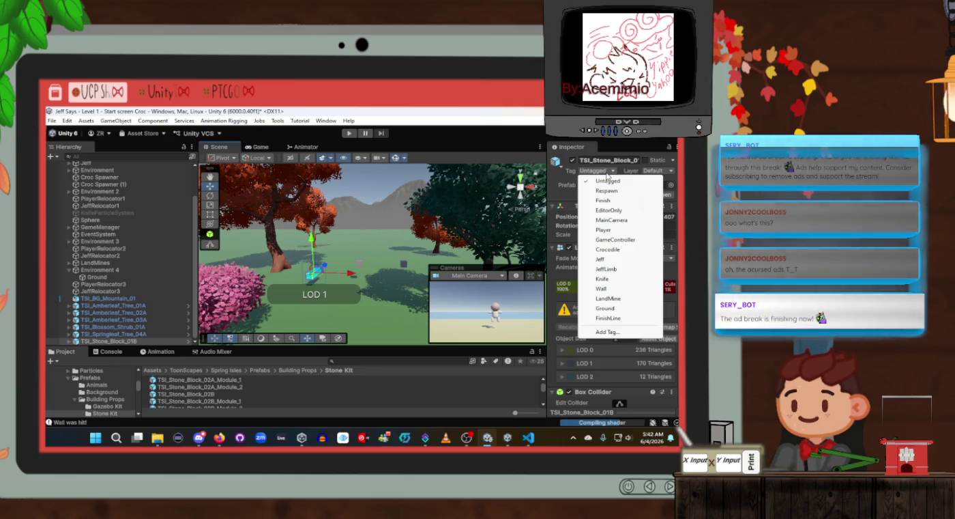
left_click(606, 308)
left_click(674, 171)
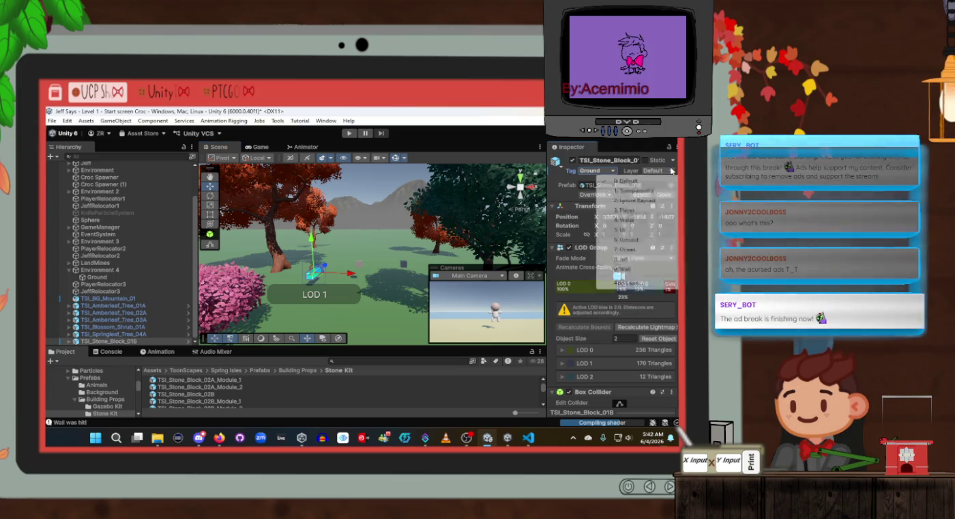
left_click(624, 240)
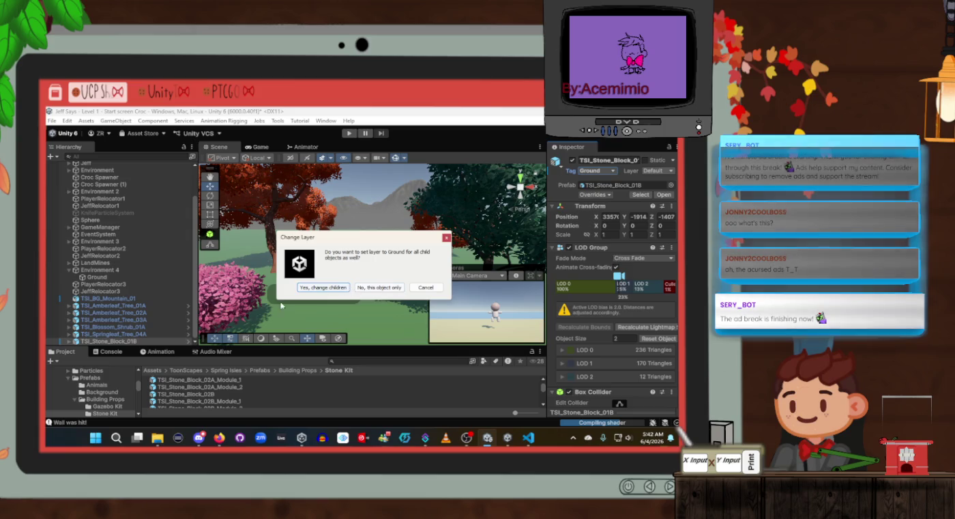
left_click(323, 287)
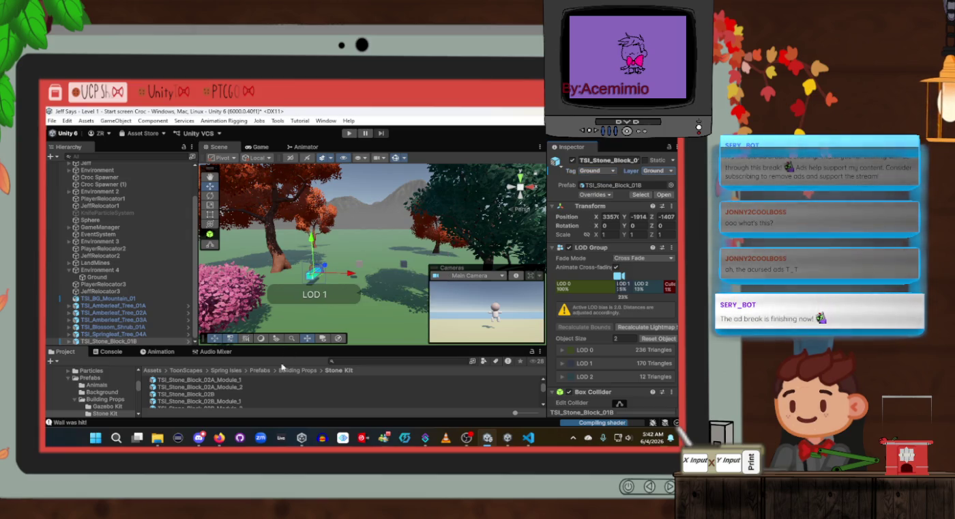
Place TSI_Stone_Block_11A, tag and layer it Ground with children, then nudge it up-left
scroll(243, 377, "down", 10)
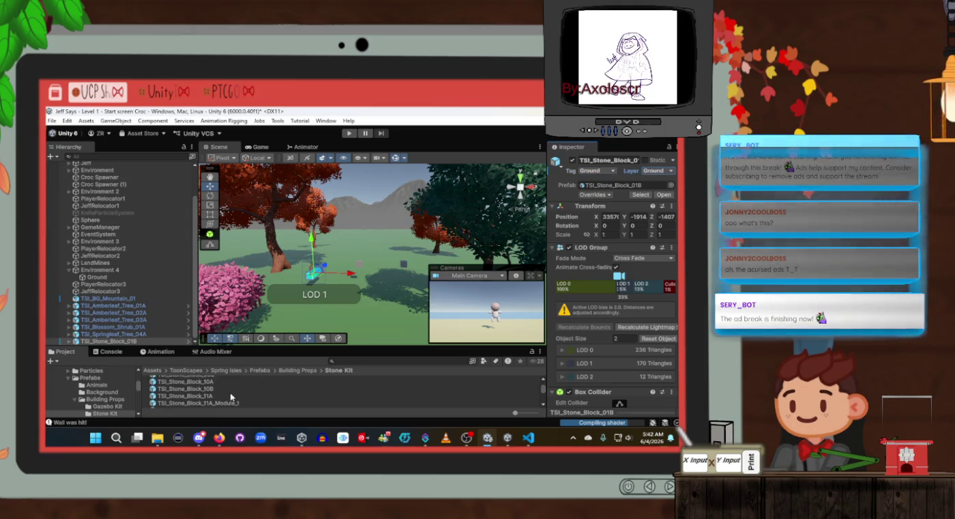
left_click_drag(194, 397, 386, 275)
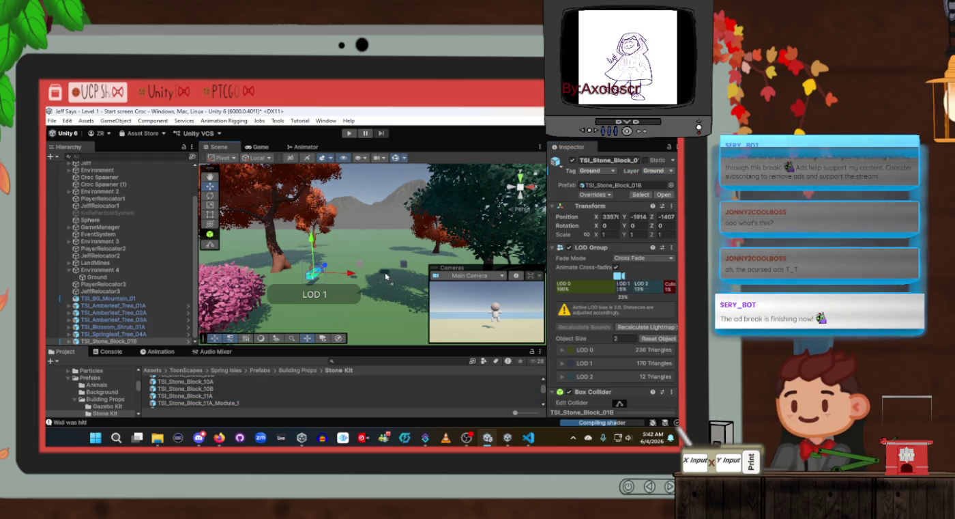
left_click_drag(359, 307, 361, 314)
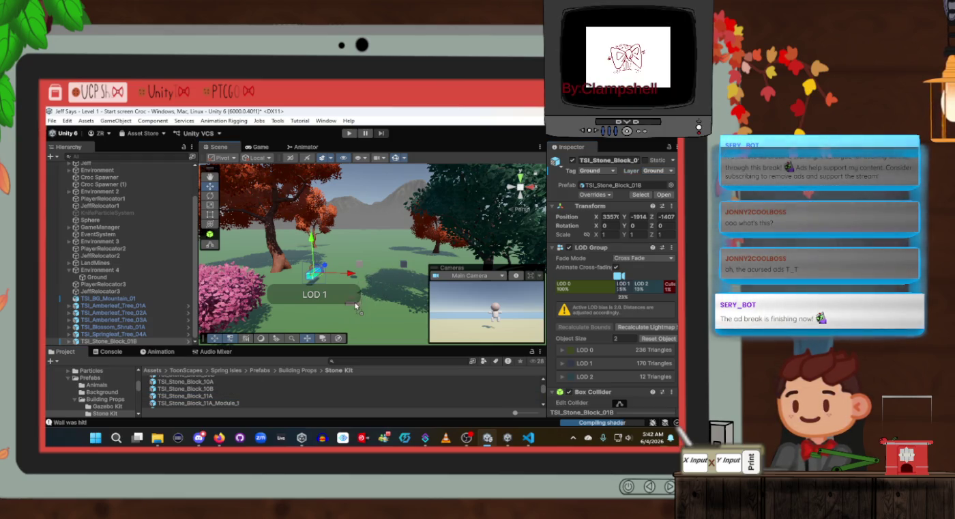
left_click(615, 171)
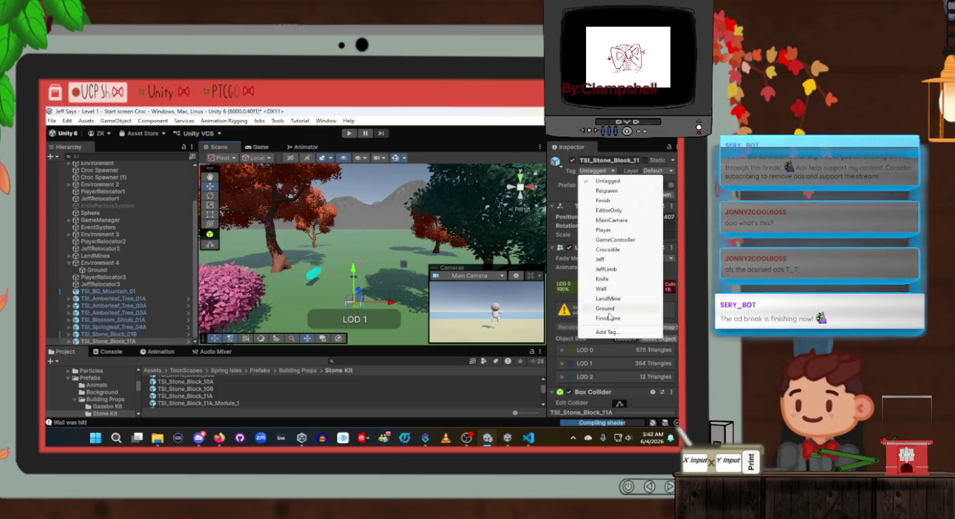
left_click(611, 308)
left_click(644, 170)
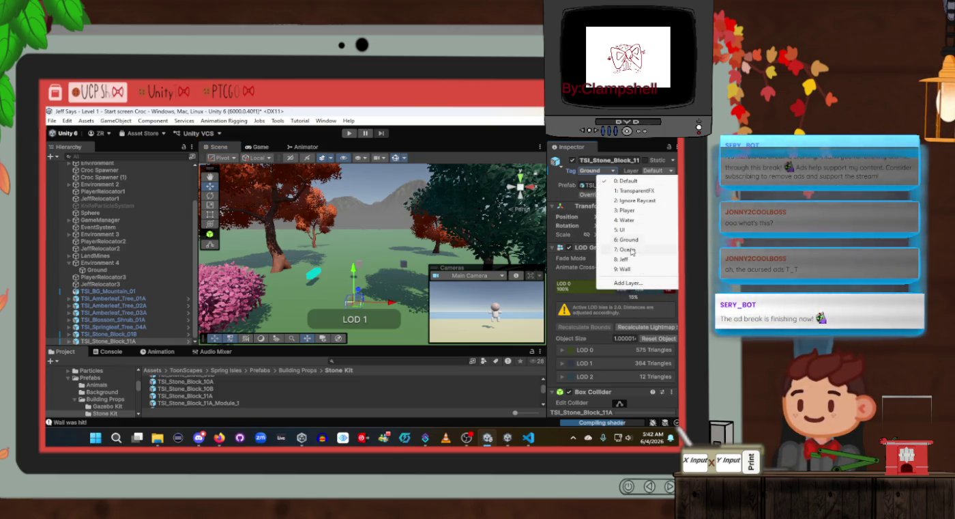
left_click(626, 240)
left_click(331, 287)
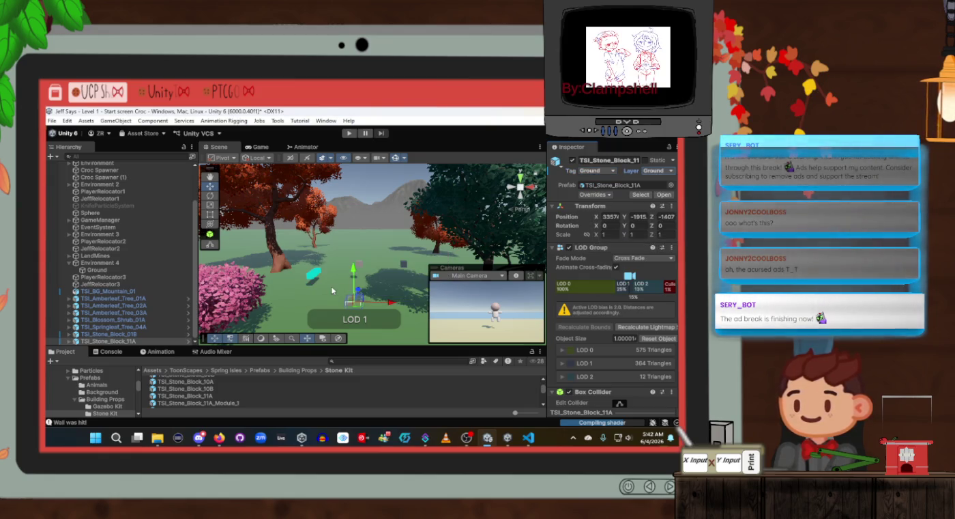
left_click(356, 279)
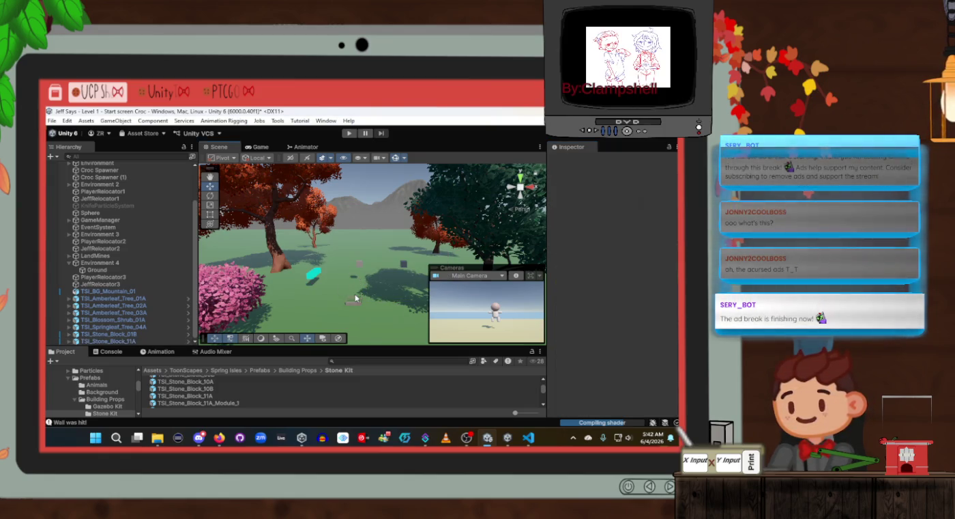
left_click(353, 301)
mouse_move(354, 272)
left_mouse_down()
mouse_move(355, 280)
mouse_move(334, 268)
mouse_move(317, 280)
left_mouse_up()
Place TSI_Stone_Pavement_01A in the scene, tagged Ground and on the Ground layer with its children
scroll(223, 397, "down", 5)
scroll(222, 396, "down", 3)
scroll(221, 393, "down", 2)
left_click(223, 385)
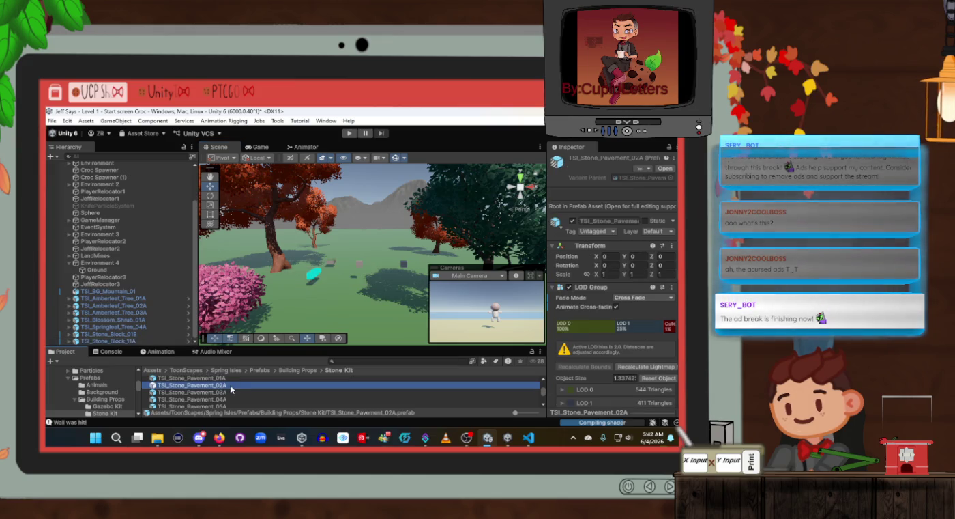
scroll(223, 383, "up", 1)
left_click(215, 385)
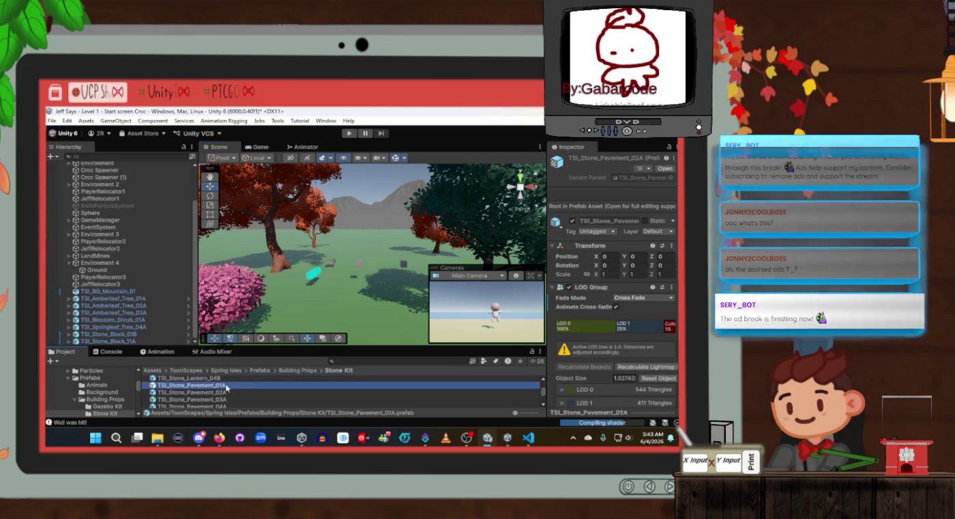
mouse_move(220, 387)
left_mouse_down()
mouse_move(362, 295)
mouse_move(360, 285)
left_mouse_up()
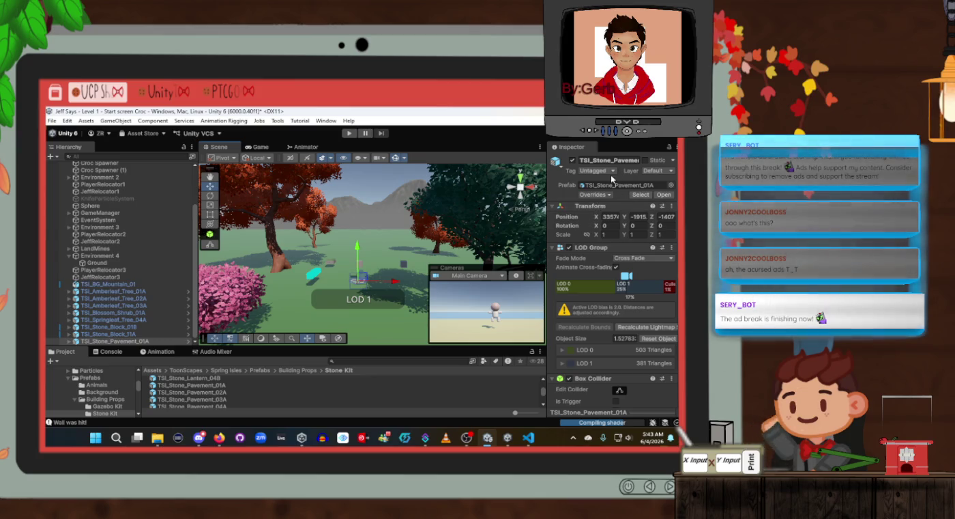
left_click(597, 169)
left_click(604, 308)
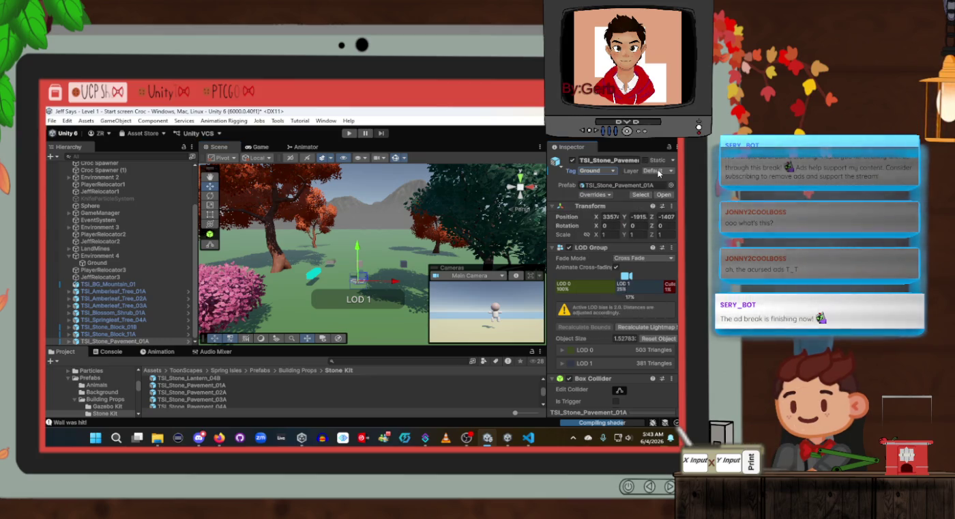
left_click(660, 170)
left_click(617, 240)
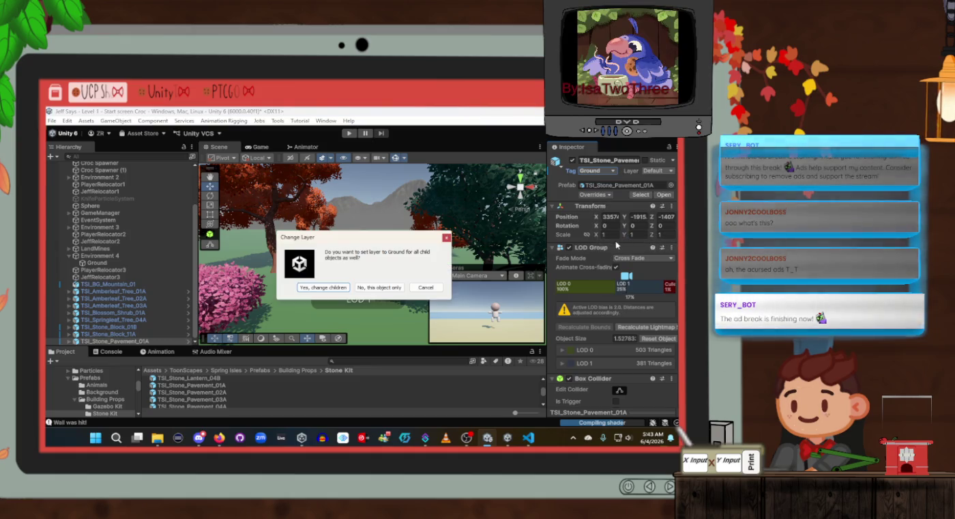
left_click(320, 288)
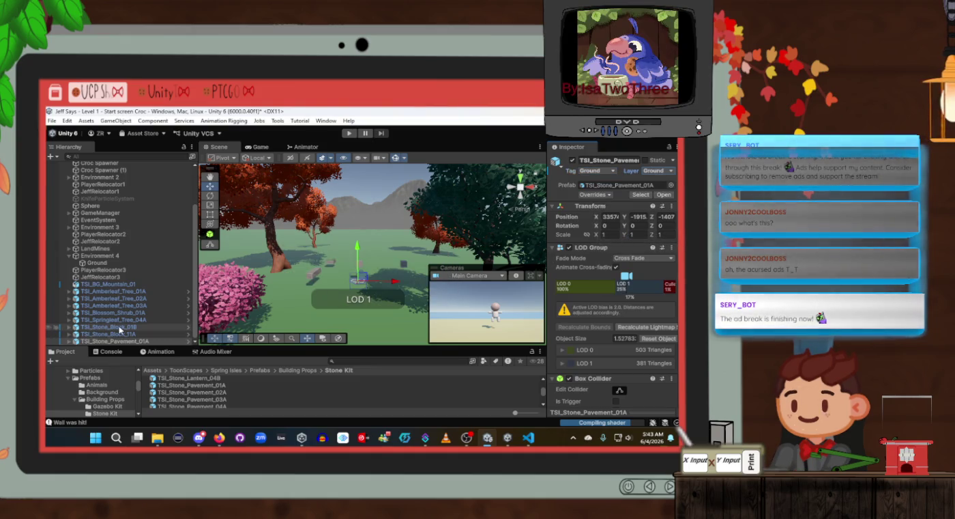
Add TSI_Stone_Platform_01A_Module_1, tag it Ground and put it and its children on the Ground layer
scroll(195, 404, "down", 5)
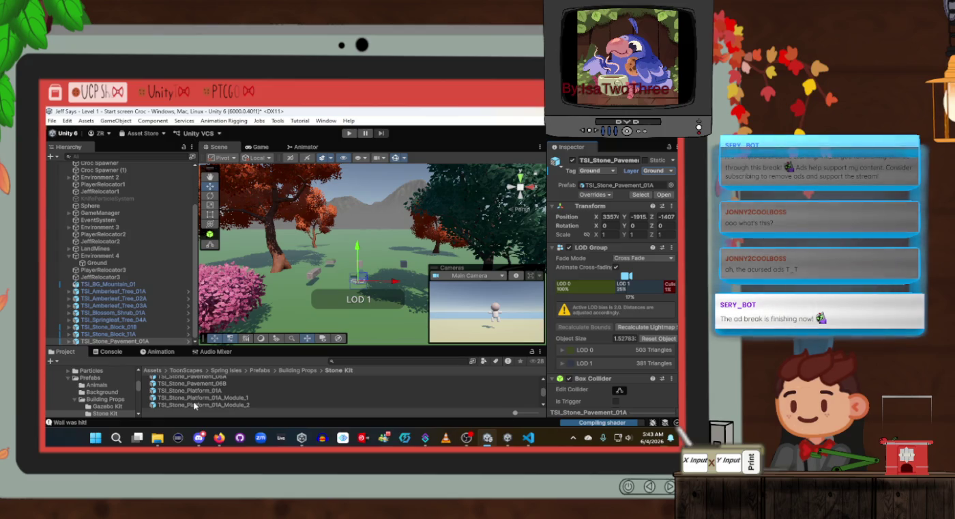
scroll(207, 379, "up", 2)
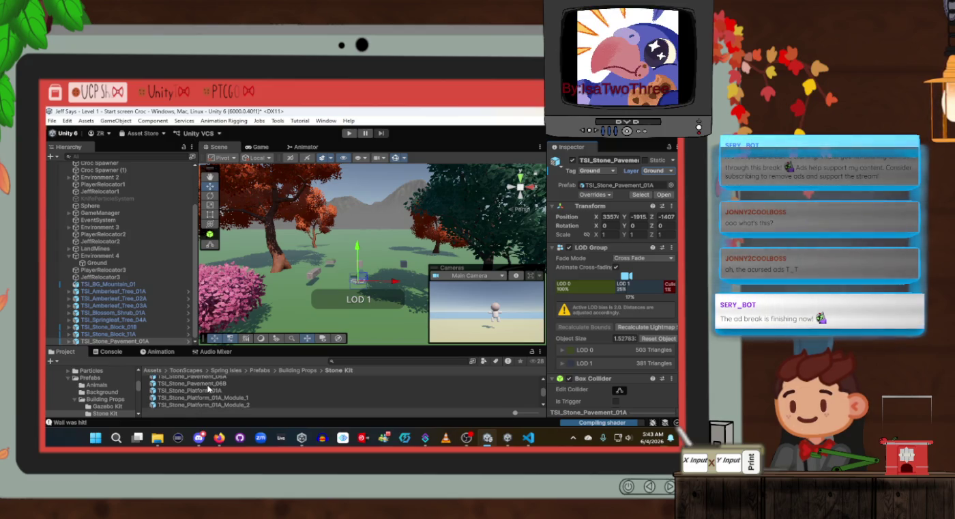
mouse_move(210, 399)
left_mouse_down()
mouse_move(358, 294)
mouse_move(328, 300)
mouse_move(307, 321)
mouse_move(333, 275)
left_mouse_up()
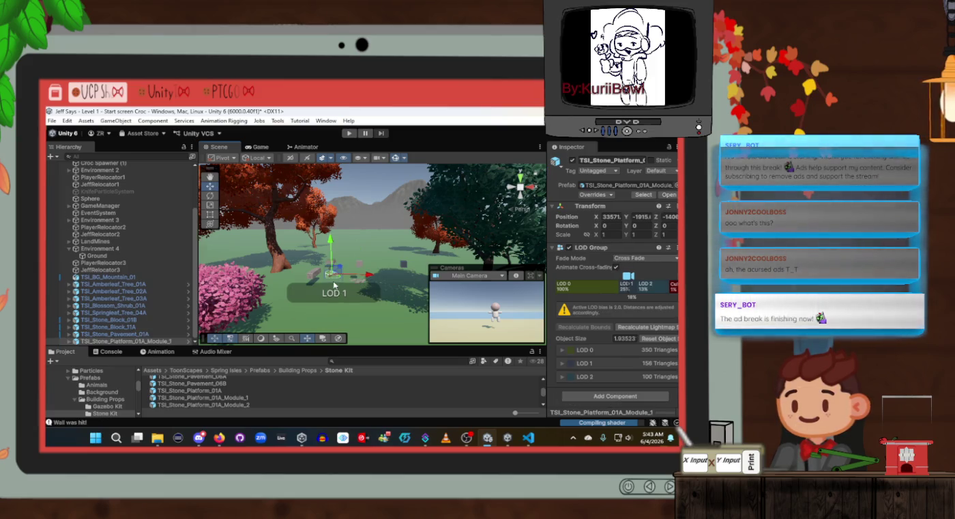
left_click(606, 171)
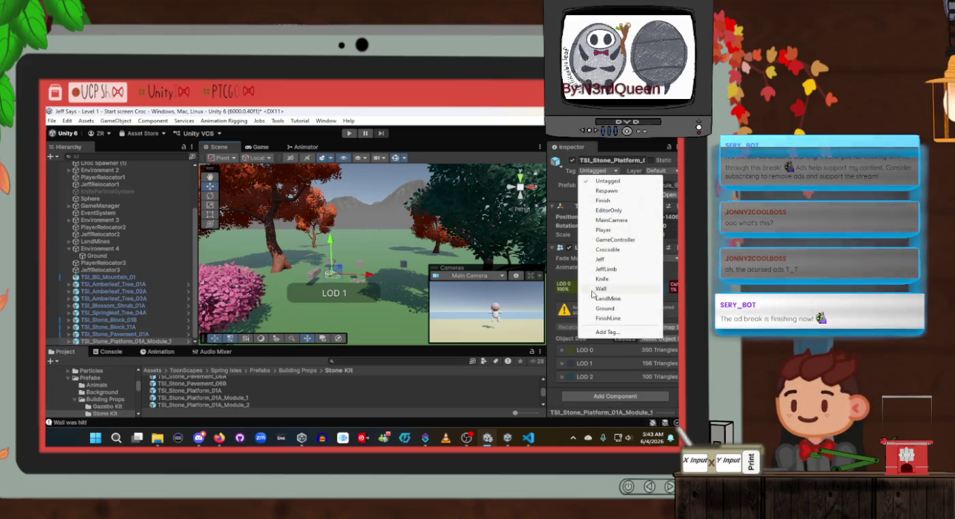
left_click(606, 308)
left_click(665, 171)
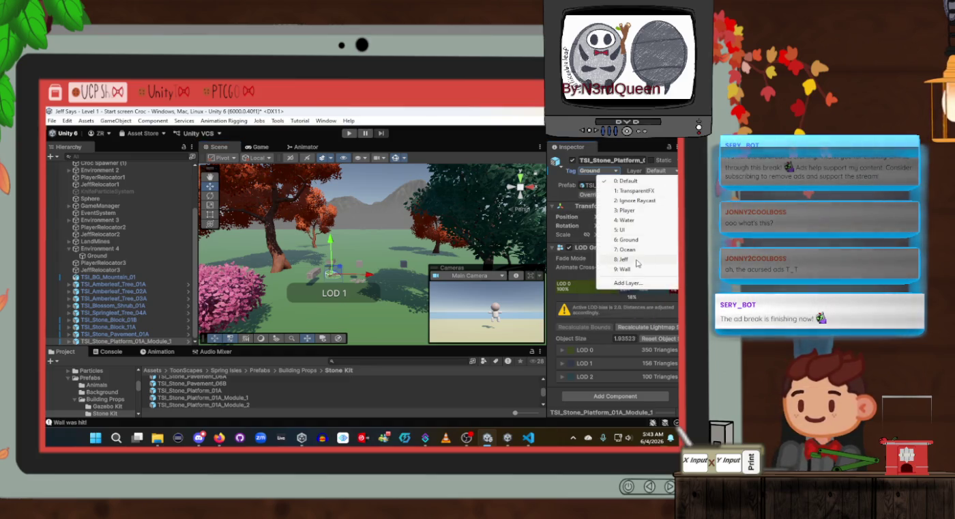
left_click(641, 259)
left_click(308, 290)
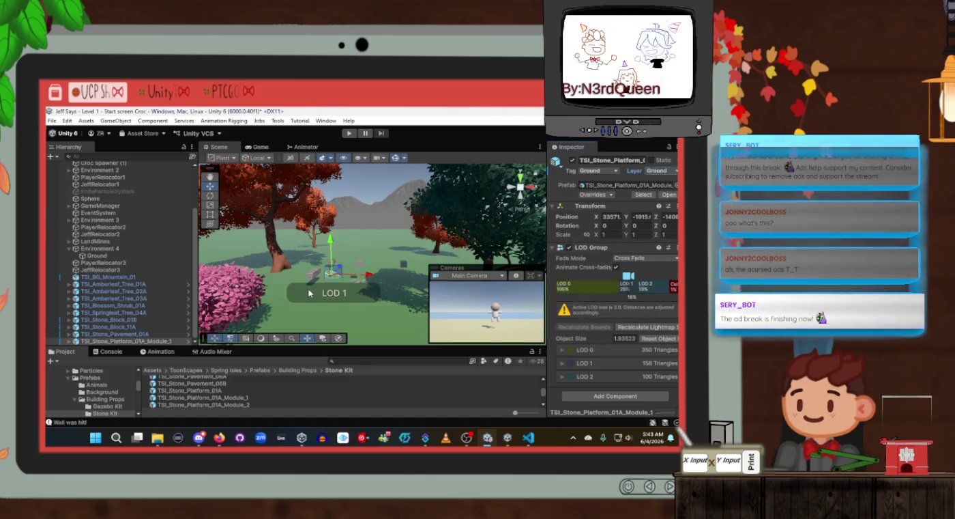
scroll(212, 397, "down", 5)
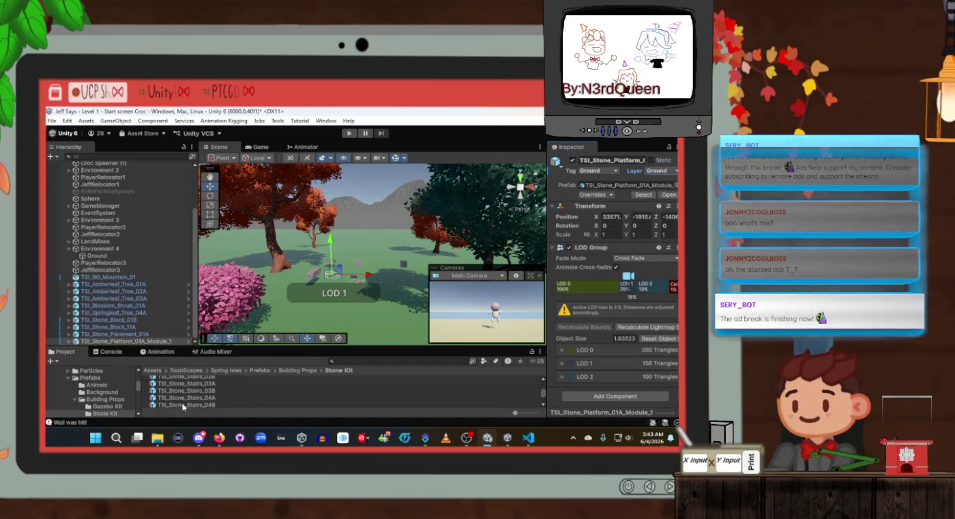
scroll(191, 396, "up", 2)
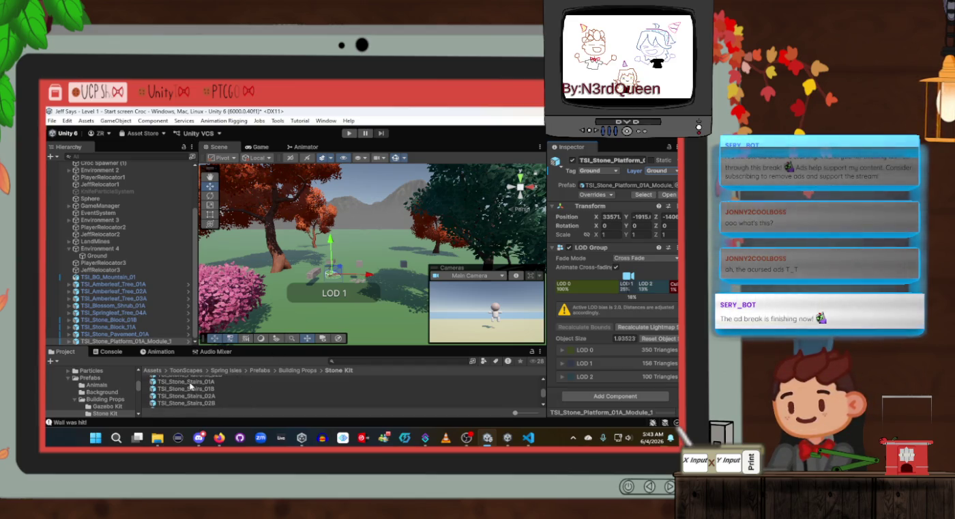
Place TSI_Stone_Stairs_01A in the scene and raise it slightly
scroll(191, 386, "up", 2)
left_click_drag(356, 295, 337, 320)
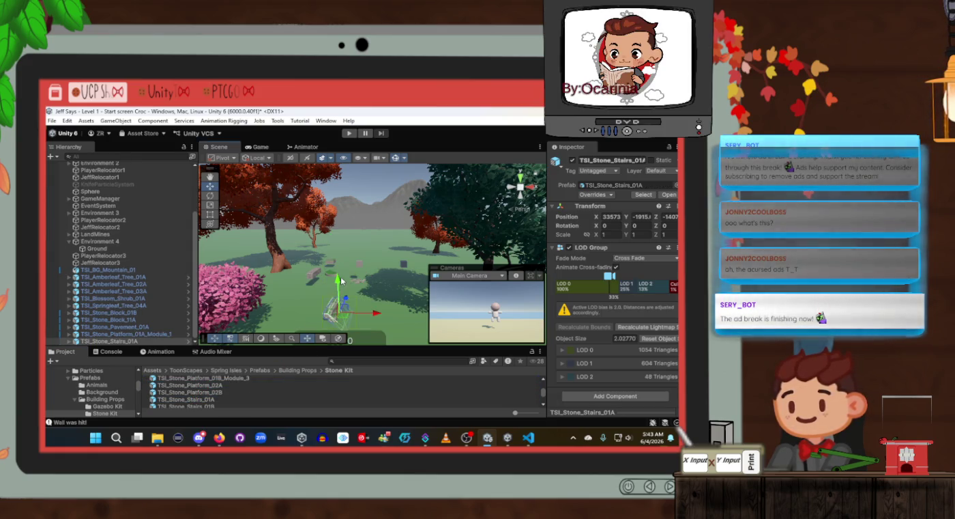
left_click_drag(340, 281, 340, 264)
Give the stairs the Ground tag and Ground layer, including children, and move them further back
left_click(601, 172)
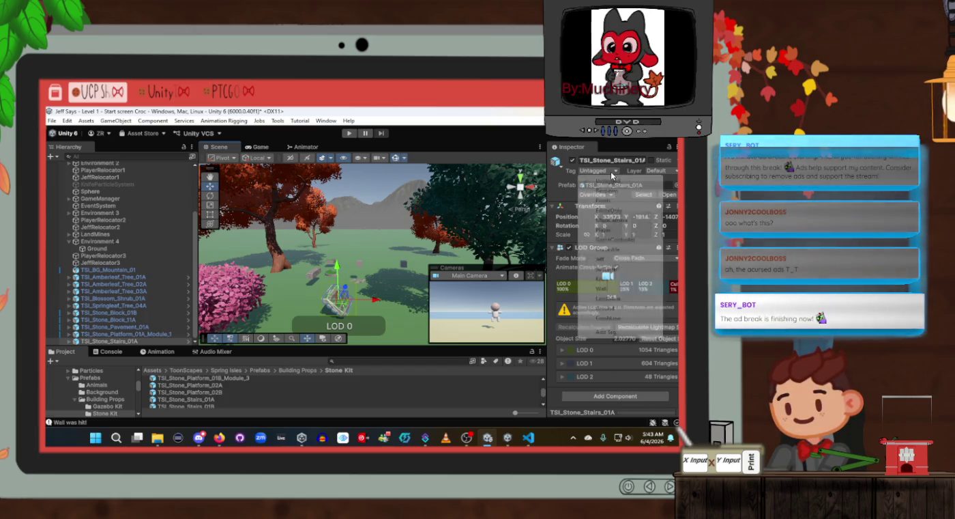
left_click(617, 307)
left_click(672, 170)
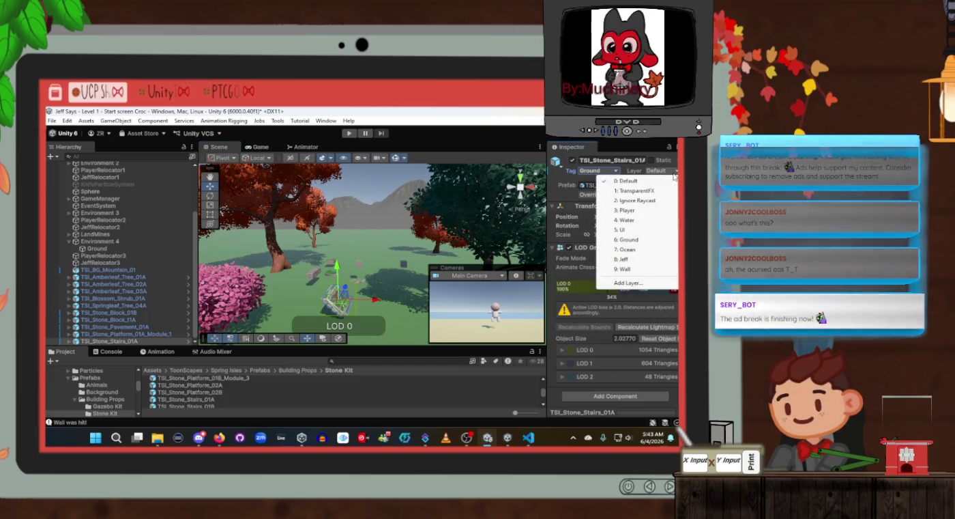
left_click(626, 243)
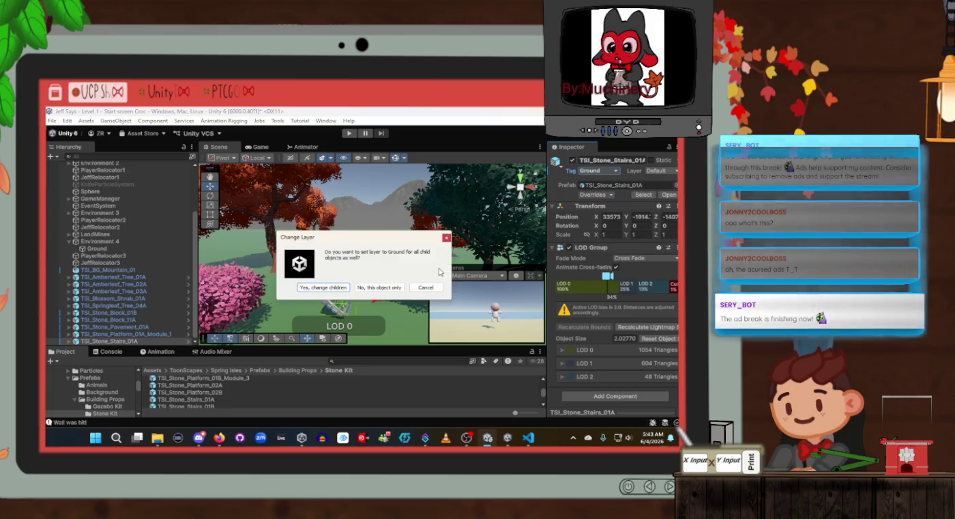
left_click(323, 291)
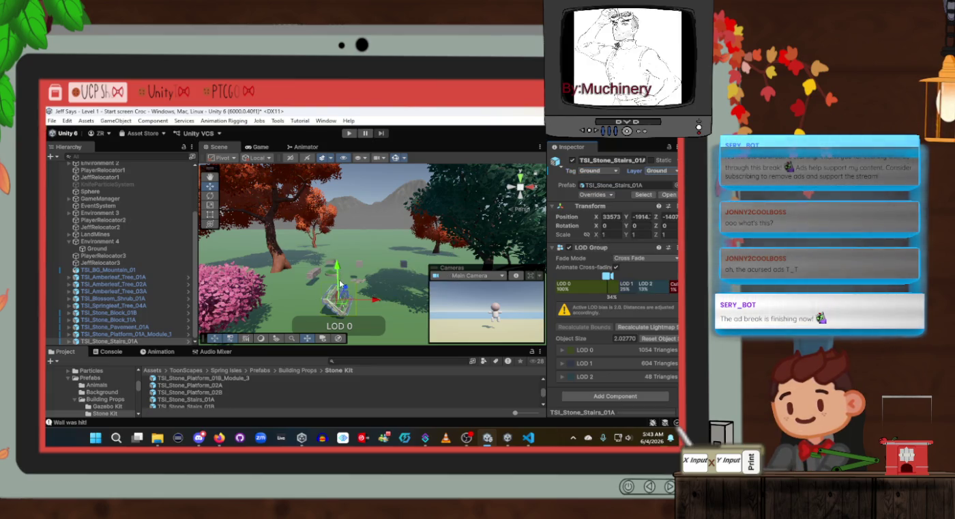
left_click_drag(345, 303, 345, 258)
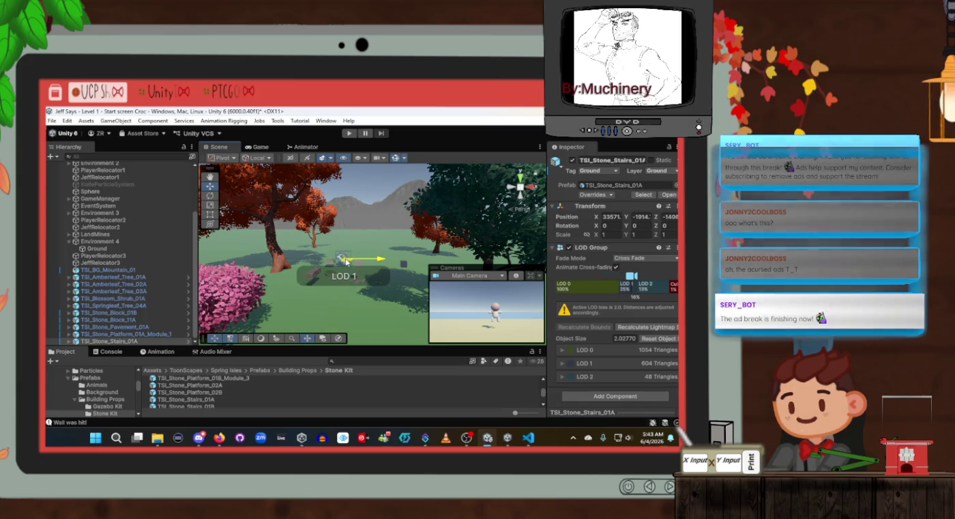
scroll(225, 396, "down", 5)
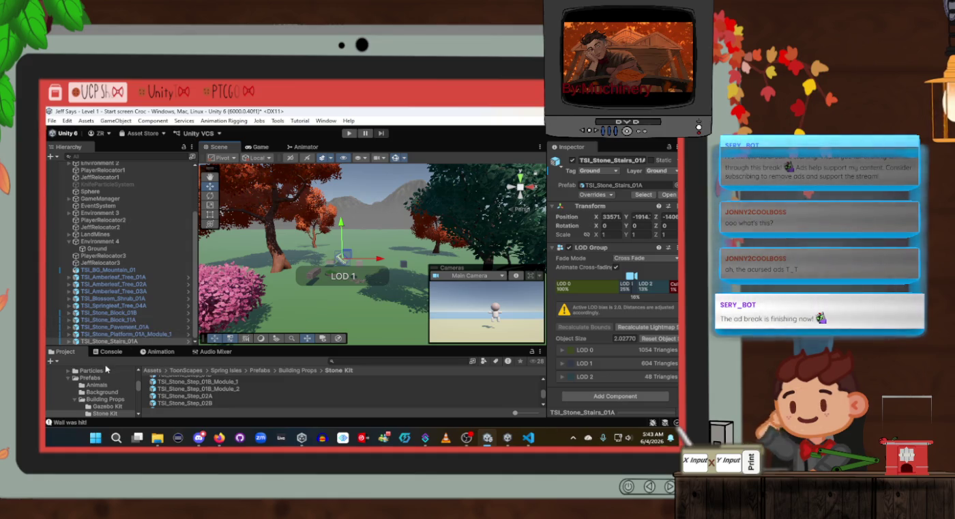
Place TSI_Stone_Lantern_01A in the scene and drag it further back among the stone pieces
scroll(178, 401, "down", 5)
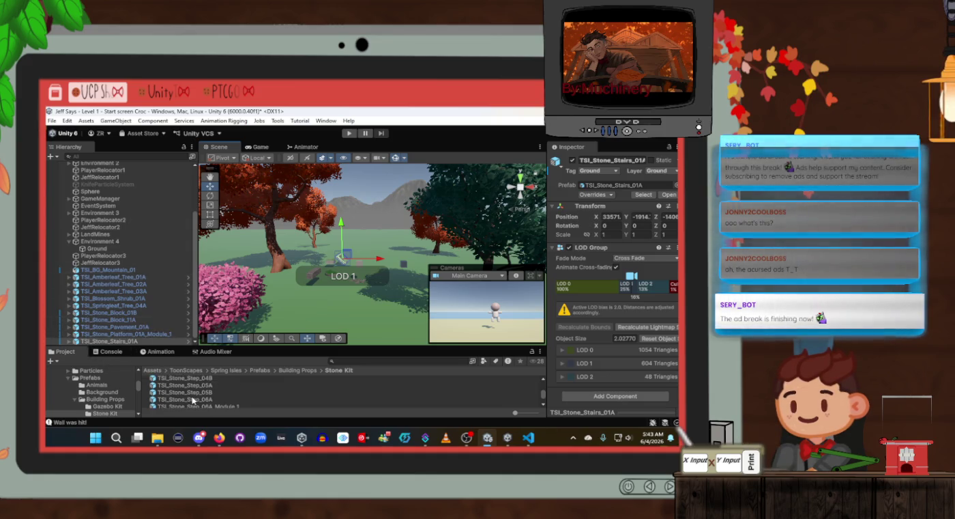
left_click(229, 388)
scroll(226, 392, "up", 2)
scroll(220, 395, "up", 5)
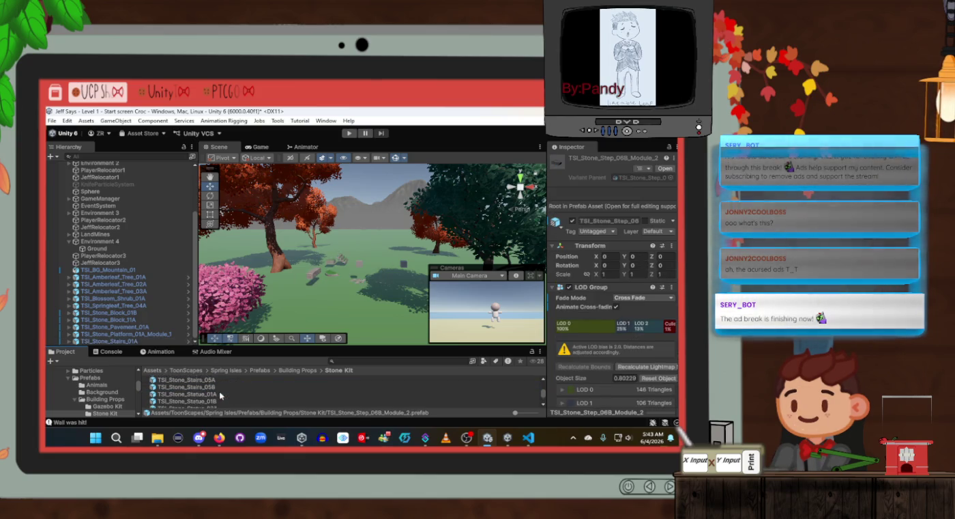
scroll(218, 390, "up", 2)
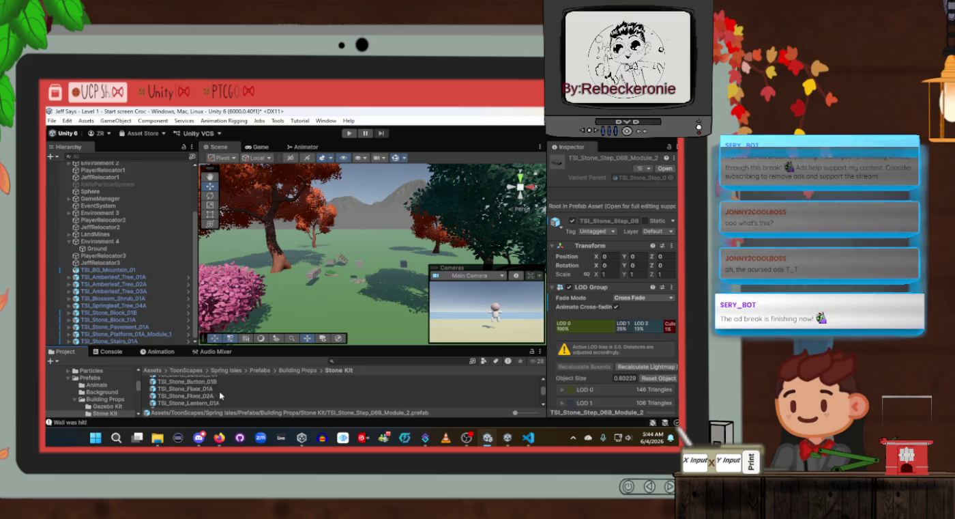
scroll(185, 395, "up", 2)
left_click(189, 405)
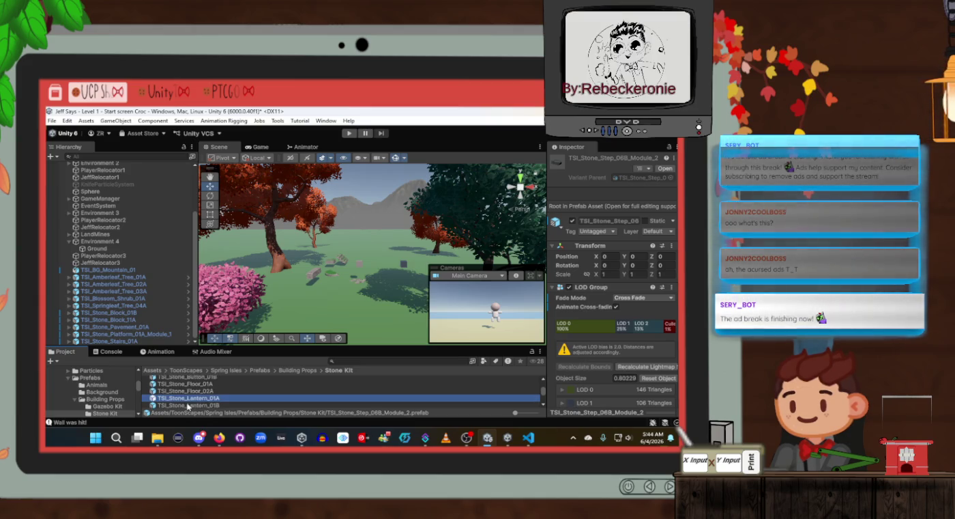
mouse_move(231, 399)
left_mouse_down()
mouse_move(321, 341)
mouse_move(345, 304)
mouse_move(335, 314)
left_mouse_up()
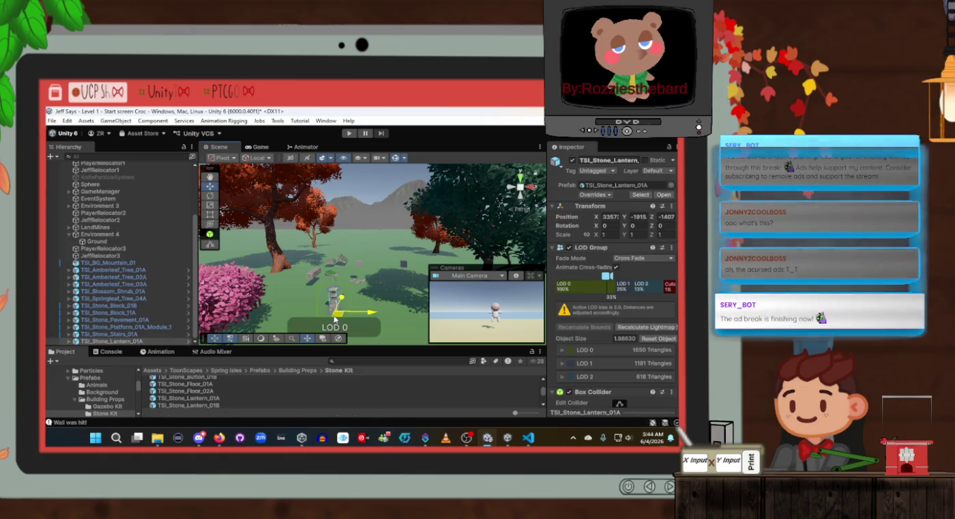
mouse_move(335, 301)
left_mouse_down()
mouse_move(361, 276)
mouse_move(407, 265)
left_mouse_up()
Drag a TSI_Stone_Pavement_06B slab into the scene
scroll(178, 403, "down", 2)
scroll(195, 393, "down", 5)
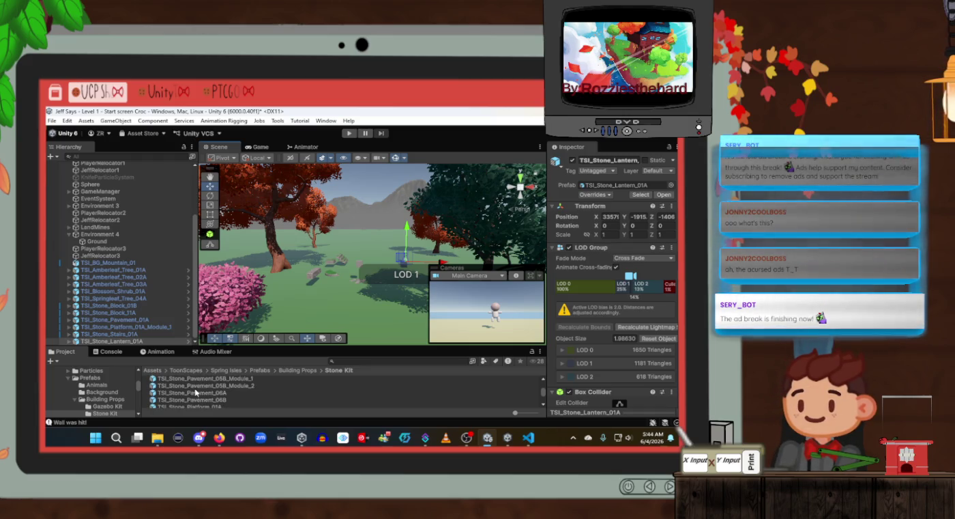
mouse_move(195, 402)
left_mouse_down()
mouse_move(324, 351)
mouse_move(386, 267)
mouse_move(344, 328)
mouse_move(329, 299)
left_mouse_up()
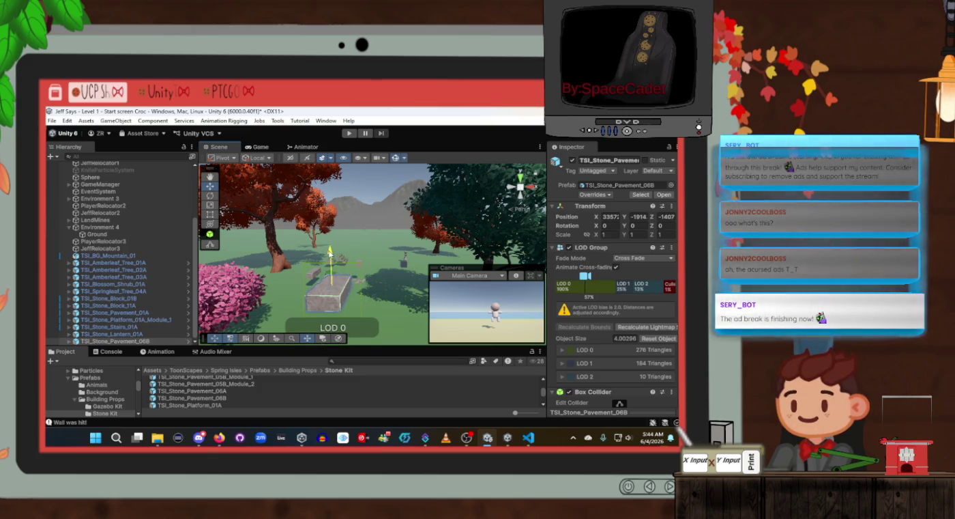
Tag and layer the TSI_Stone_Pavement_06B slab Ground (with children), move it back, and delete the stray copy
left_click(587, 173)
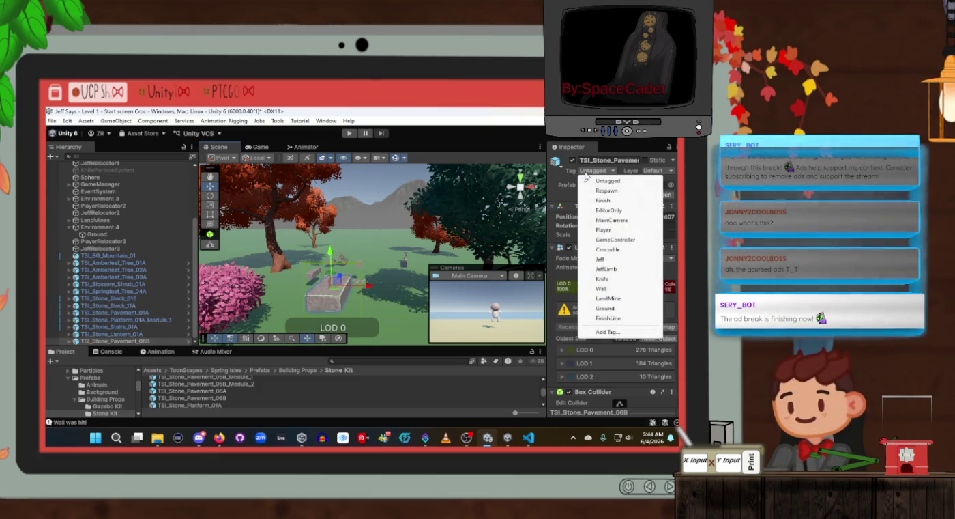
left_click(606, 310)
left_click(659, 172)
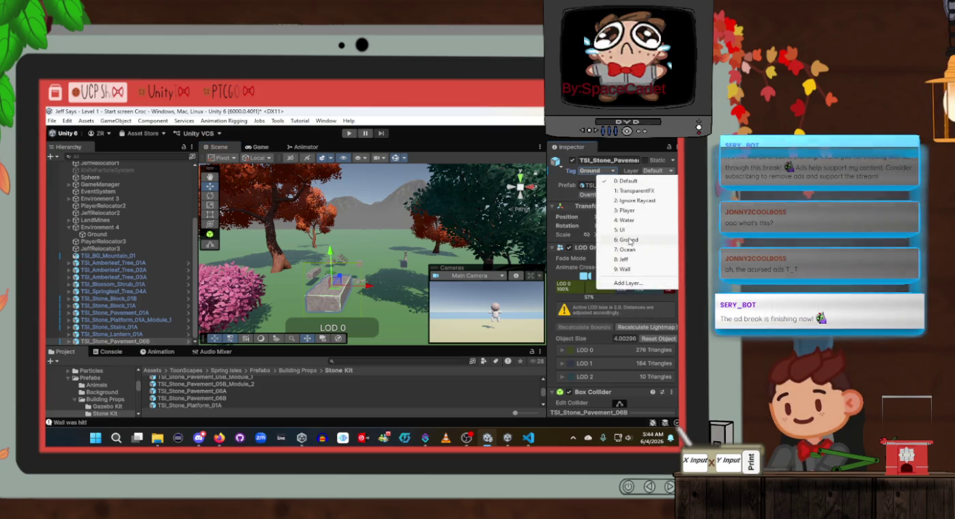
left_click(629, 240)
left_click(316, 287)
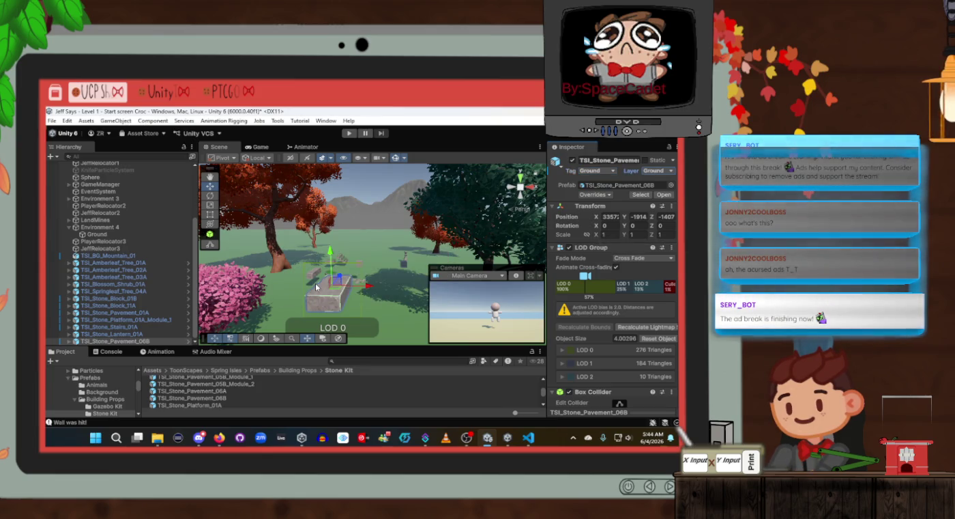
left_click_drag(335, 282, 356, 243)
mouse_move(213, 399)
left_mouse_down()
mouse_move(197, 403)
mouse_move(352, 311)
left_mouse_up()
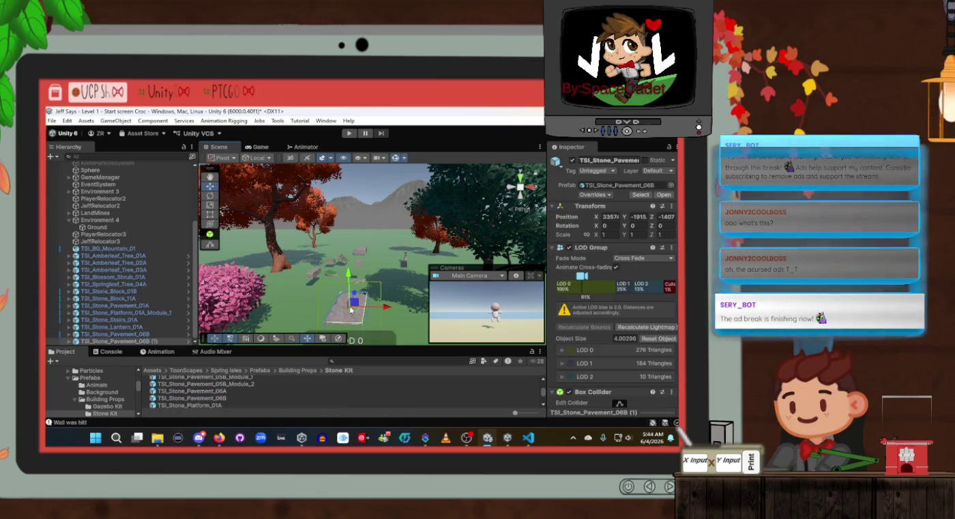
key("Delete")
left_click(196, 404)
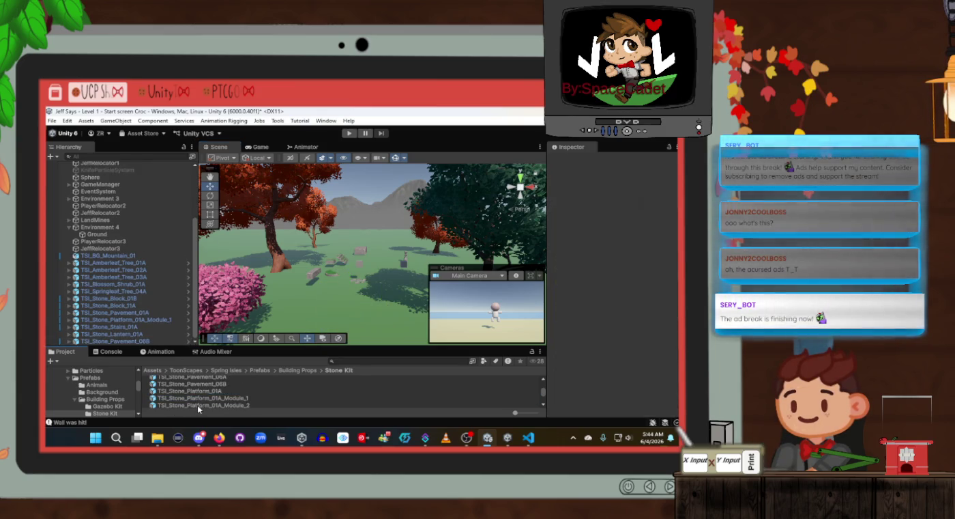
scroll(197, 404, "down", 2)
scroll(195, 403, "up", 1)
left_click_drag(195, 402, 339, 304)
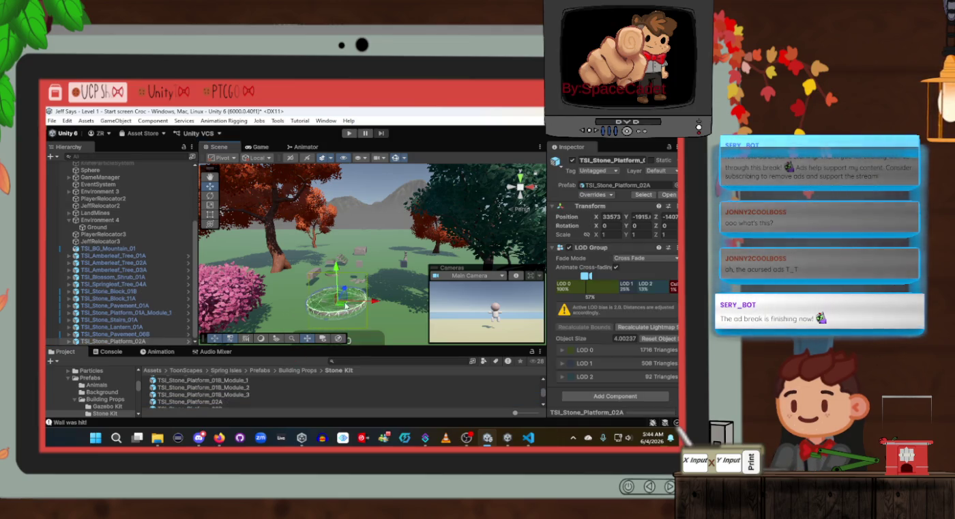
left_click(596, 171)
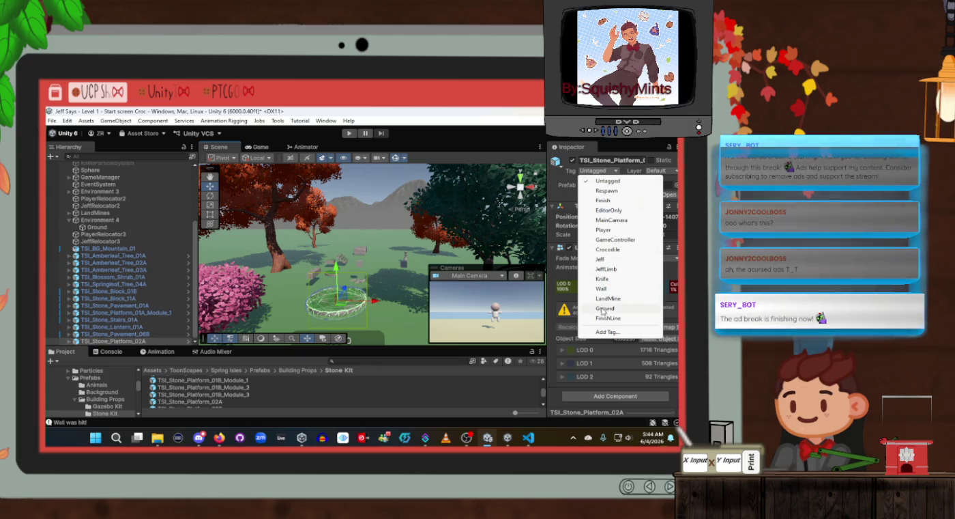
left_click(602, 308)
left_click(659, 172)
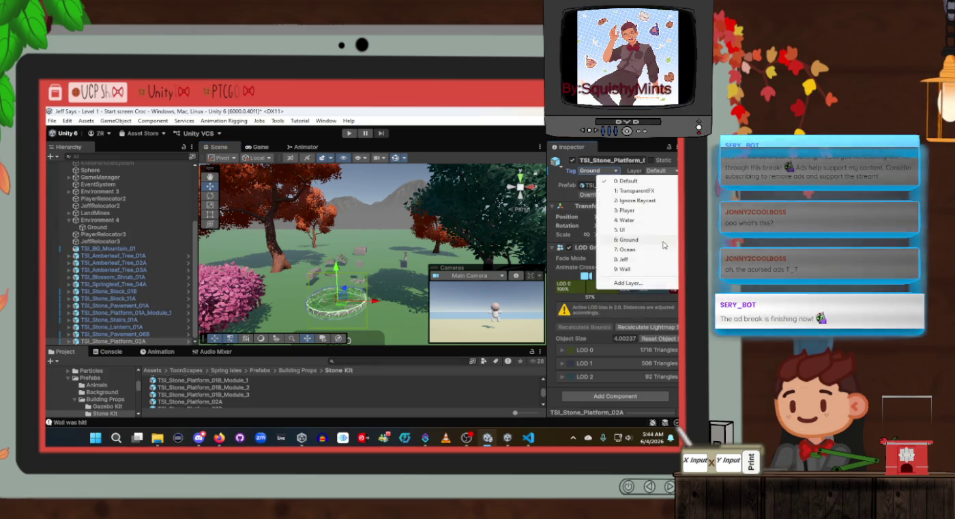
left_click(629, 241)
left_click(308, 294)
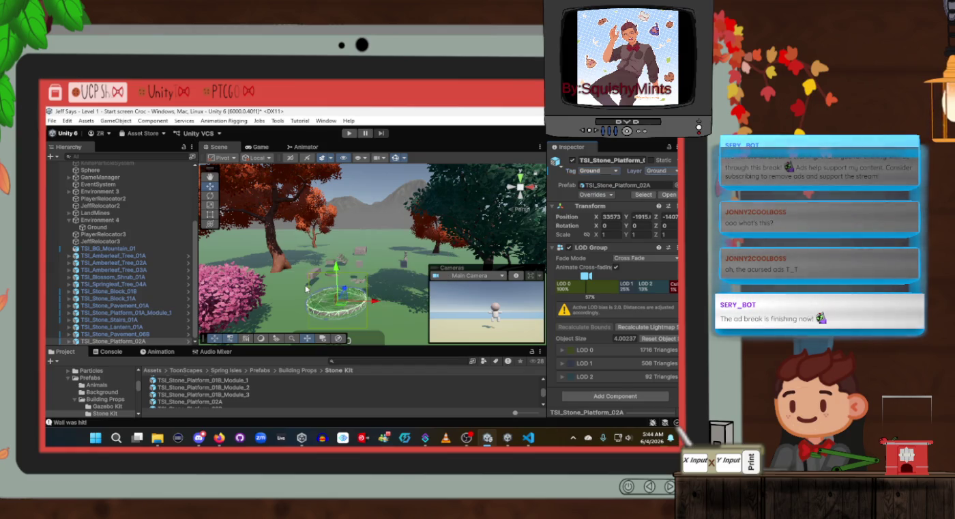
mouse_move(348, 308)
left_mouse_down()
mouse_move(317, 273)
mouse_move(301, 290)
mouse_move(286, 285)
left_mouse_up()
scroll(255, 381, "down", 5)
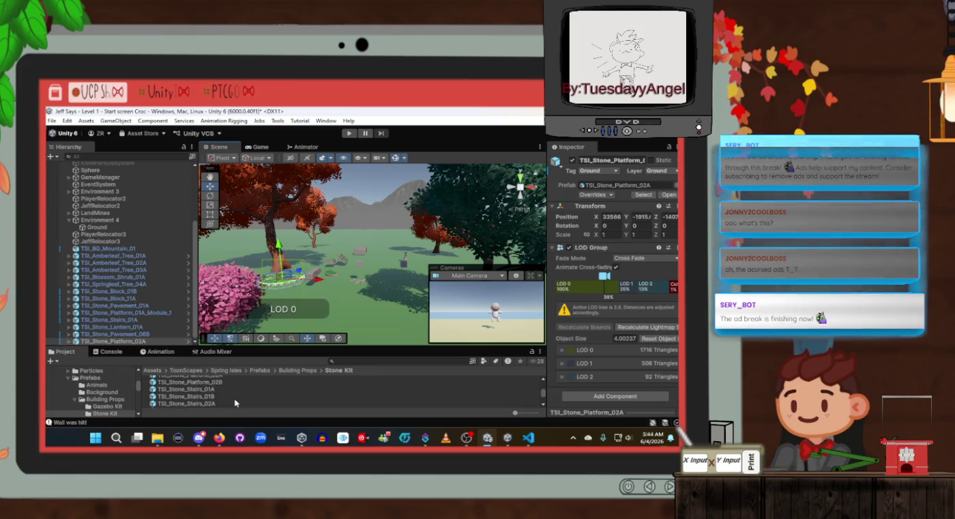
scroll(234, 400, "down", 10)
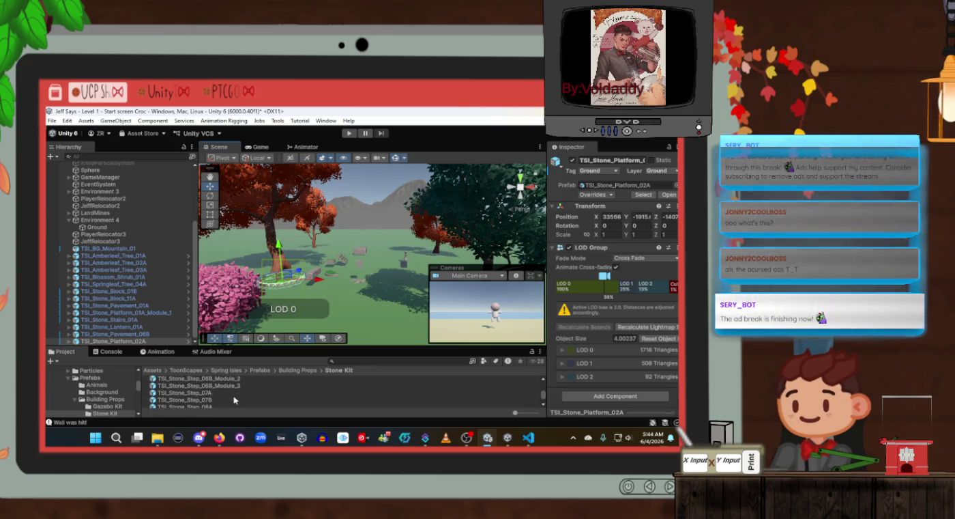
scroll(234, 400, "up", 5)
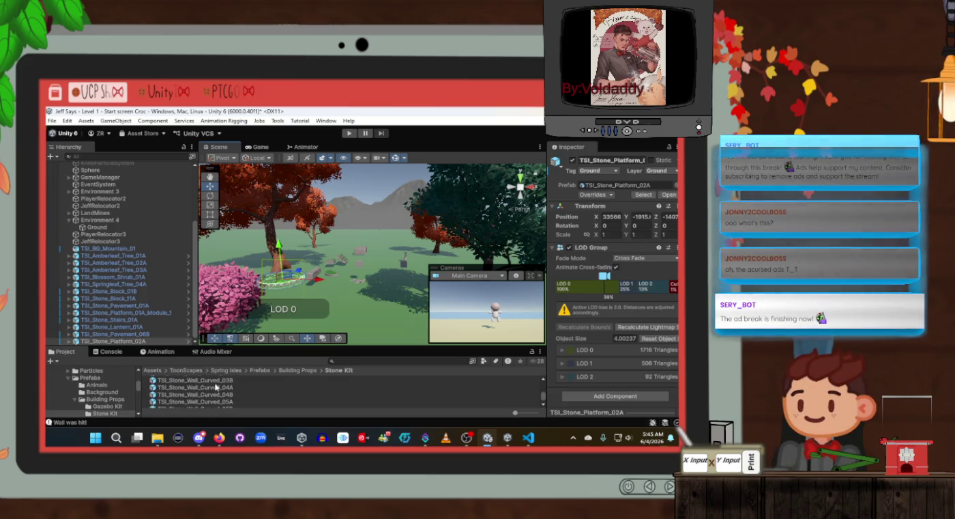
scroll(215, 387, "up", 1)
left_click(215, 385)
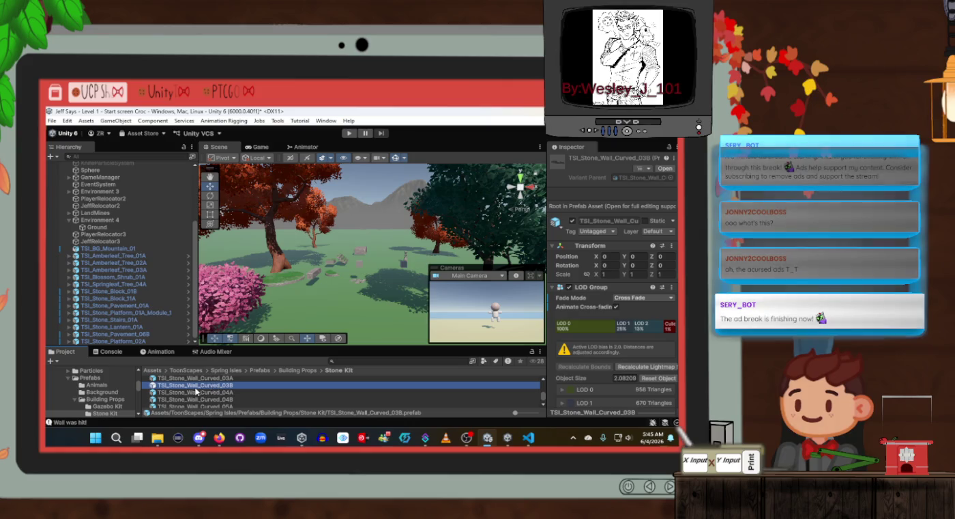
scroll(210, 385, "up", 3)
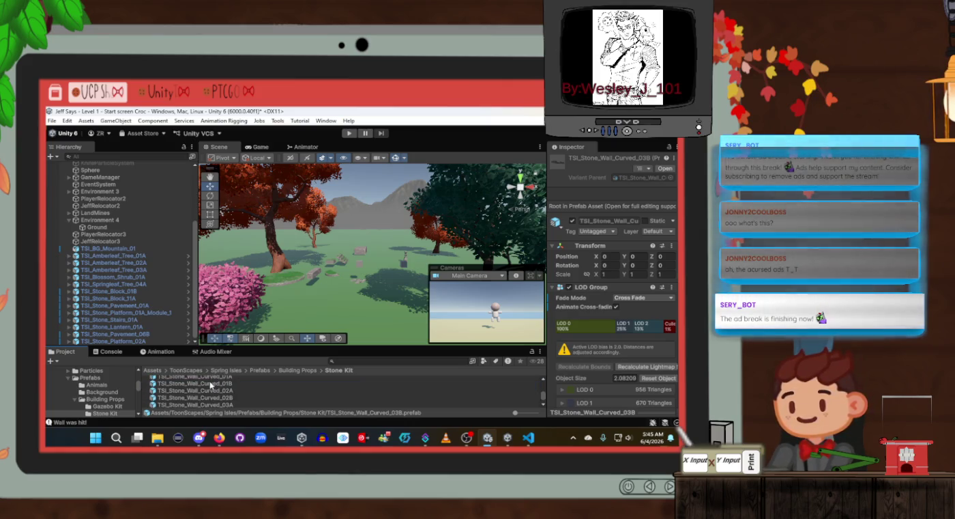
scroll(211, 385, "up", 1)
mouse_move(220, 385)
left_mouse_down()
mouse_move(418, 300)
mouse_move(246, 315)
mouse_move(338, 288)
left_mouse_up()
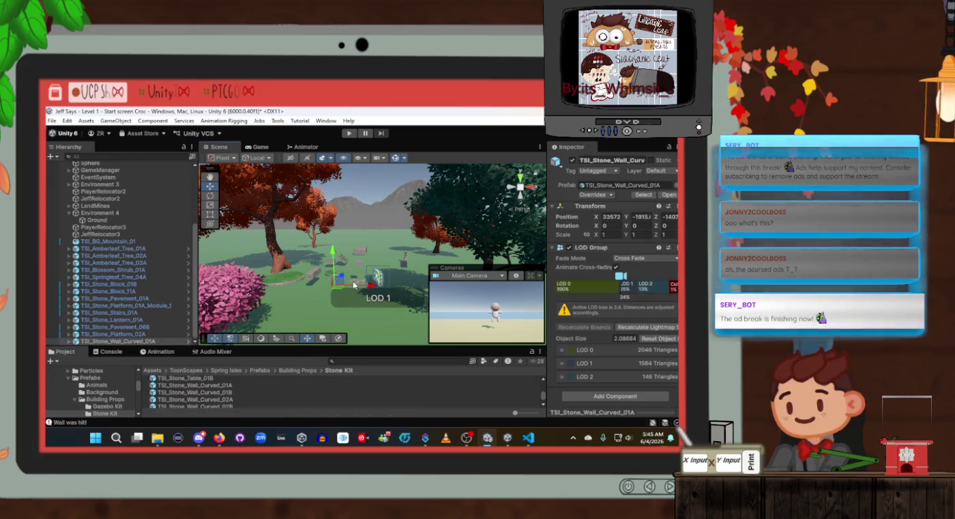
key("ctrl+z")
scroll(212, 390, "down", 5)
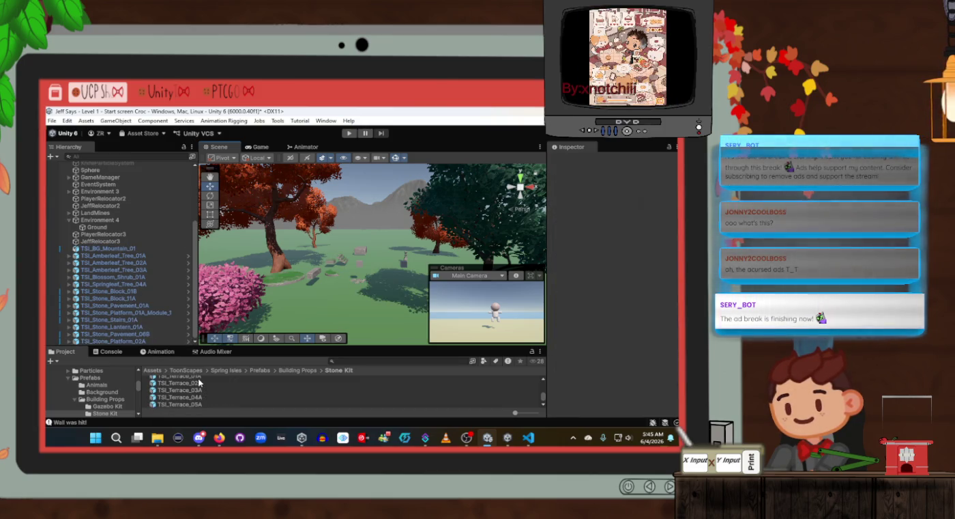
scroll(197, 386, "up", 1)
mouse_move(196, 388)
left_mouse_down()
mouse_move(341, 355)
mouse_move(354, 315)
mouse_move(300, 314)
mouse_move(224, 376)
mouse_move(241, 383)
left_mouse_up()
Browse the Torii Gate and Gazebo Kit folders, trying a gazebo roof and wooden floor, then undoing both
left_click(281, 369)
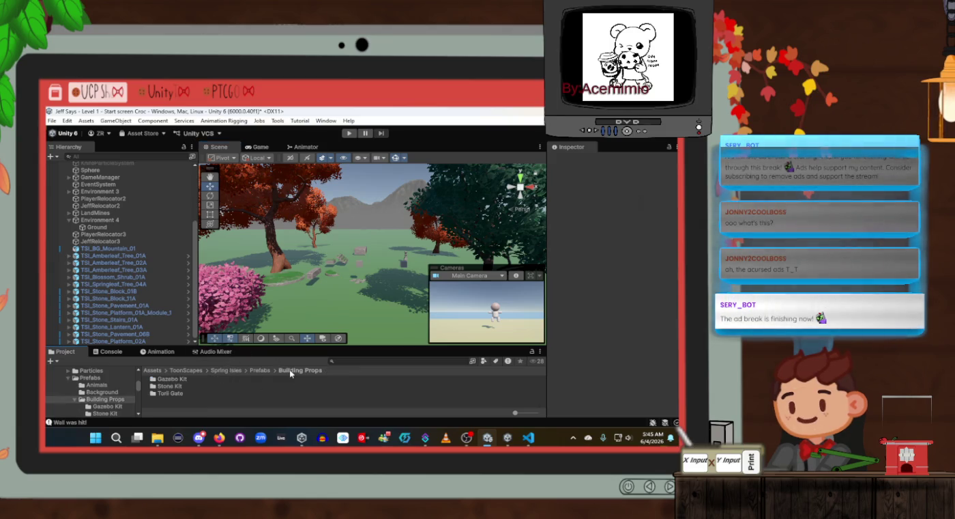
double_click(172, 394)
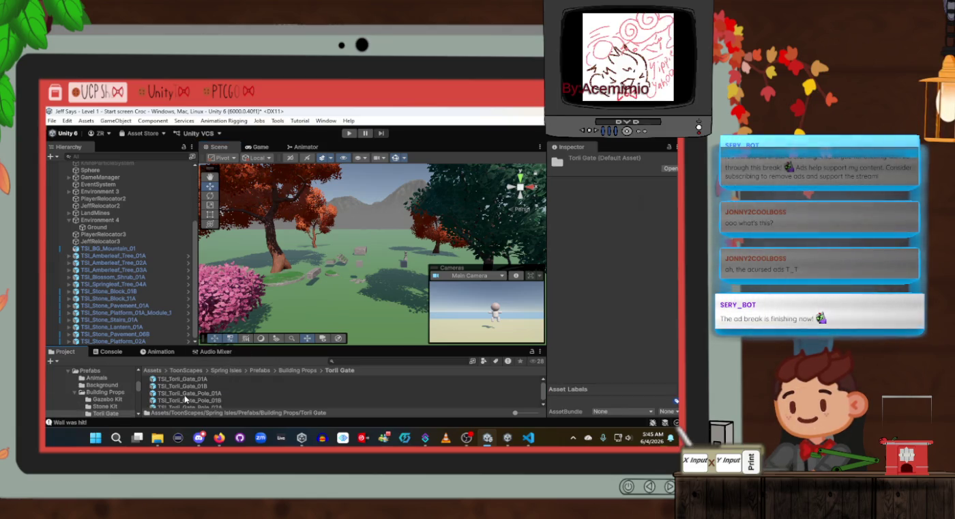
scroll(195, 392, "down", 1)
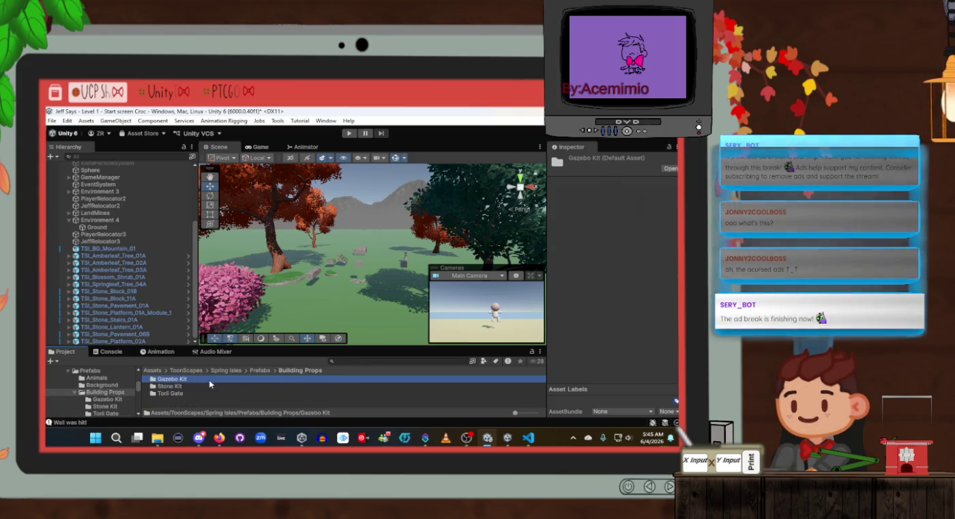
left_click(106, 399)
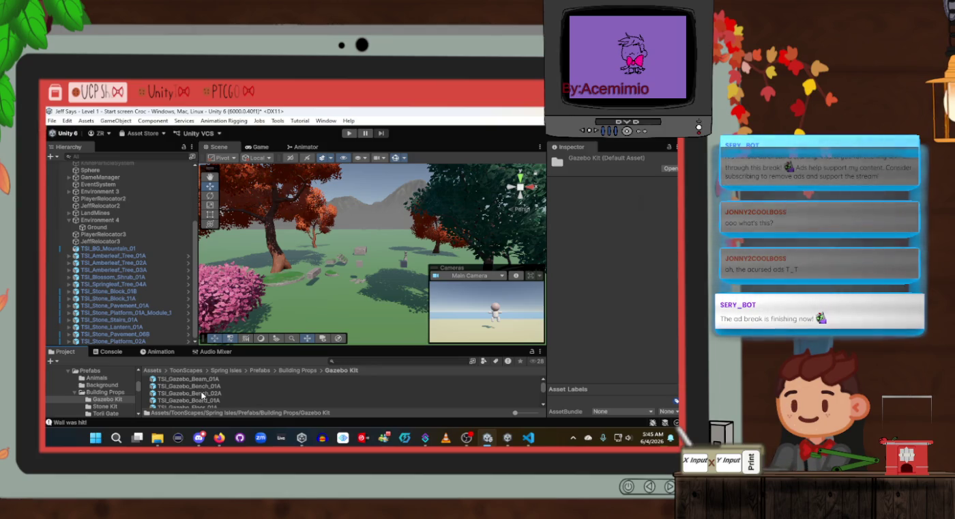
scroll(202, 399, "down", 2)
scroll(202, 393, "down", 3)
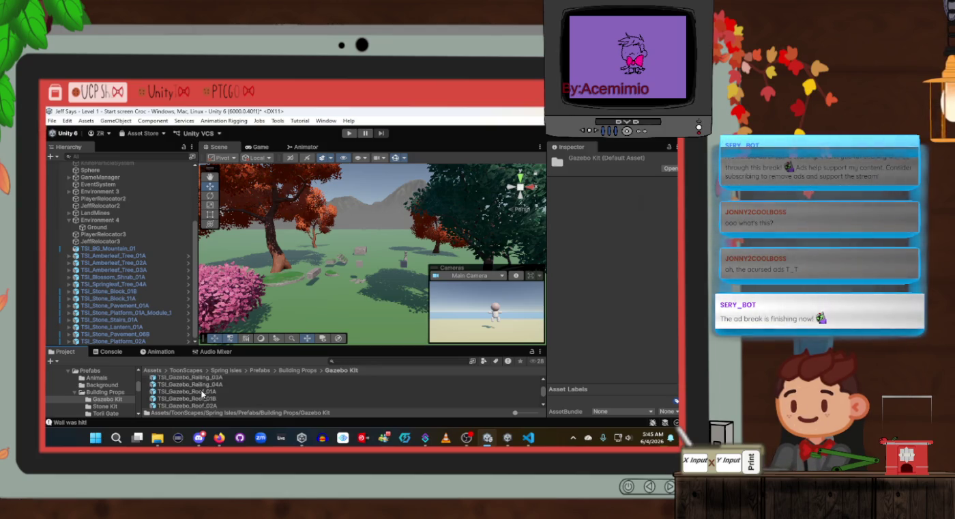
scroll(193, 384, "up", 2)
mouse_move(193, 385)
left_mouse_down()
mouse_move(314, 305)
mouse_move(382, 281)
mouse_move(348, 333)
mouse_move(341, 318)
left_mouse_up()
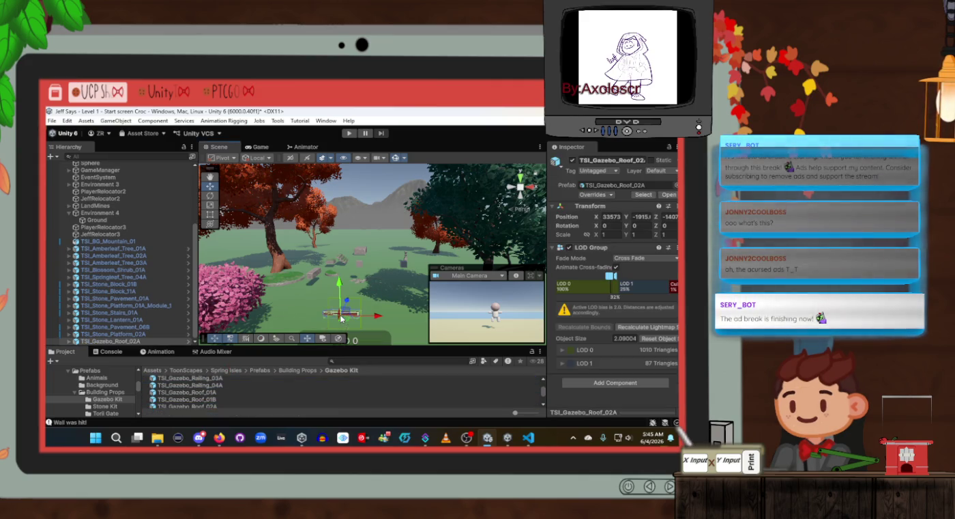
key("ctrl+z")
scroll(187, 391, "down", 3)
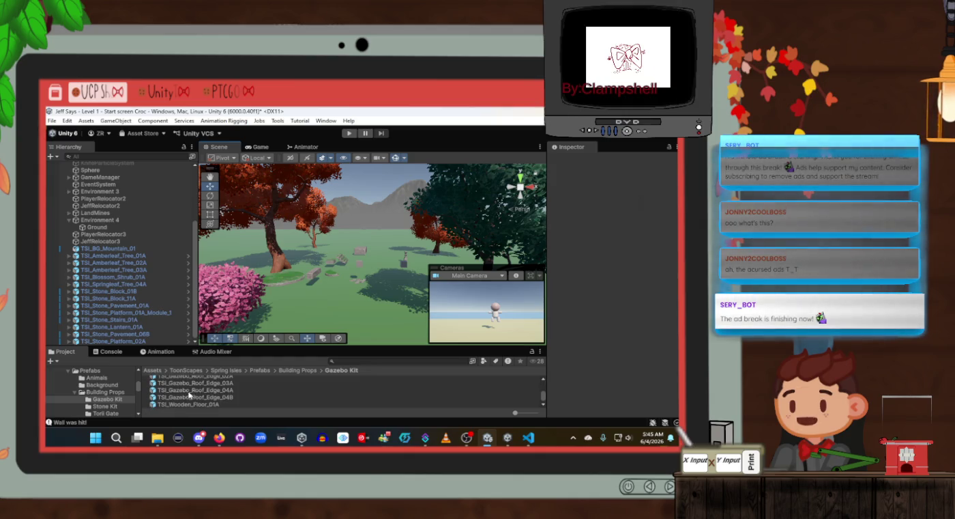
mouse_move(188, 407)
left_mouse_down()
mouse_move(389, 327)
mouse_move(344, 315)
left_mouse_up()
key("ctrl+z")
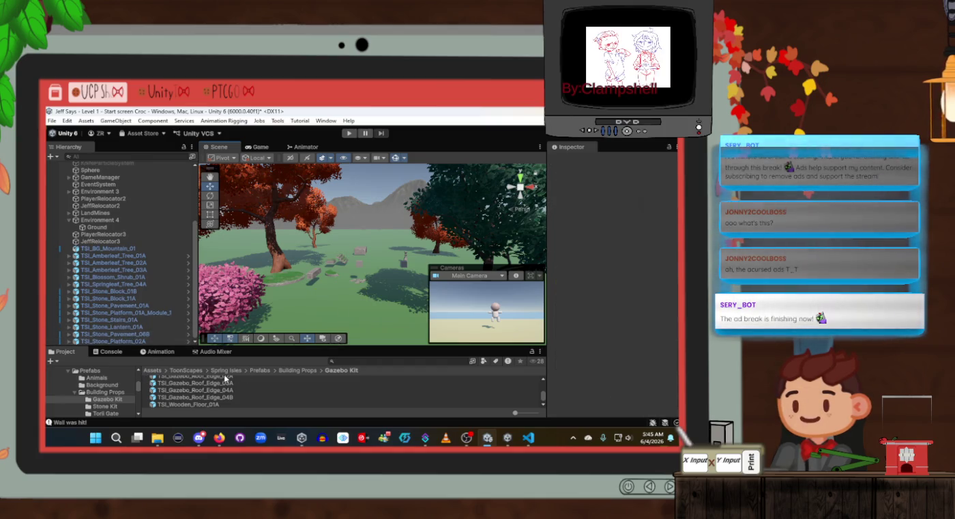
Return to the Spring Isles Prefabs folder, pick Rocks, and select the stone pavement in the level
left_click(298, 372)
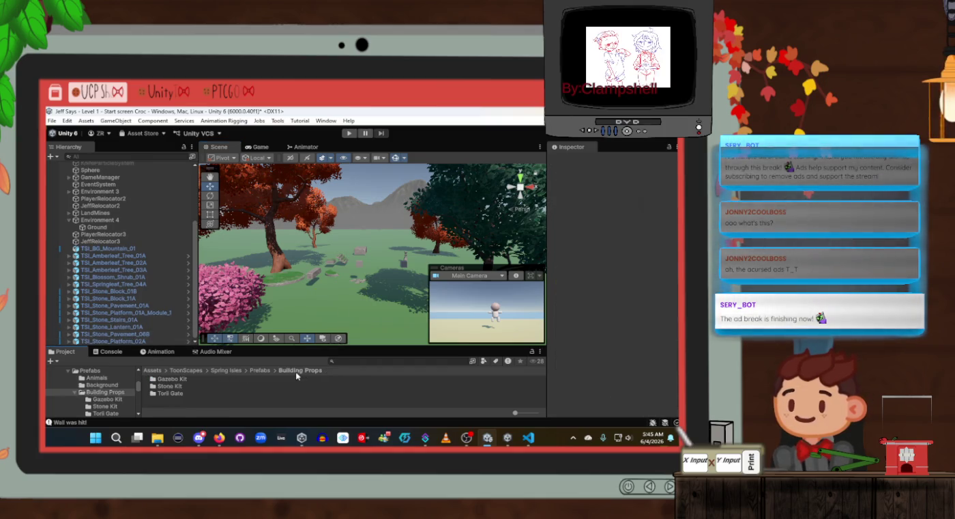
left_click(260, 370)
scroll(251, 381, "down", 2)
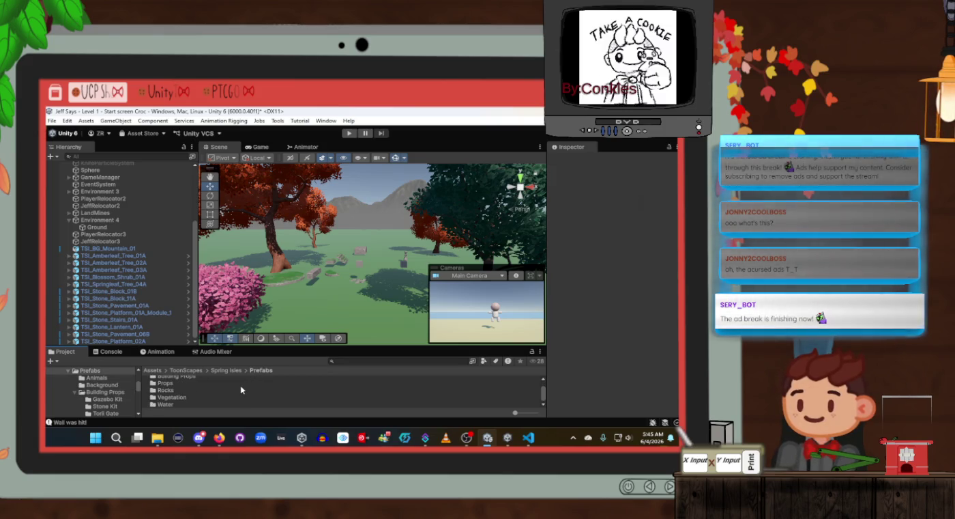
left_click(223, 391)
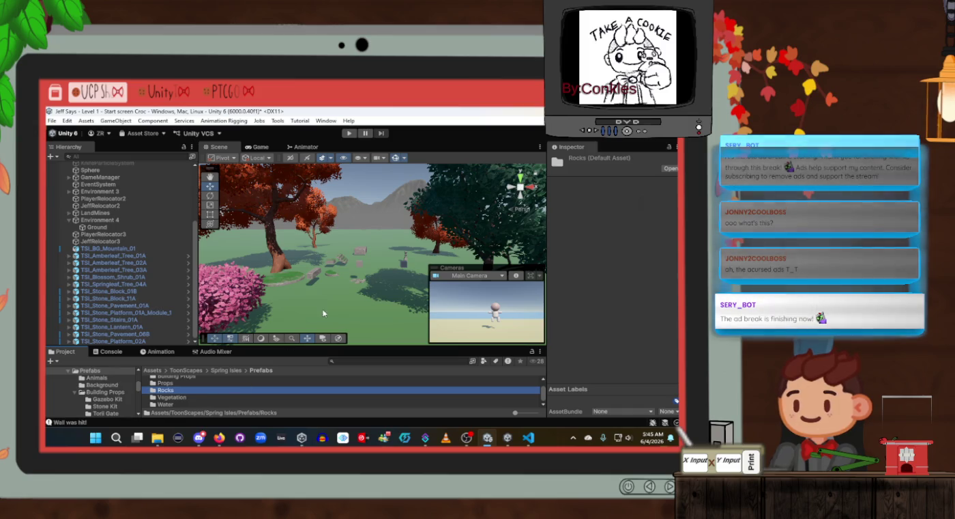
left_click(354, 284)
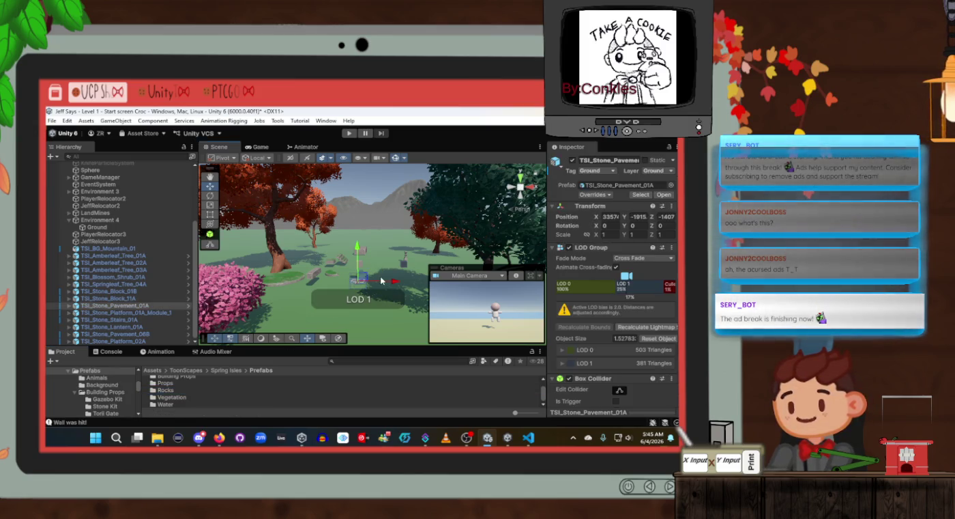
Frame the stone pavement with F, select the blossom shrub, then select TSI_BG_Mountain_01 in the Hierarchy
left_click_drag(383, 281, 378, 257)
key("f")
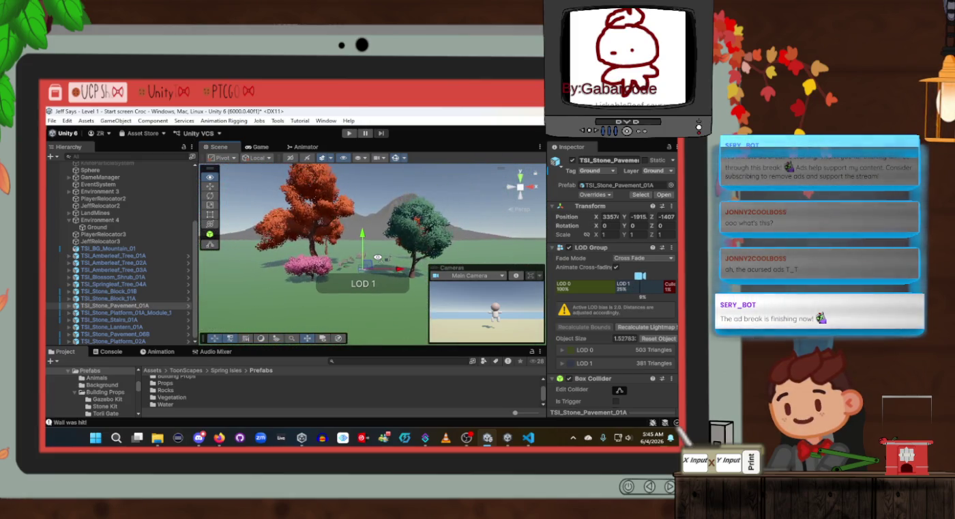
left_click(315, 267)
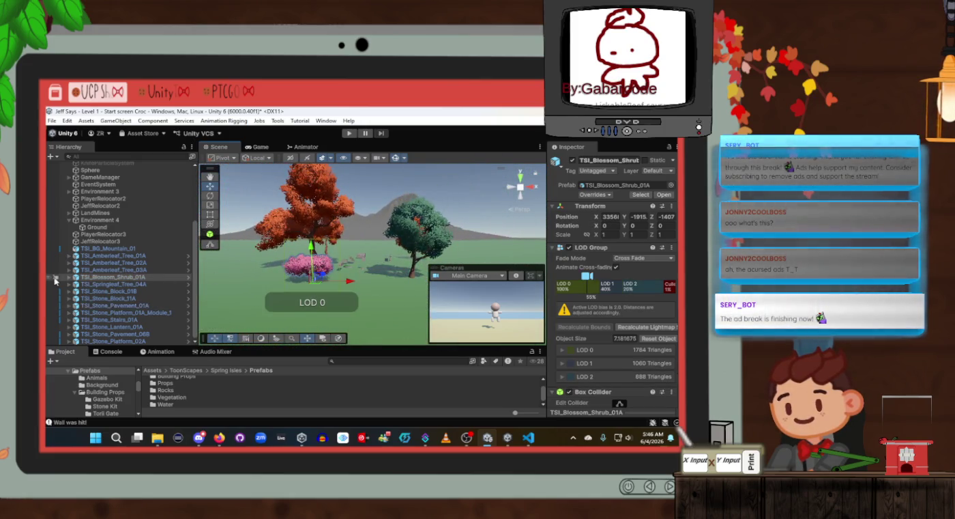
left_click(81, 249)
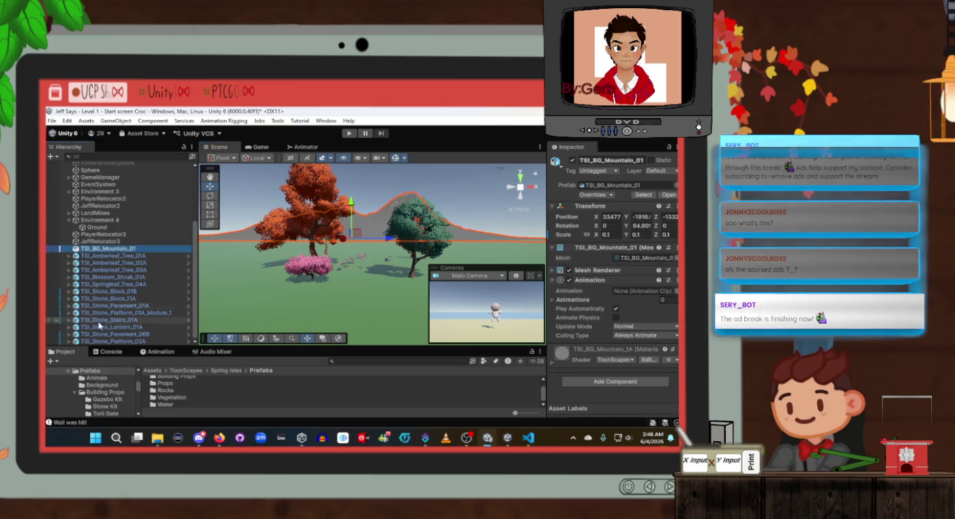
scroll(98, 382, "up", 3)
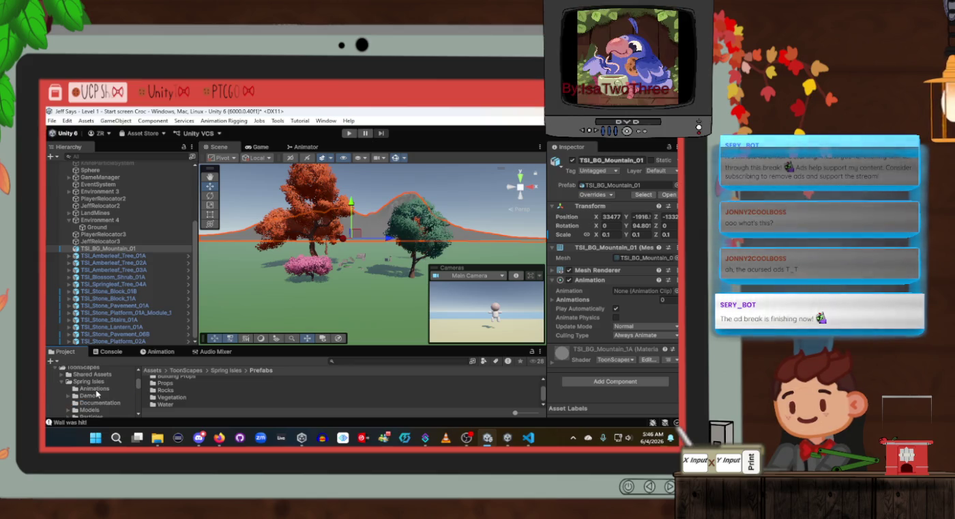
scroll(63, 392, "down", 3)
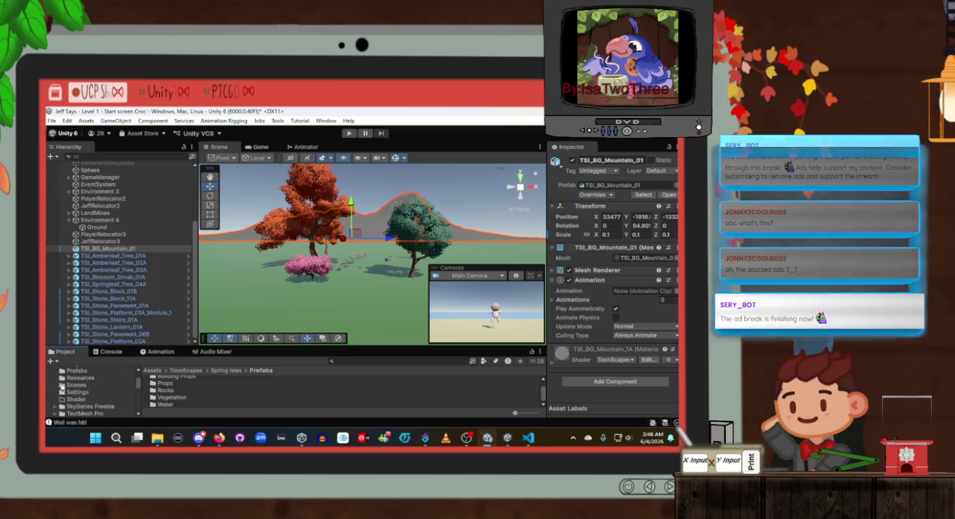
scroll(65, 402, "up", 2)
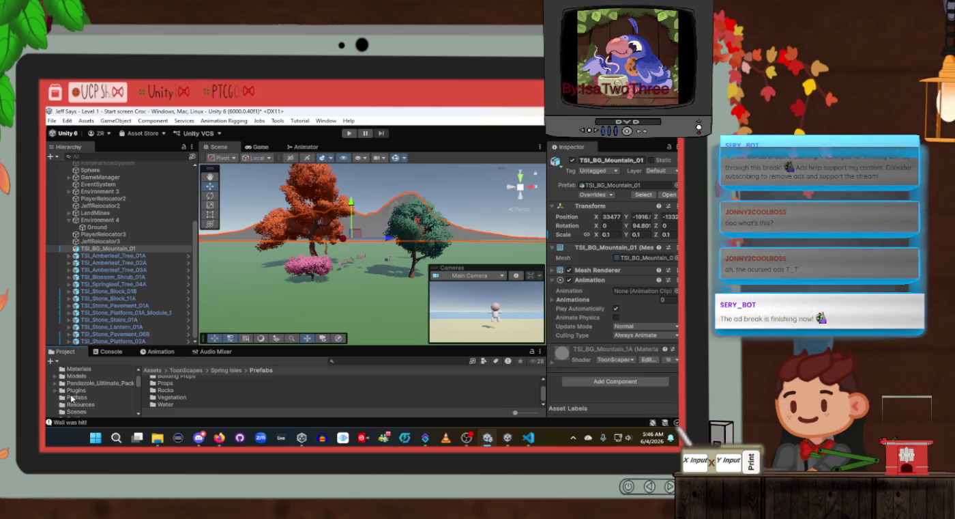
Save TSI_BG_Mountain_01 as a prefab in the Prefabs folder, redoing it after deleting the first attempt
left_click(73, 397)
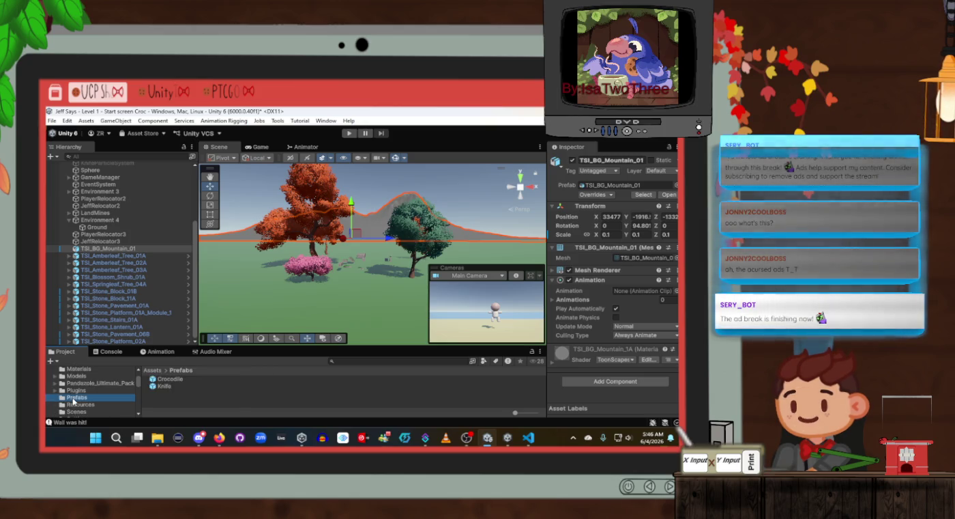
left_click(135, 256)
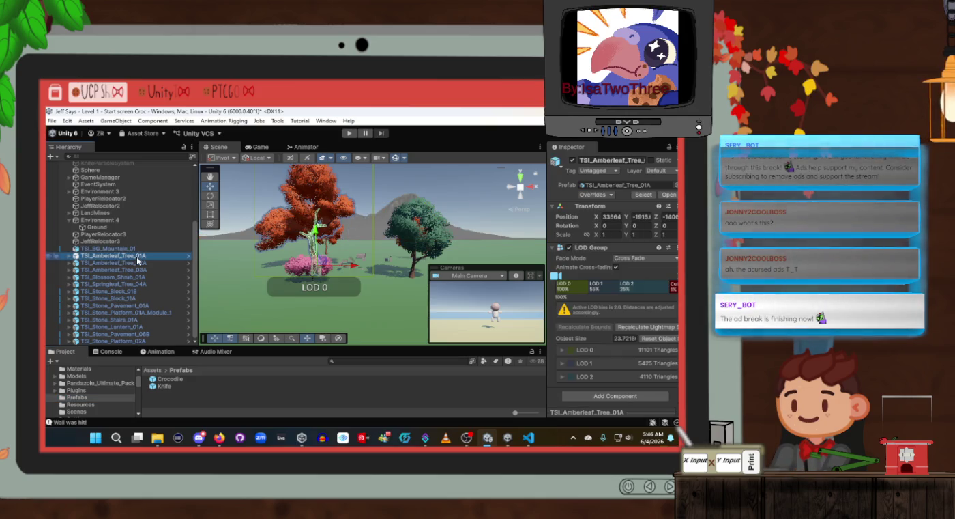
mouse_move(129, 250)
left_mouse_down()
mouse_move(220, 403)
mouse_move(195, 398)
left_mouse_up()
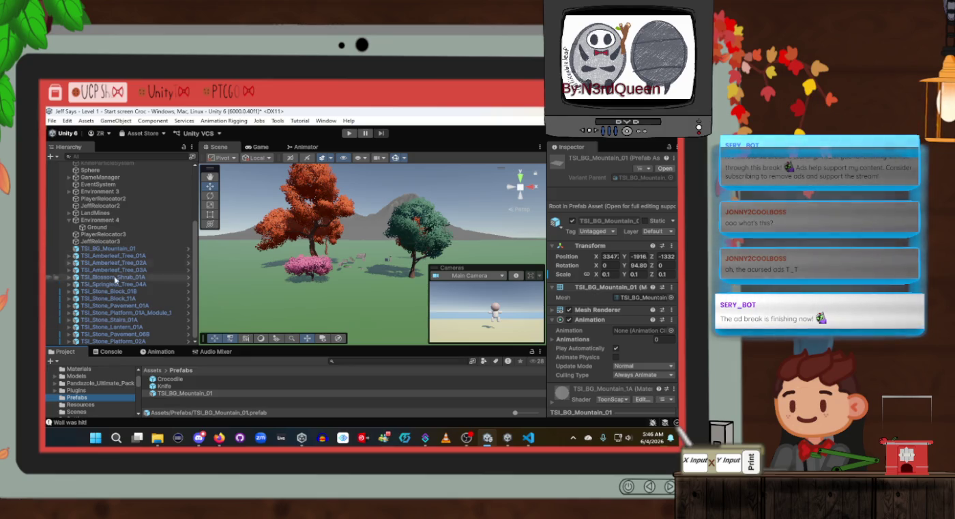
left_click(199, 397)
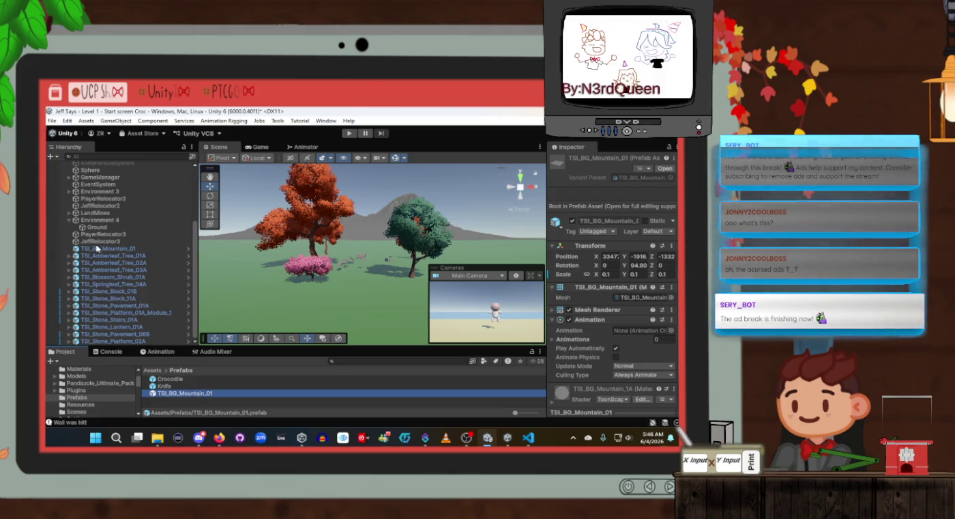
key("Delete")
left_click(380, 288)
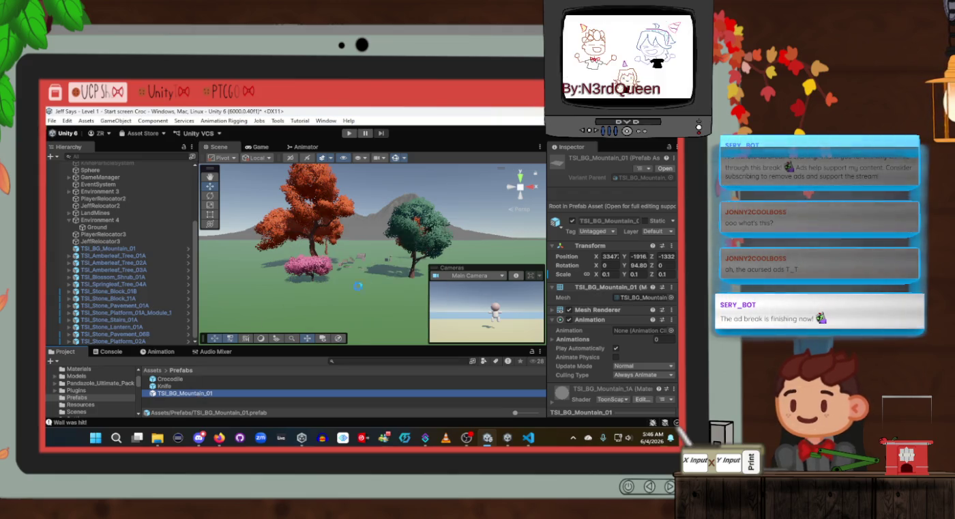
left_click_drag(224, 386, 208, 404)
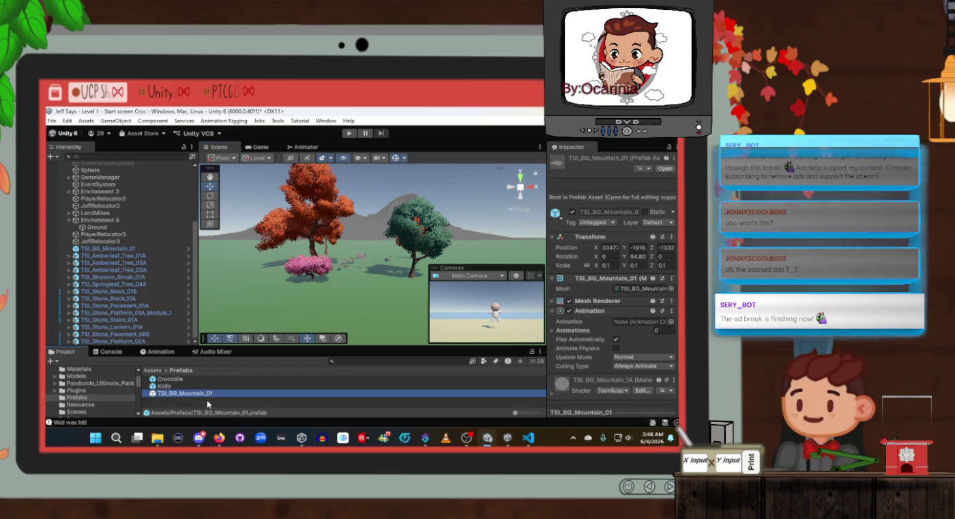
Save TSI_Amberleaf_Tree_01A as an original prefab in Prefabs, deleting the test copy and variant
left_click(126, 257)
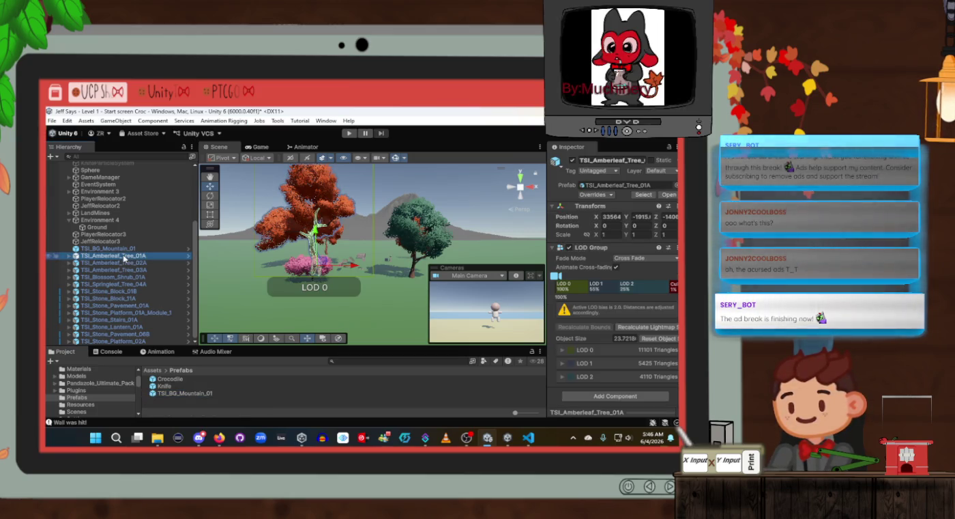
mouse_move(123, 258)
left_mouse_down()
mouse_move(193, 417)
mouse_move(194, 408)
left_mouse_up()
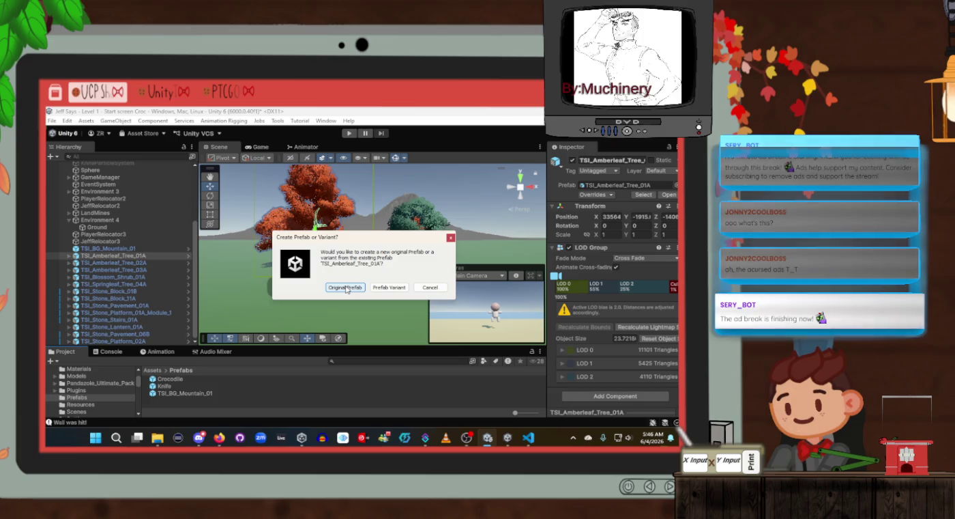
left_click(346, 288)
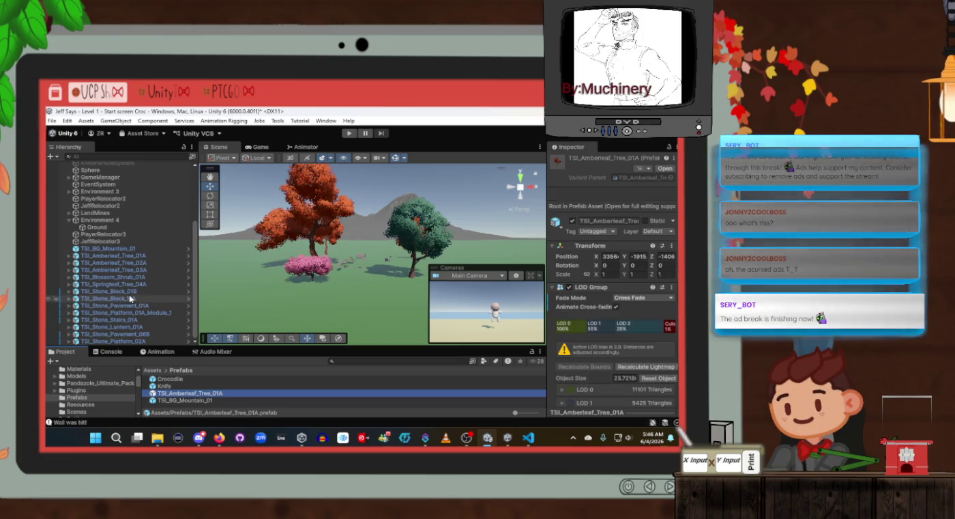
left_click(199, 397)
key("Delete")
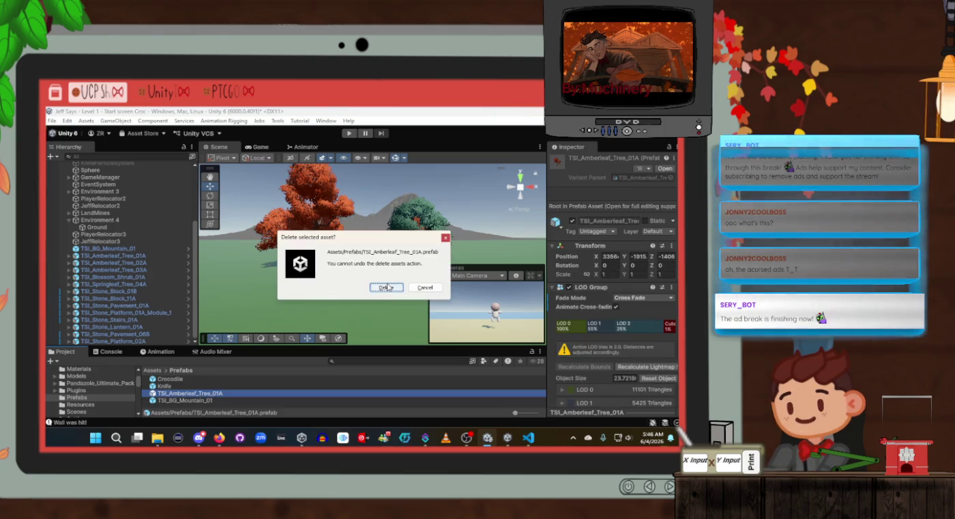
left_click(389, 303)
mouse_move(103, 258)
left_mouse_down()
mouse_move(235, 359)
mouse_move(225, 407)
left_mouse_up()
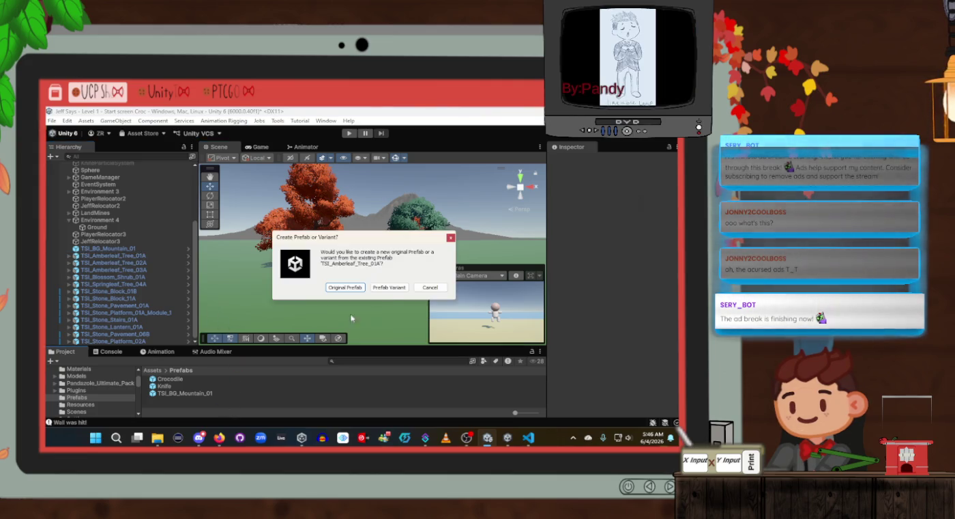
left_click(389, 288)
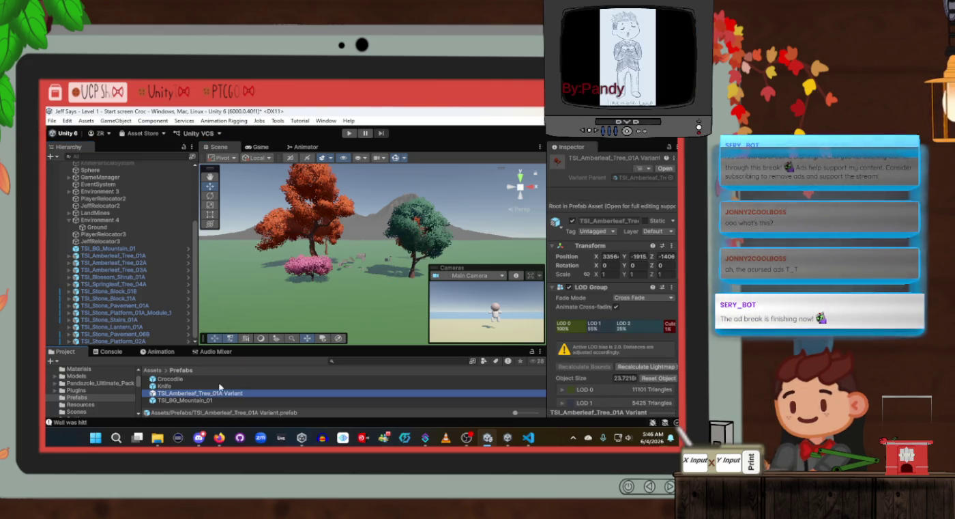
key("Delete")
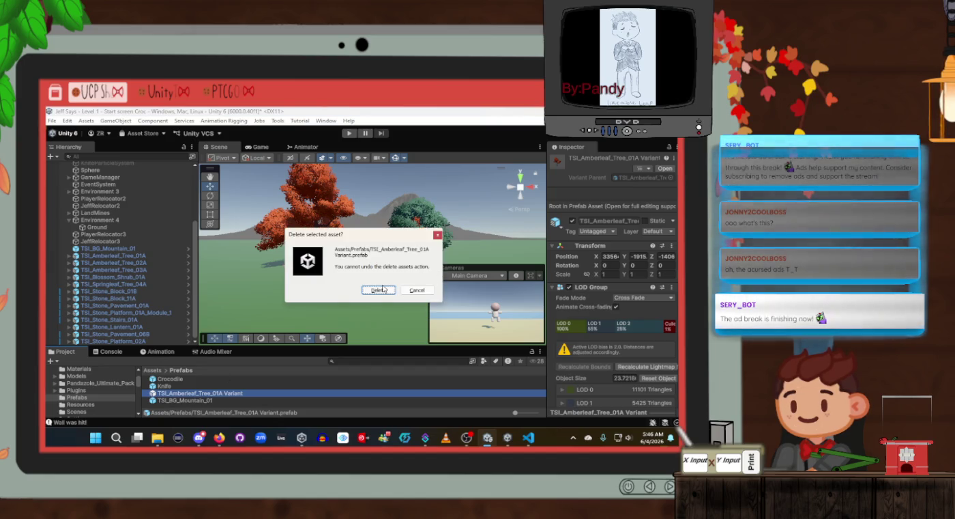
left_click(378, 290)
mouse_move(115, 258)
left_mouse_down()
mouse_move(204, 267)
mouse_move(197, 406)
left_mouse_up()
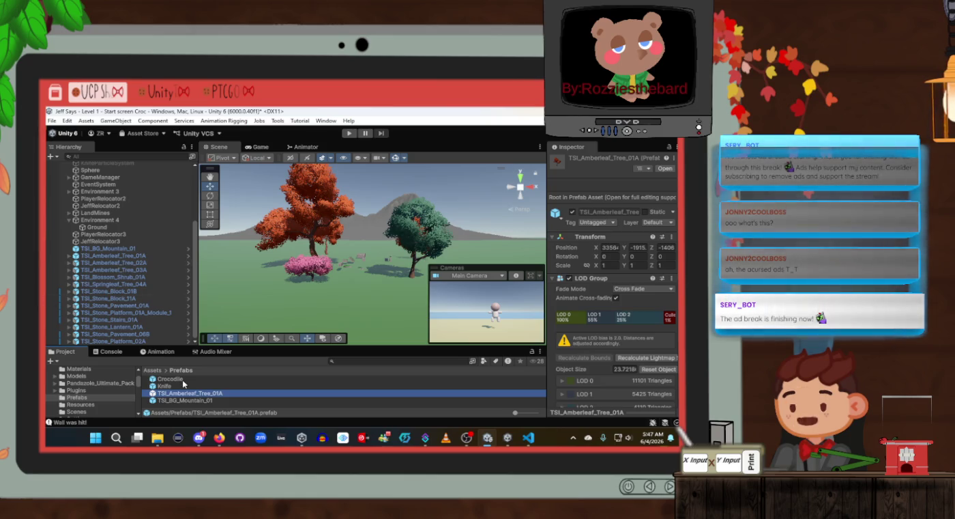
Save TSI_Amberleaf_Tree_02A as a prefab in Prefabs after deleting an unwanted variant
left_click(119, 263)
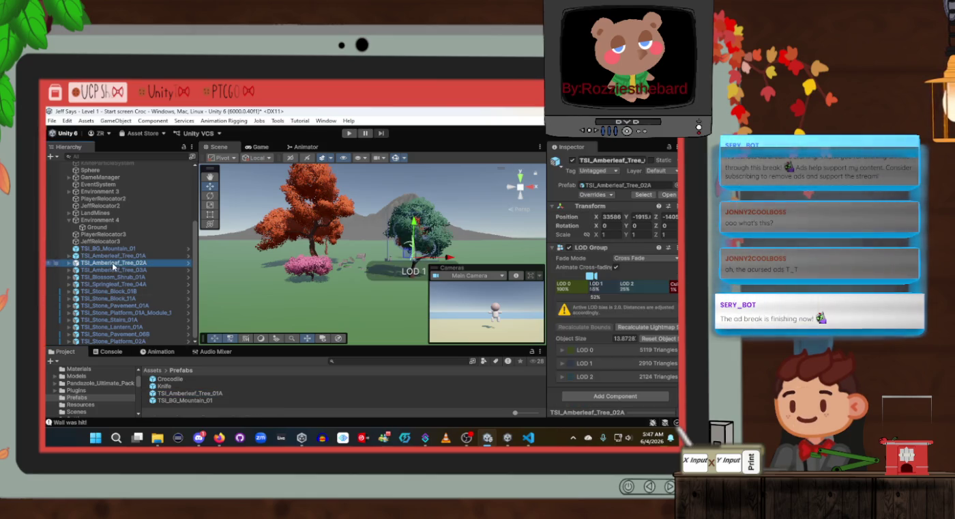
left_click_drag(233, 410, 234, 409)
left_click(372, 287)
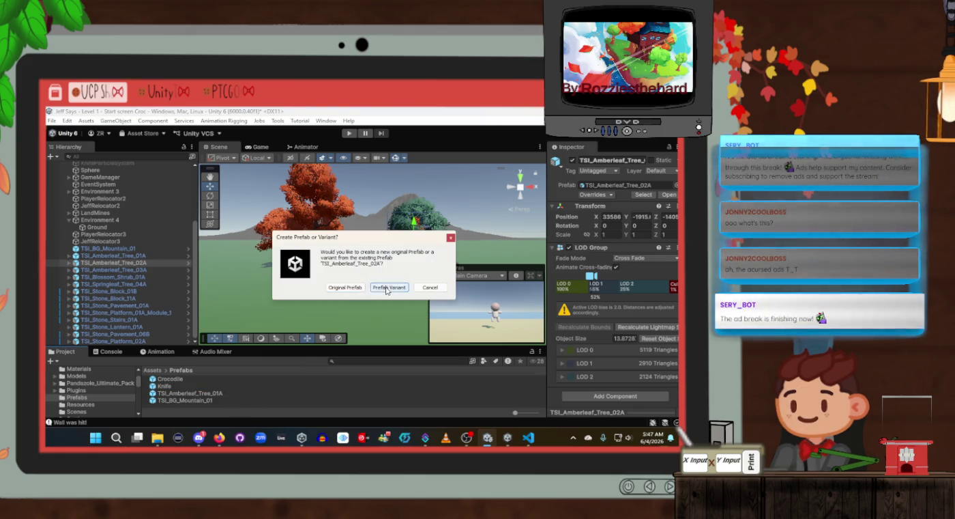
key("Delete")
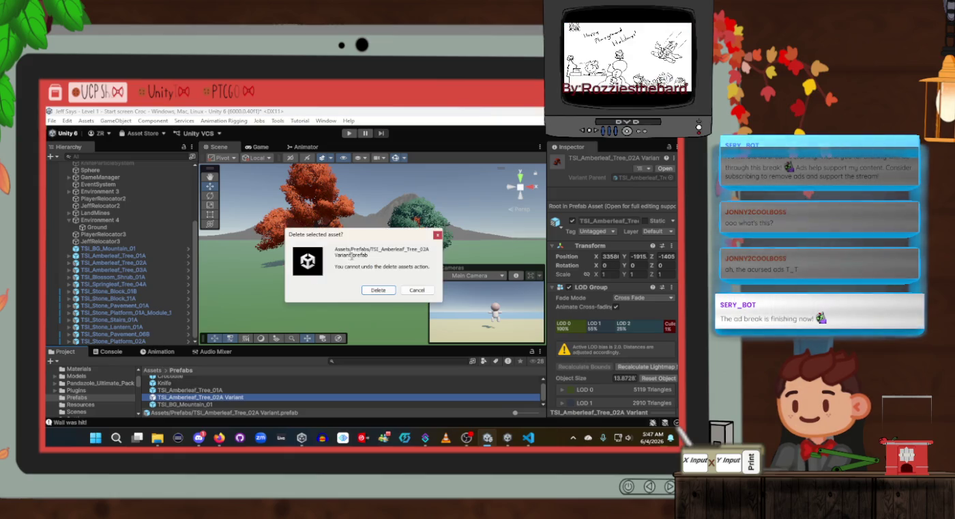
left_click(384, 291)
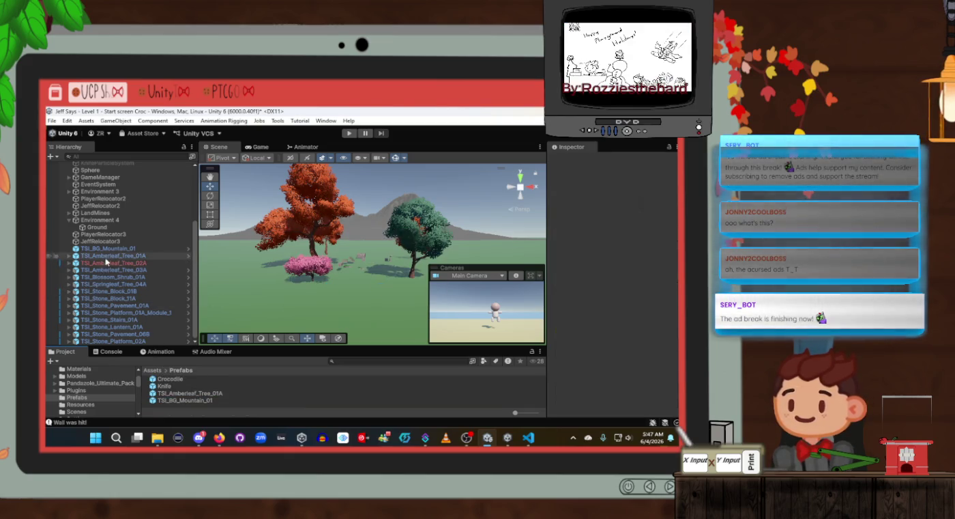
left_click_drag(173, 276, 238, 408)
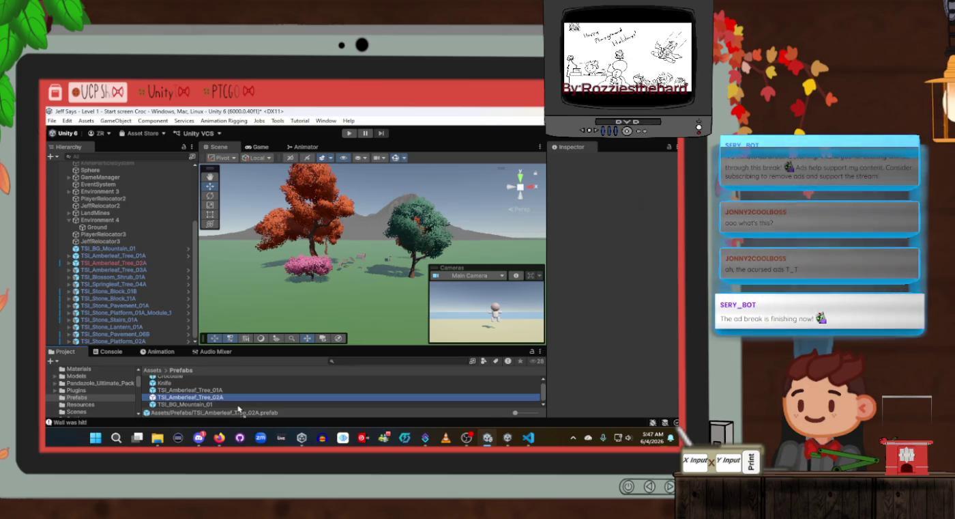
left_click(113, 270)
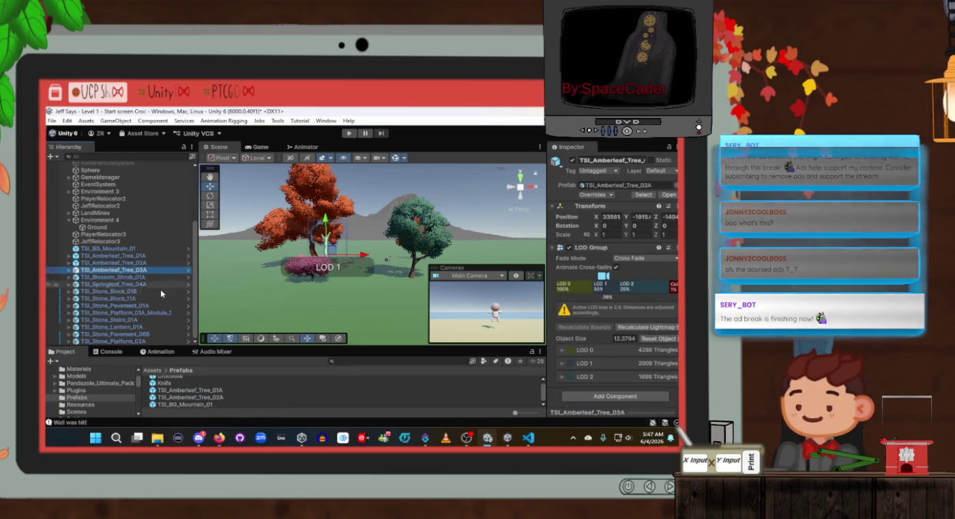
scroll(232, 398, "up", 1)
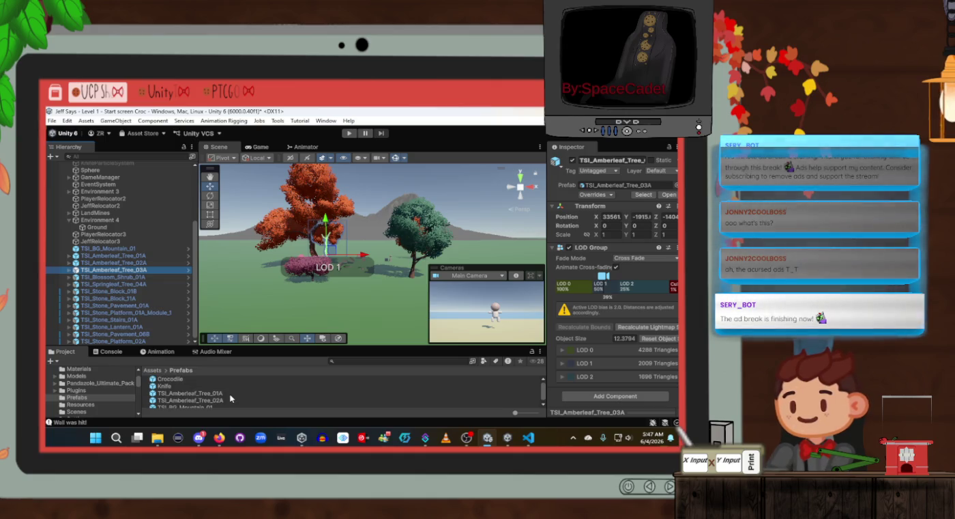
scroll(231, 398, "down", 1)
left_click(185, 373)
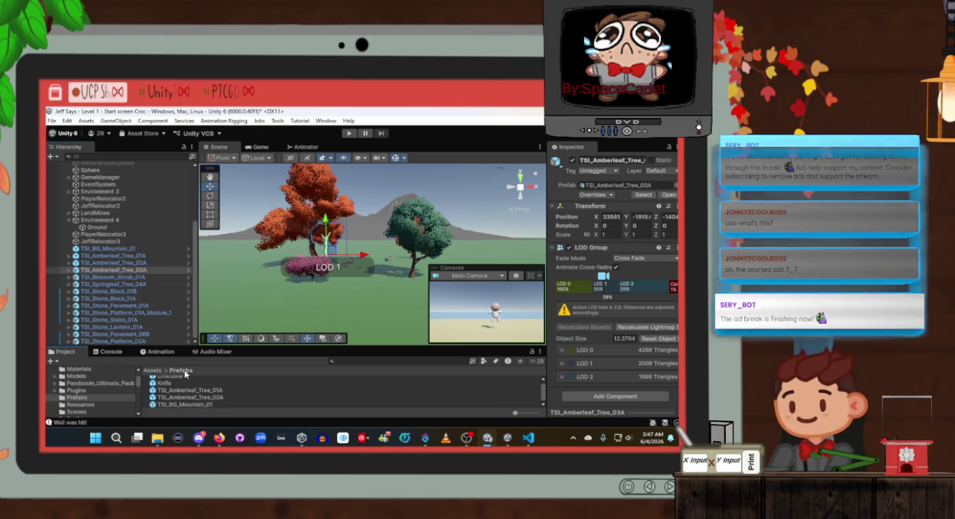
Use the context menu on the TSI_BG_Mountain_01 prefab and select the mountain and tree prefabs
right_click(147, 410)
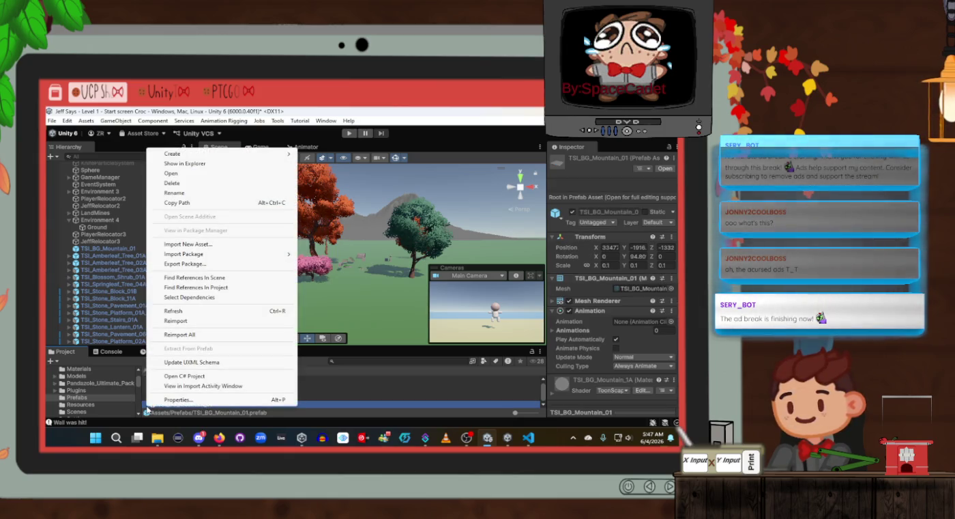
mouse_move(270, 154)
left_click(305, 331)
scroll(235, 381, "down", 1)
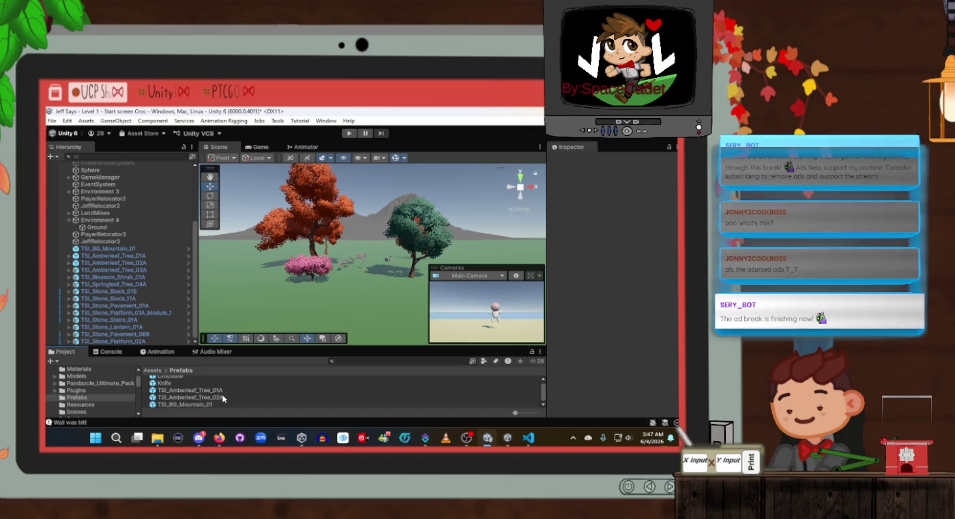
left_click(208, 404)
left_click(209, 397)
left_click(211, 392)
scroll(212, 393, "up", 1)
Create a new folder named NatureFolder inside Assets/Prefabs
left_click(101, 397)
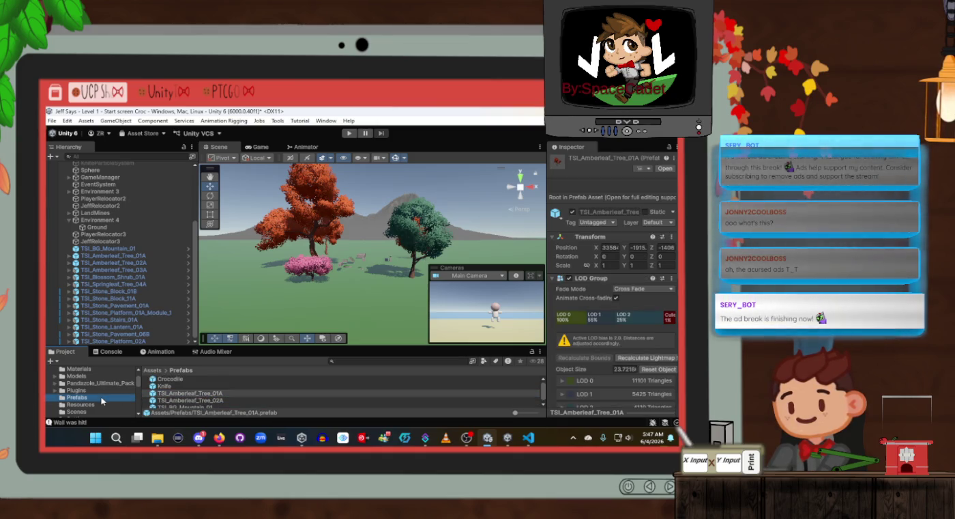
left_click(156, 372)
scroll(158, 398, "down", 3)
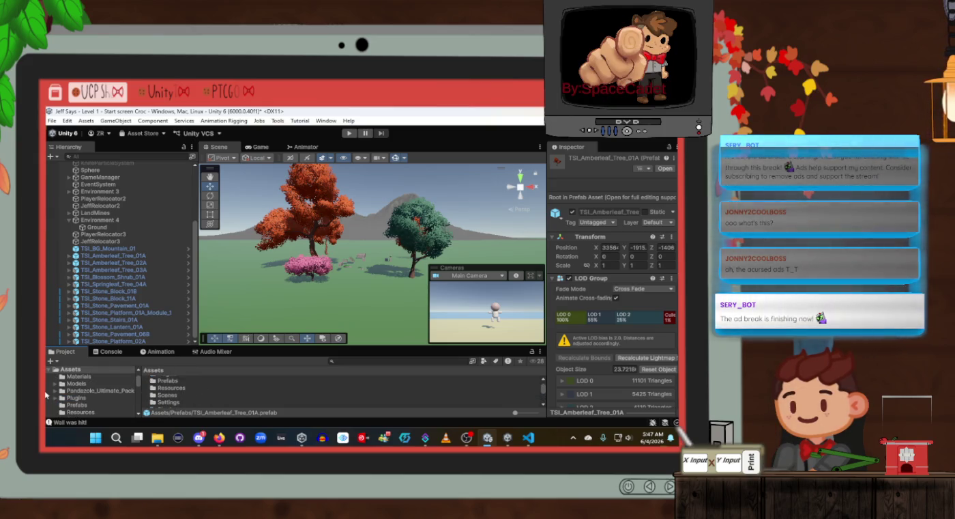
scroll(72, 394, "down", 2)
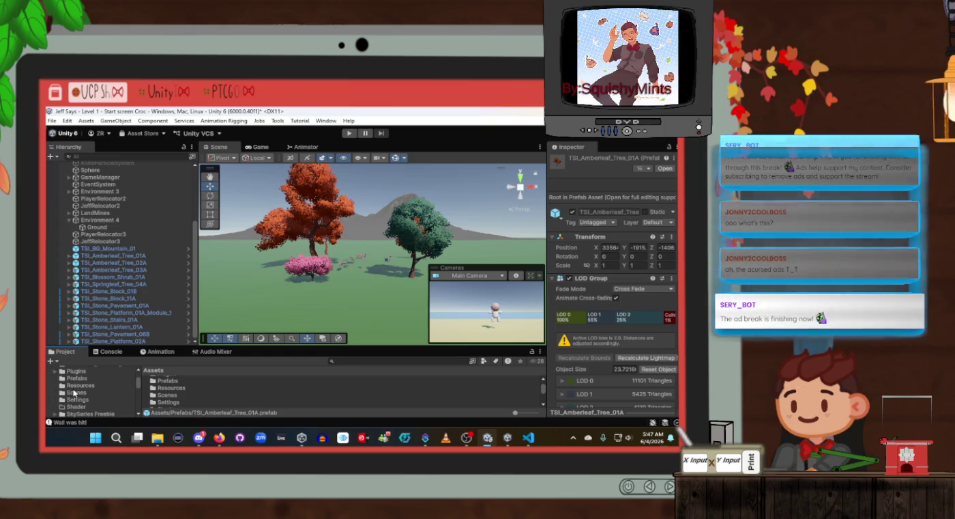
left_click(76, 378)
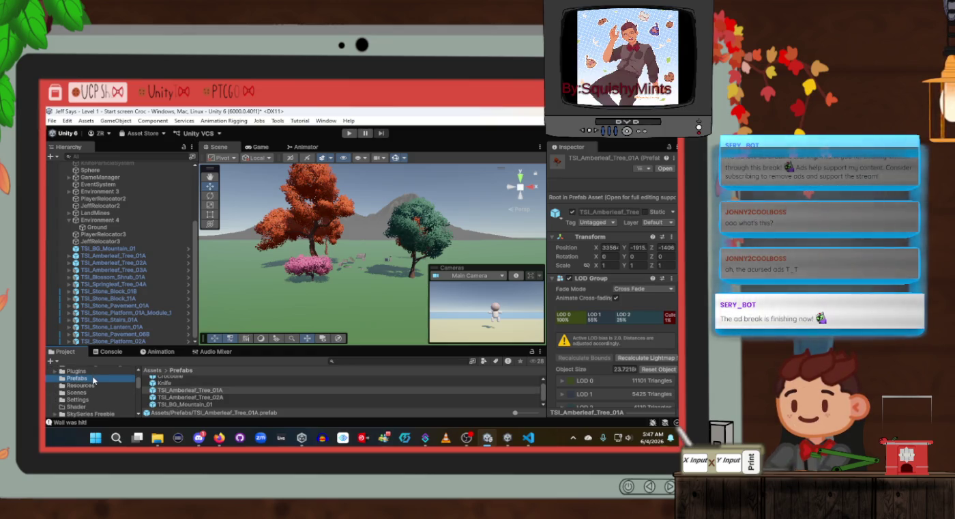
right_click(94, 379)
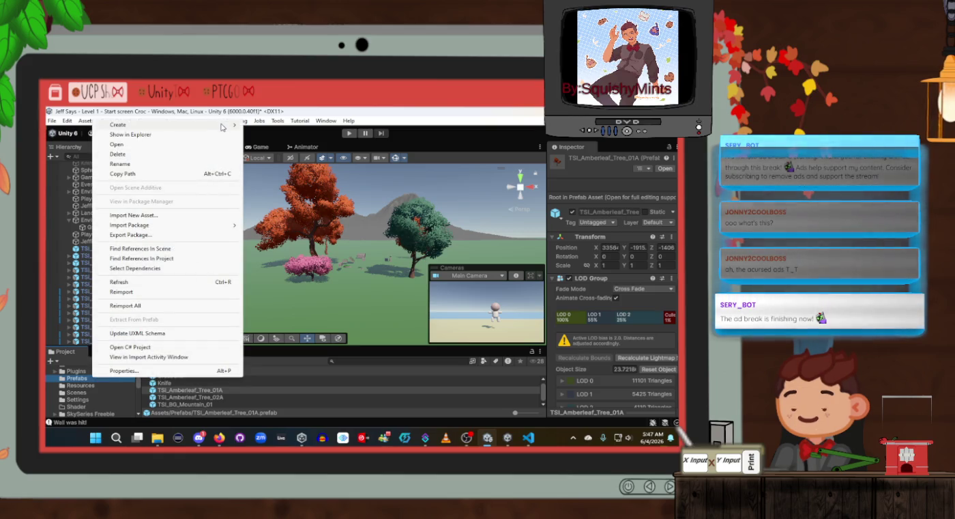
mouse_move(222, 126)
left_click(297, 127)
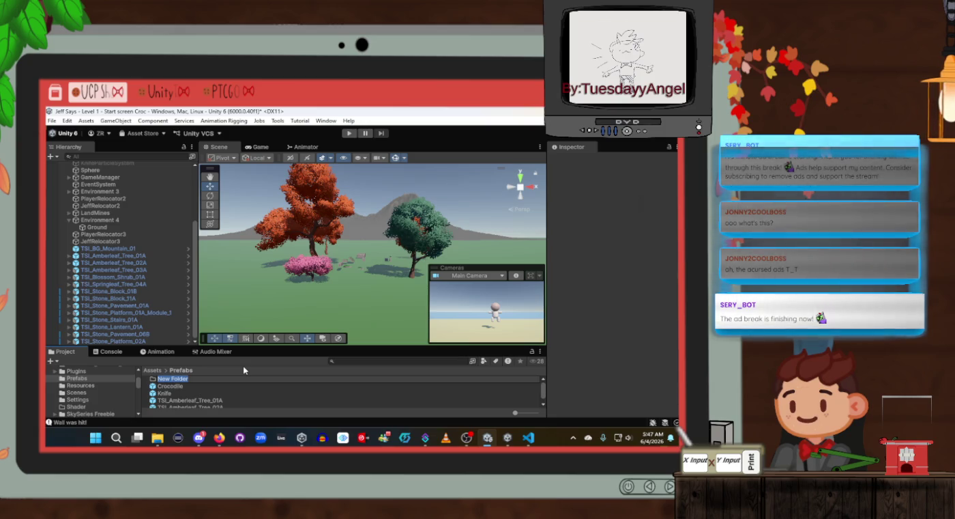
type("Na")
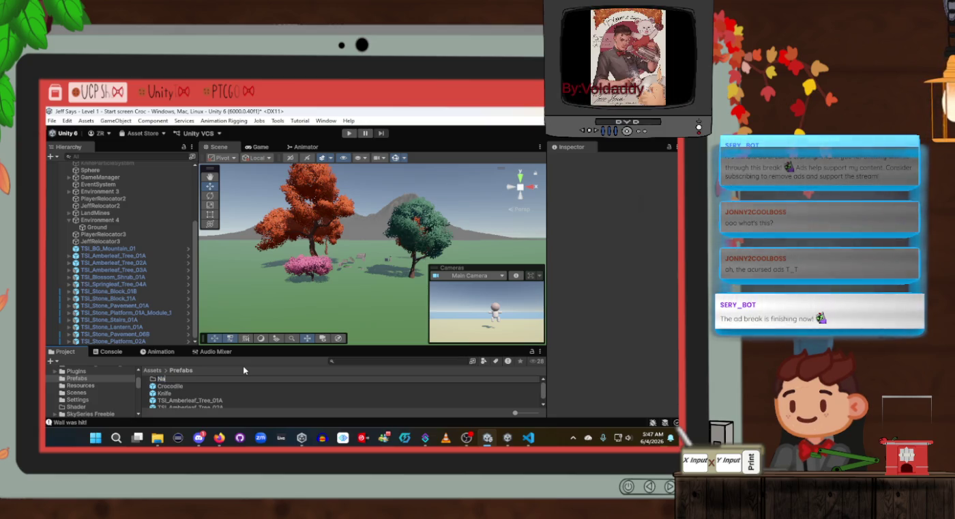
type("tureFolder")
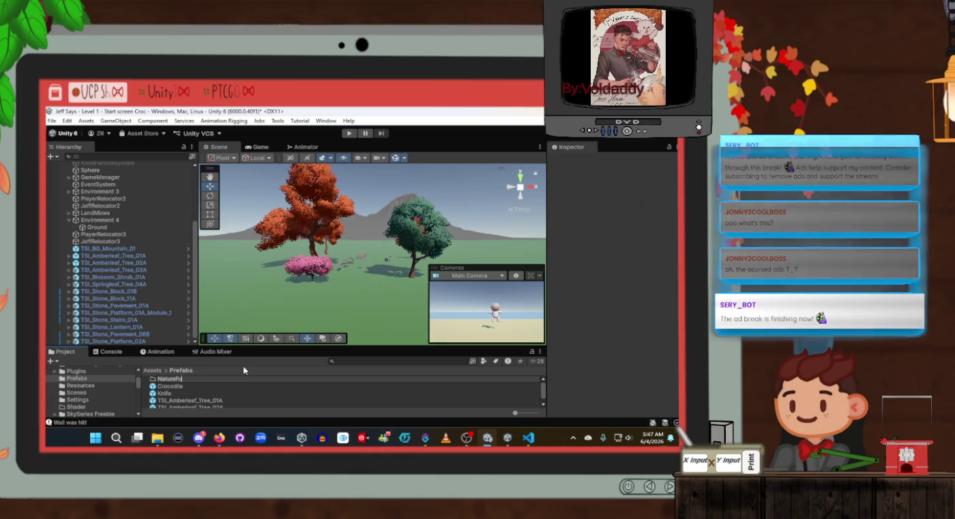
key("Return")
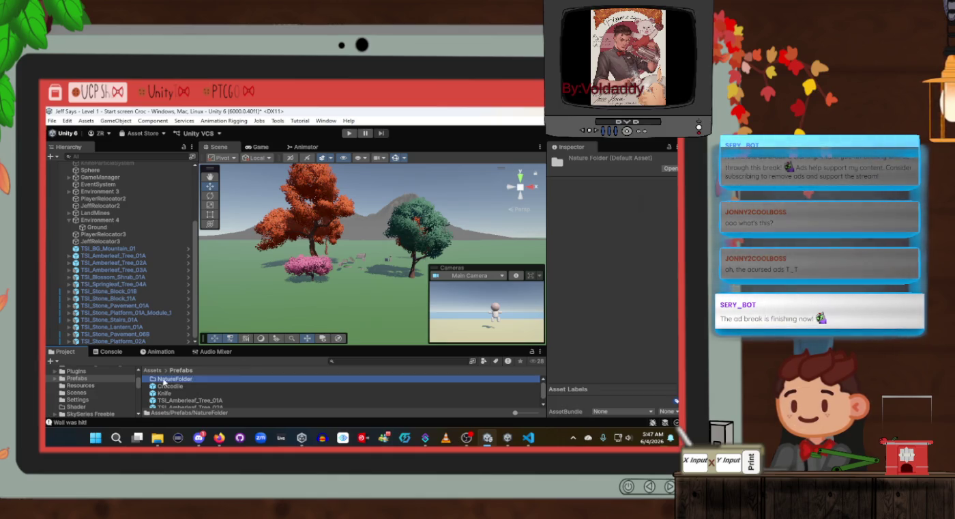
Move the TSI_Amberleaf_Tree_01A, 02A and TSI_BG_Mountain_01 prefabs into NatureFolder, then add TSI_Amberleaf_Tree_03A
scroll(205, 393, "down", 1)
left_click(191, 390)
left_click(195, 405, "shift")
scroll(196, 406, "up", 1)
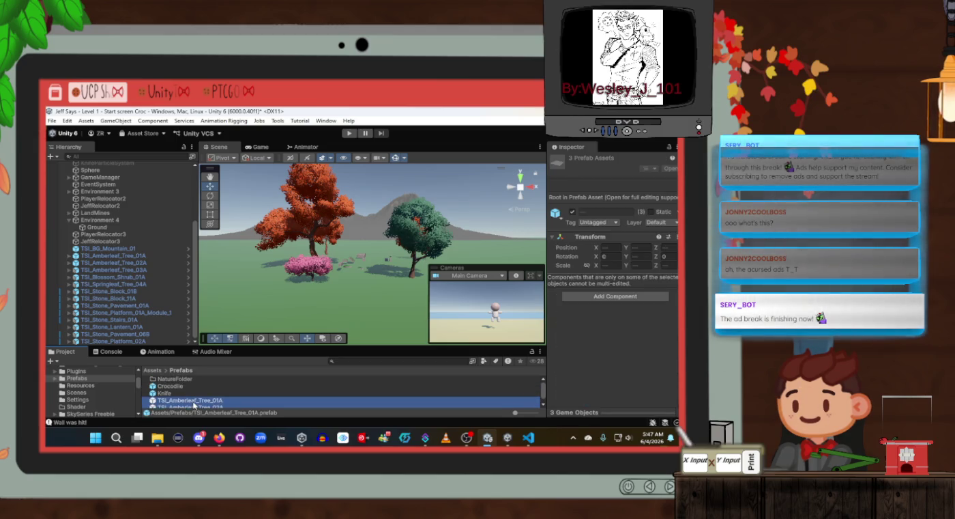
left_click_drag(195, 403, 175, 378)
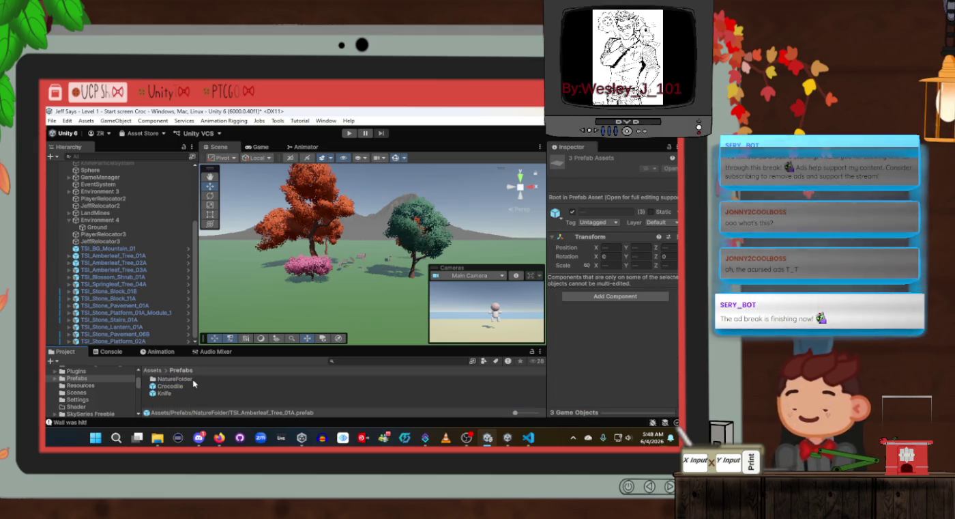
double_click(193, 379)
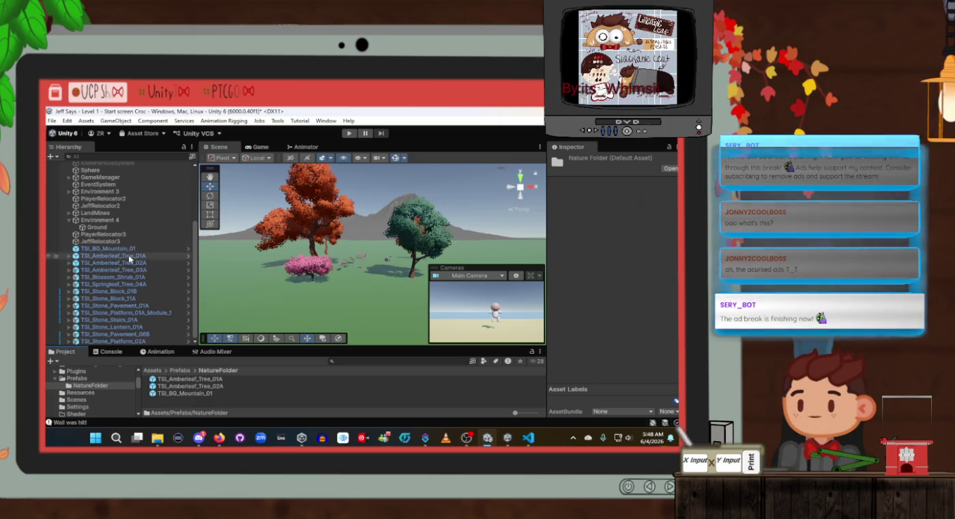
left_click_drag(130, 269, 204, 399)
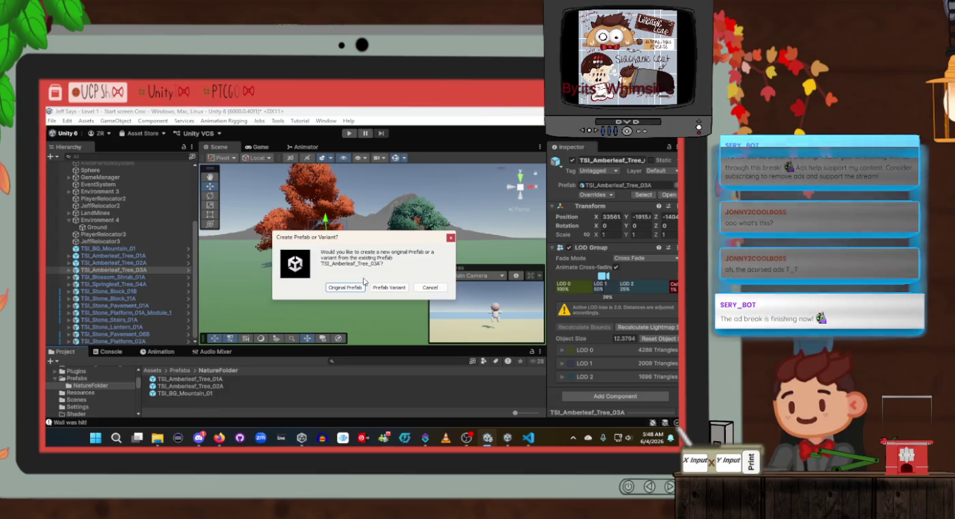
Discard the TSI_Amberleaf_Tree_03A variant and save the tree as an original prefab in NatureFolder
left_click(389, 287)
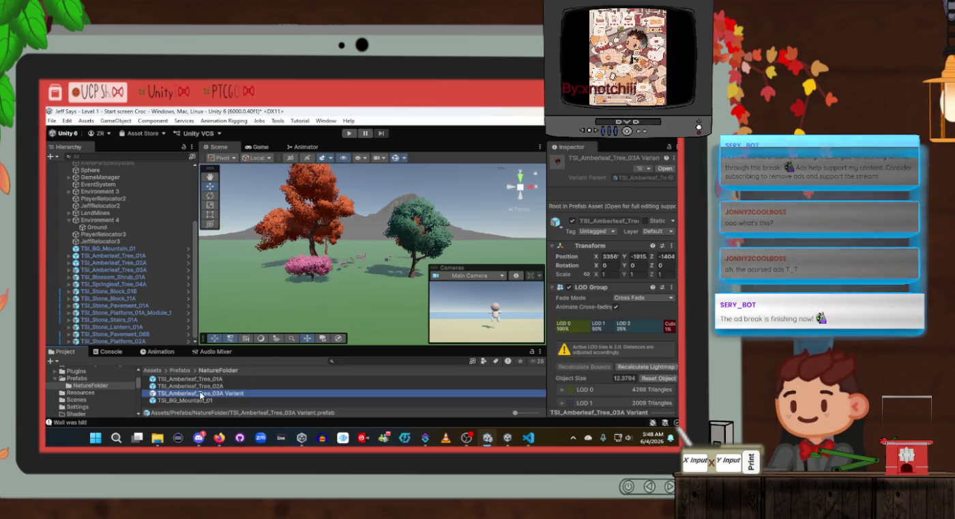
key("Delete")
left_click(394, 290)
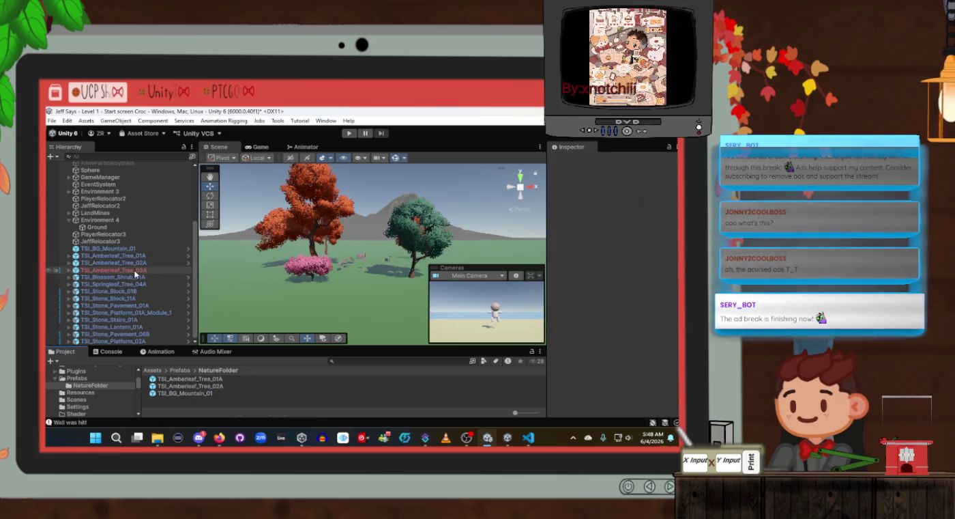
mouse_move(90, 273)
left_mouse_down()
mouse_move(210, 370)
mouse_move(206, 407)
left_mouse_up()
Save TSI_Blossom_Shrub_01A as an original prefab in NatureFolder, deleting the accidental variant
left_click(93, 277)
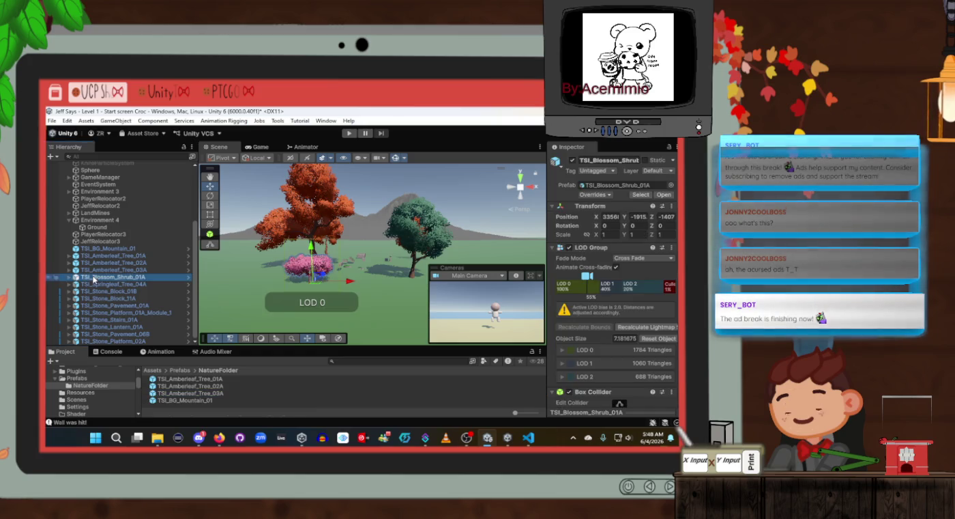
mouse_move(100, 278)
left_mouse_down()
mouse_move(239, 435)
mouse_move(231, 408)
left_mouse_up()
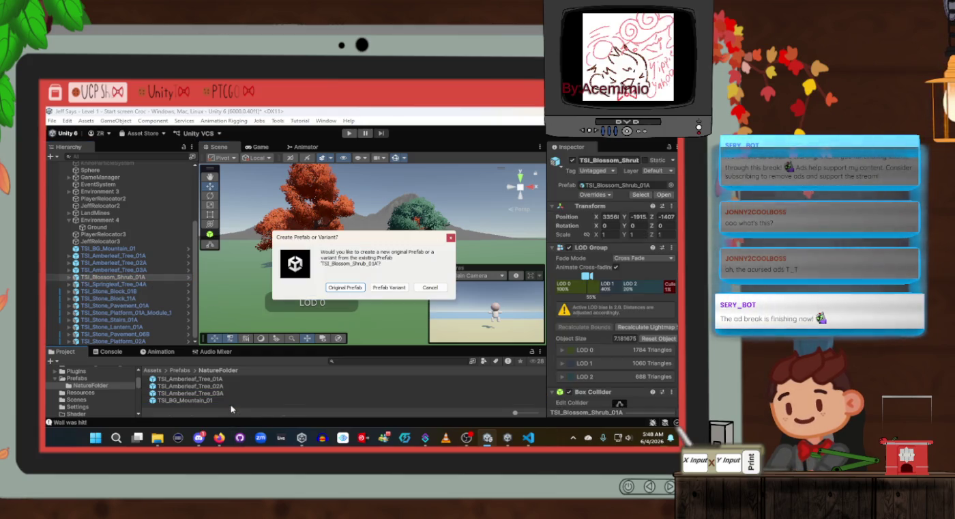
left_click(389, 286)
key("Delete")
left_click(393, 290)
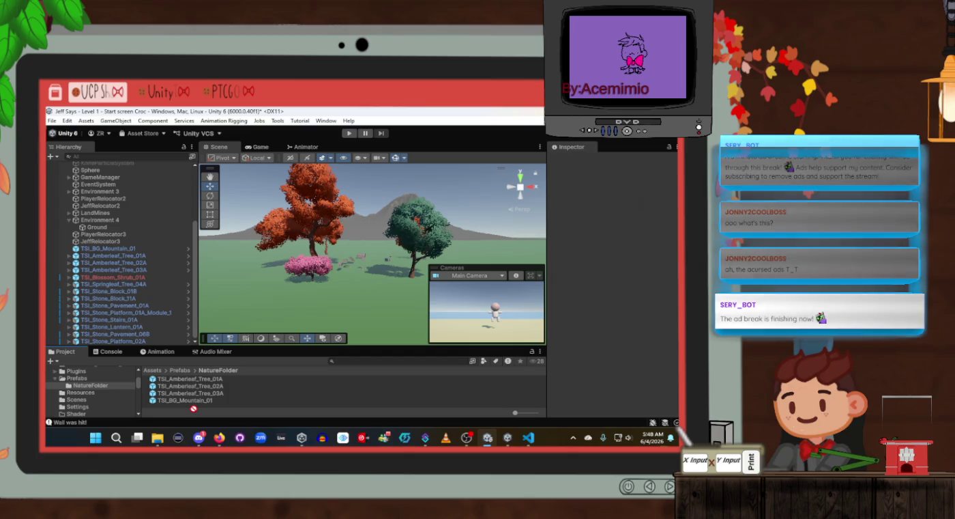
left_click_drag(195, 408, 195, 410)
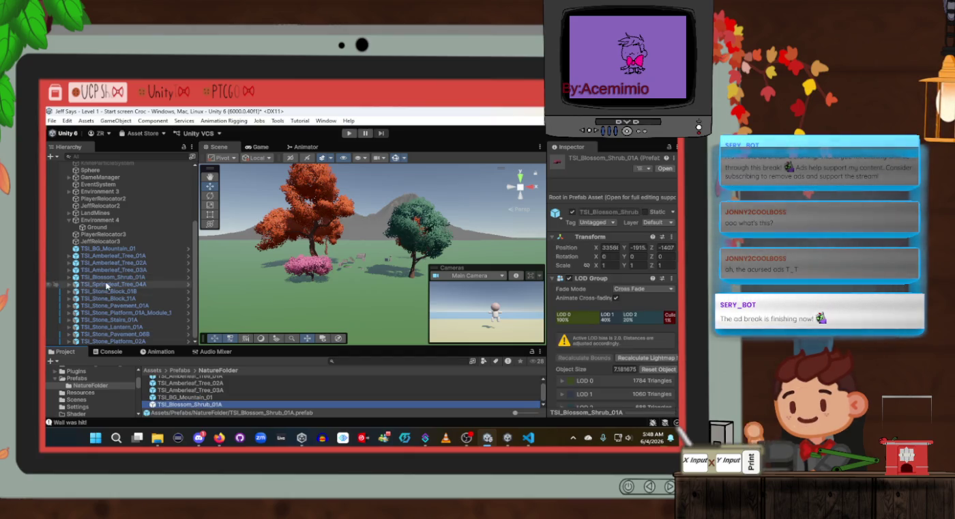
Save TSI_Springleaf_Tree_04A as an original prefab without overwriting the shrub prefab, deleting its variant
mouse_move(113, 284)
left_mouse_down()
mouse_move(157, 286)
mouse_move(276, 371)
left_mouse_up()
left_click_drag(268, 408, 260, 408)
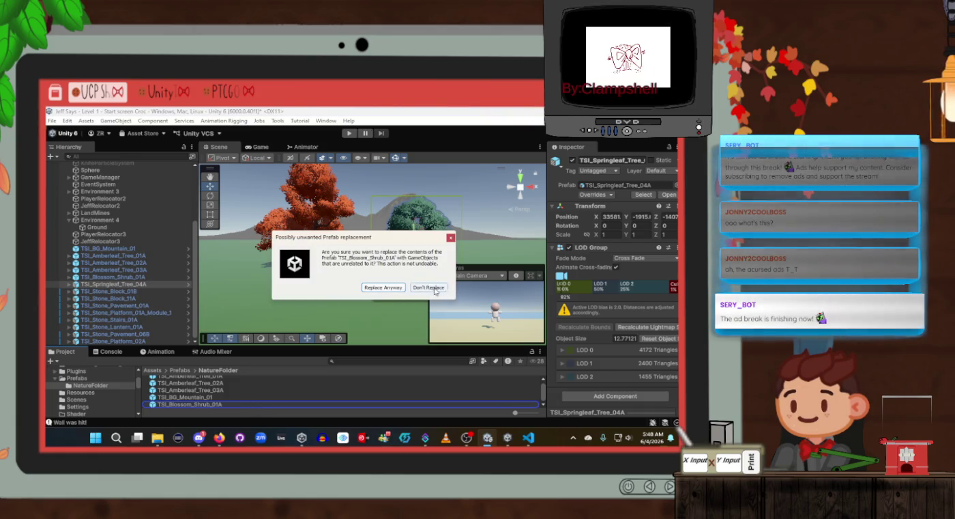
left_click(436, 290)
left_click_drag(108, 283, 89, 391)
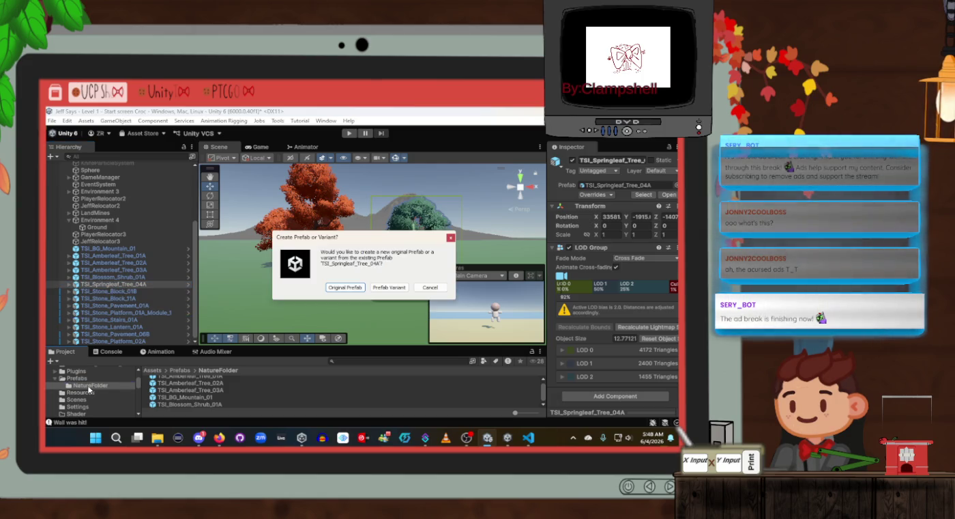
left_click(390, 287)
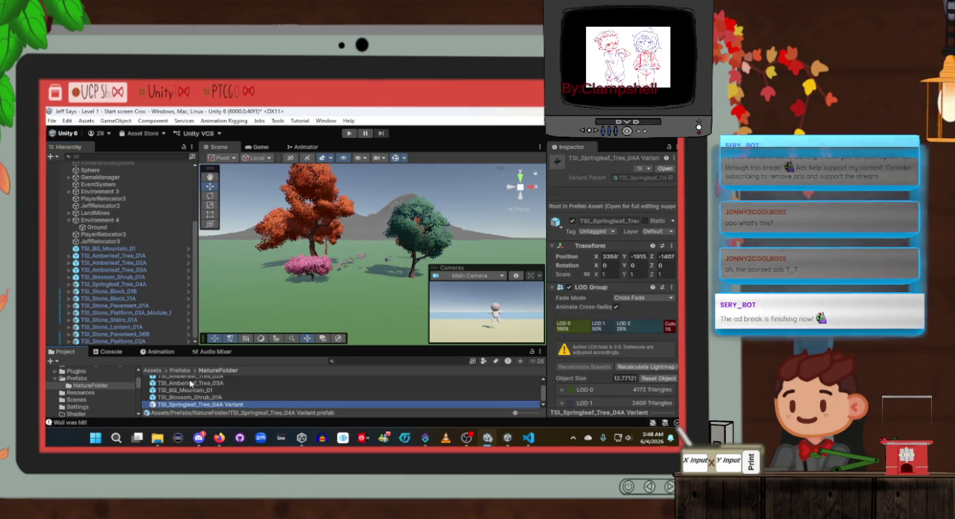
key("Delete")
left_click(393, 290)
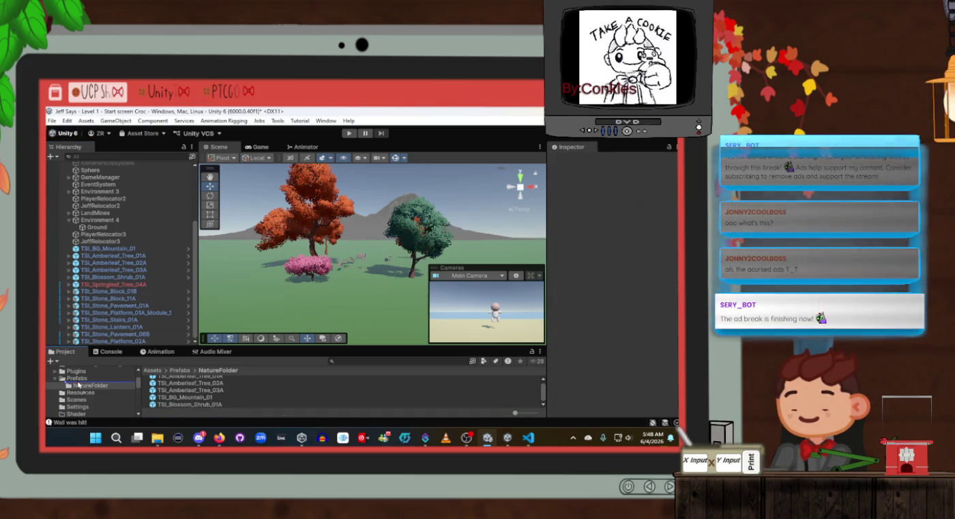
left_click_drag(77, 383, 77, 387)
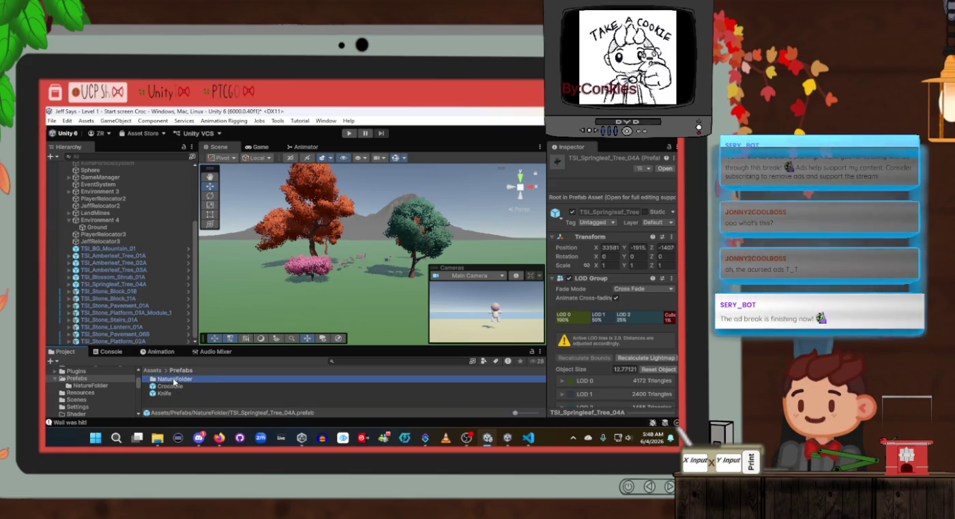
Check NatureFolder's contents, then save TSI_Stone_Block_01B as an original prefab there
double_click(174, 379)
scroll(184, 386, "down", 1)
left_click_drag(270, 346, 270, 310)
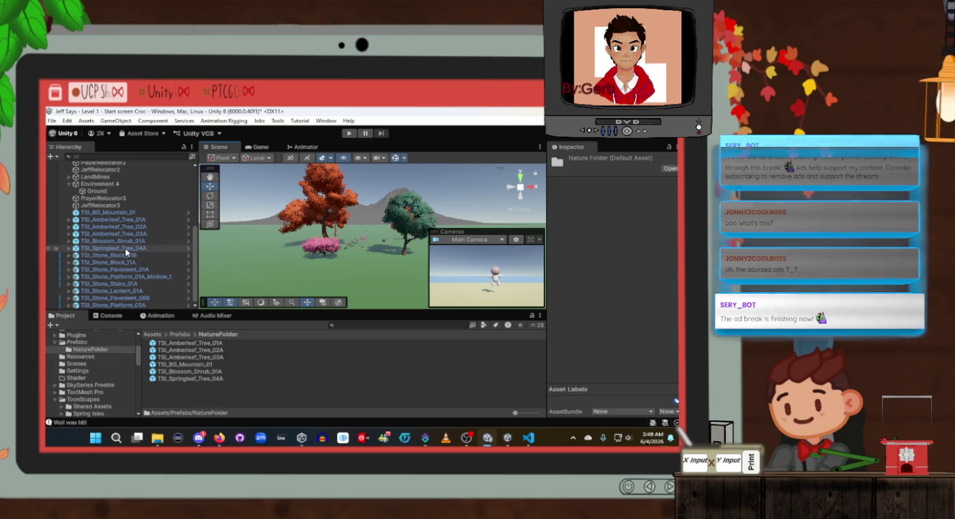
mouse_move(126, 253)
left_mouse_down()
mouse_move(179, 292)
mouse_move(200, 378)
left_mouse_up()
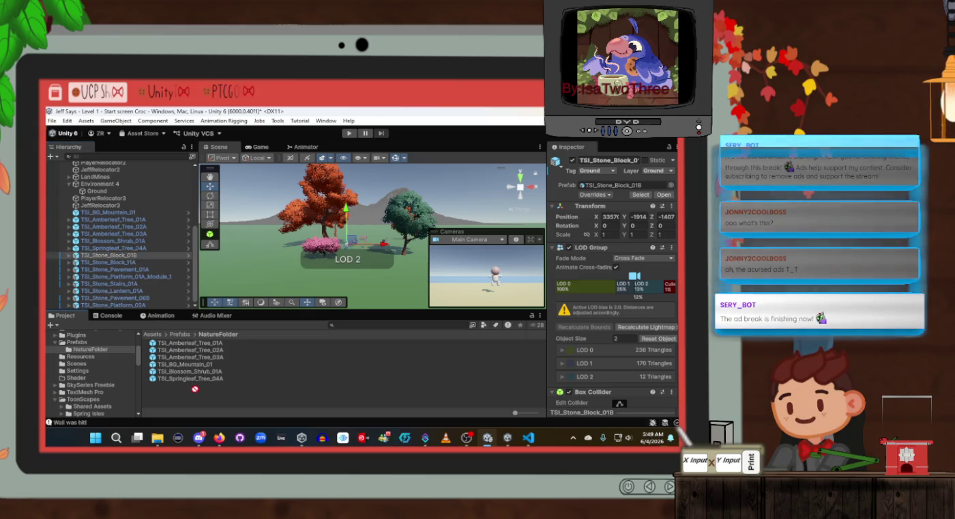
left_click(388, 287)
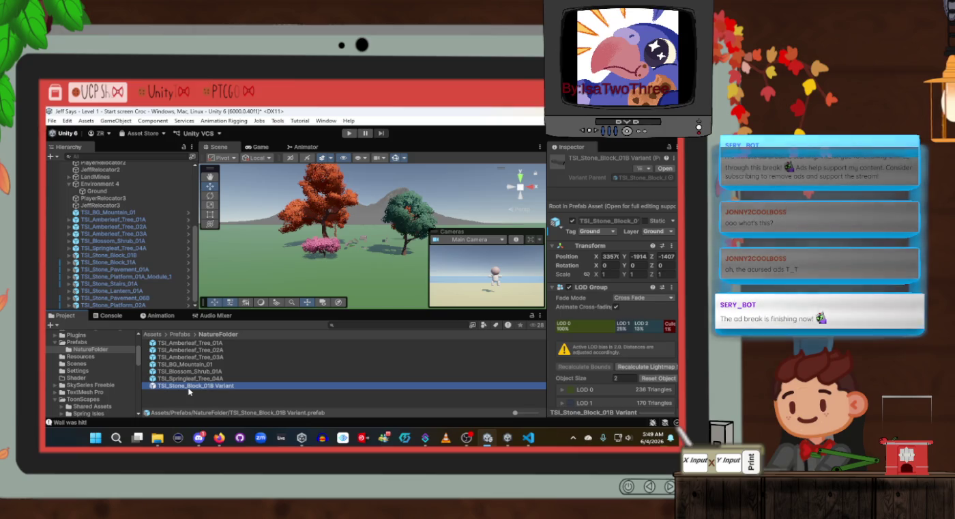
key("Delete")
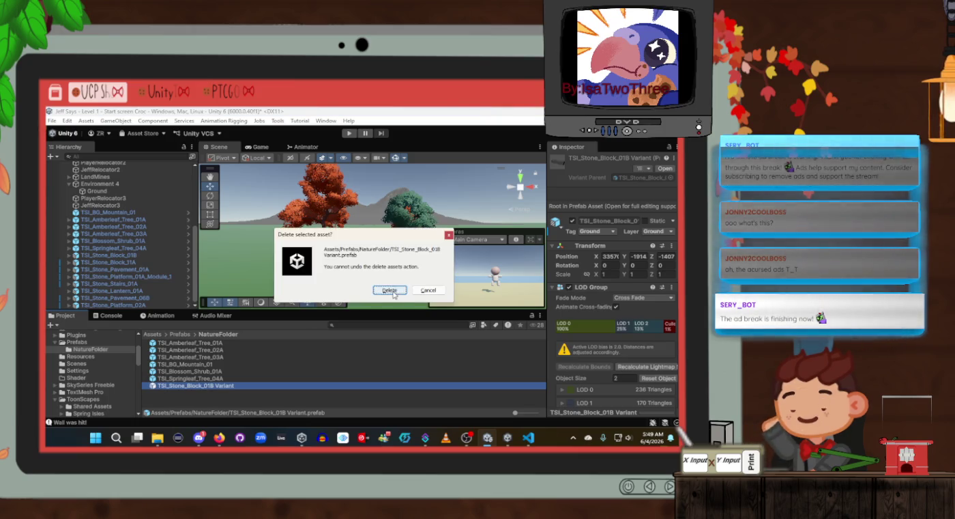
left_click(396, 290)
left_click_drag(108, 256, 215, 396)
Turn TSI_Stone_Block_11A into a prefab in NatureFolder and delete the unwanted variant
left_click(123, 261)
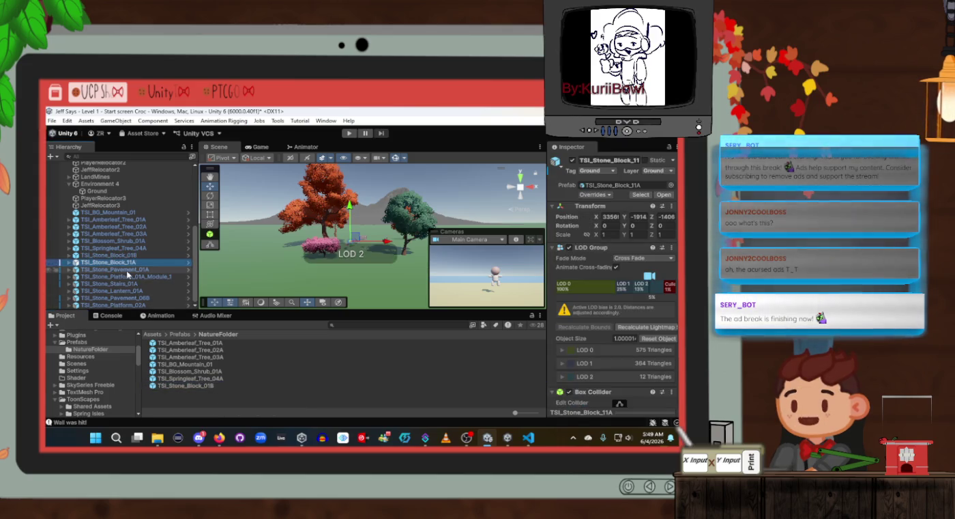
mouse_move(123, 267)
left_mouse_down()
mouse_move(205, 369)
mouse_move(253, 399)
left_mouse_up()
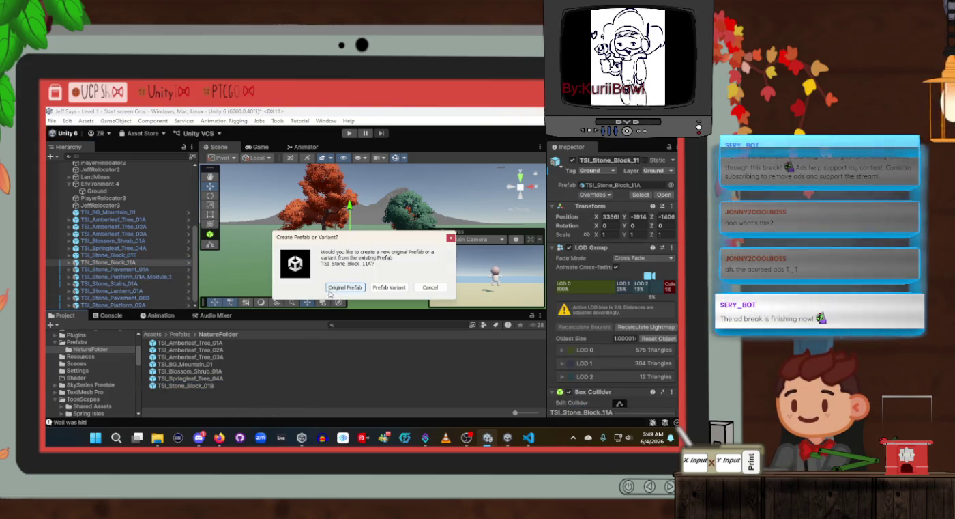
left_click(383, 287)
key("Delete")
left_click(386, 290)
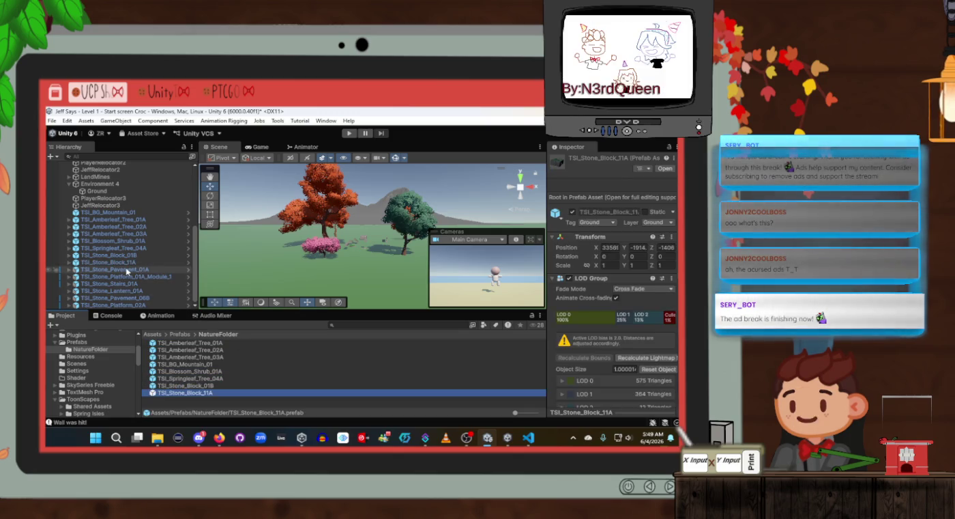
Save TSI_Stone_Pavement_01A as an original prefab in NatureFolder, deleting the accidental variant
left_click(114, 269)
mouse_move(109, 270)
left_mouse_down()
mouse_move(227, 387)
mouse_move(191, 404)
left_mouse_up()
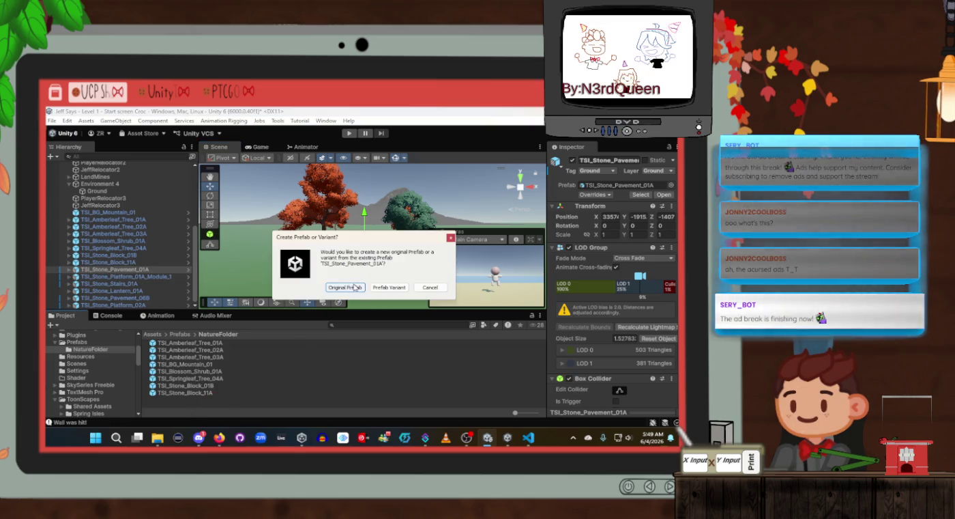
left_click(387, 287)
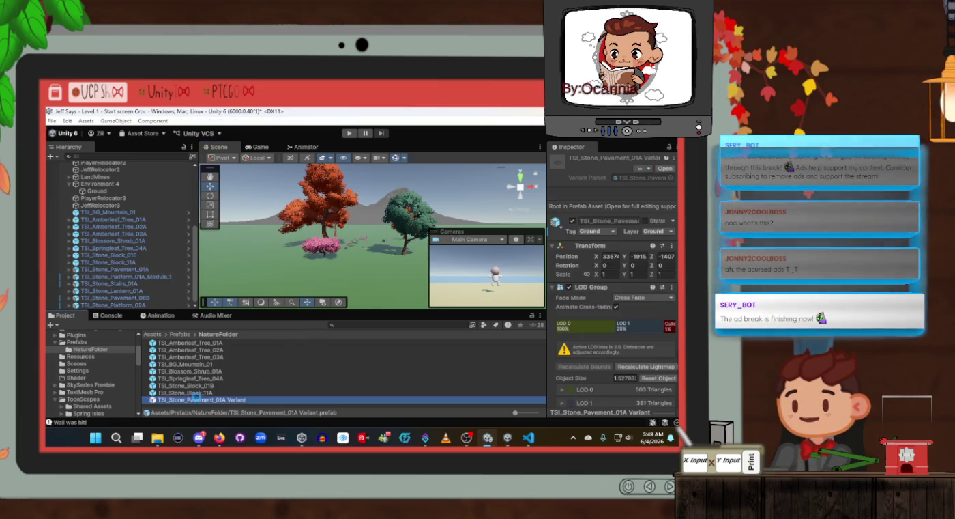
key("Delete")
left_click(389, 291)
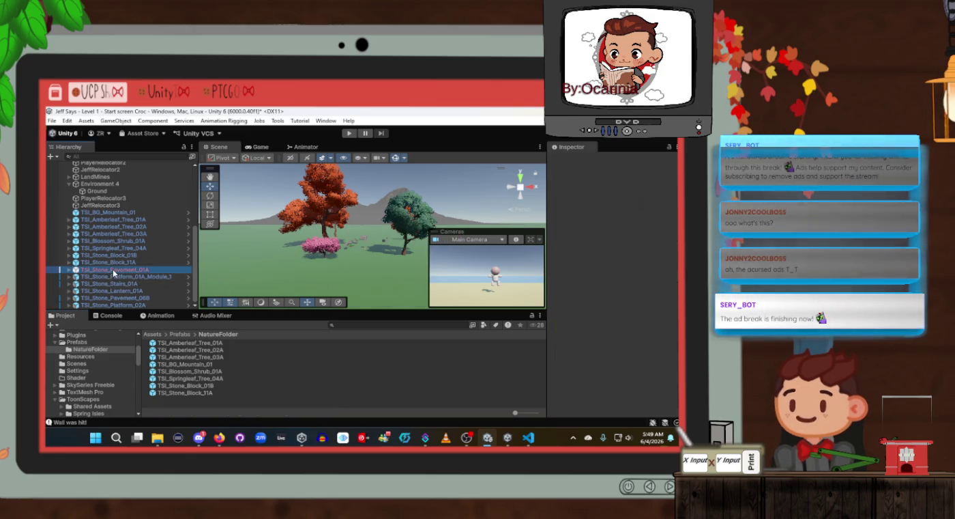
left_click_drag(211, 408, 211, 408)
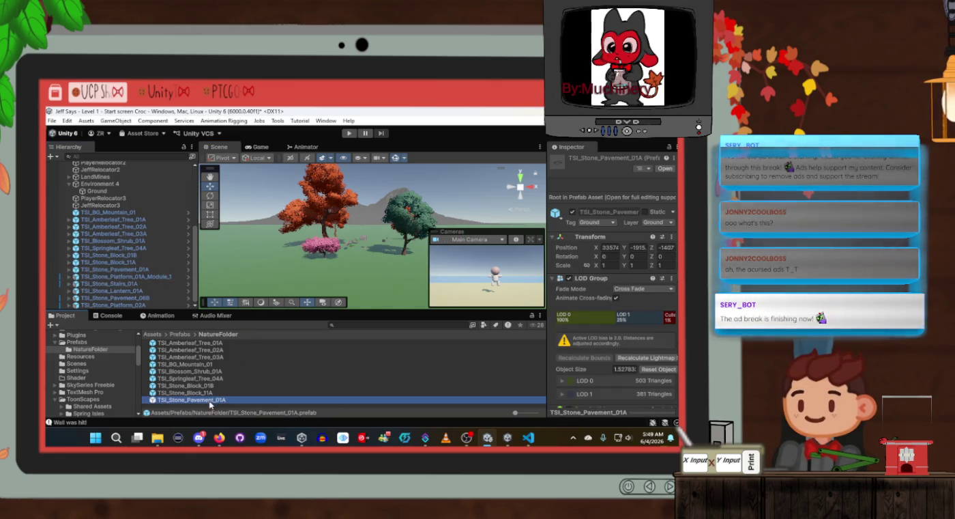
Make TSI_Stone_Platform_01A_Module_1 a prefab, delete its variant, then undo
left_click(143, 277)
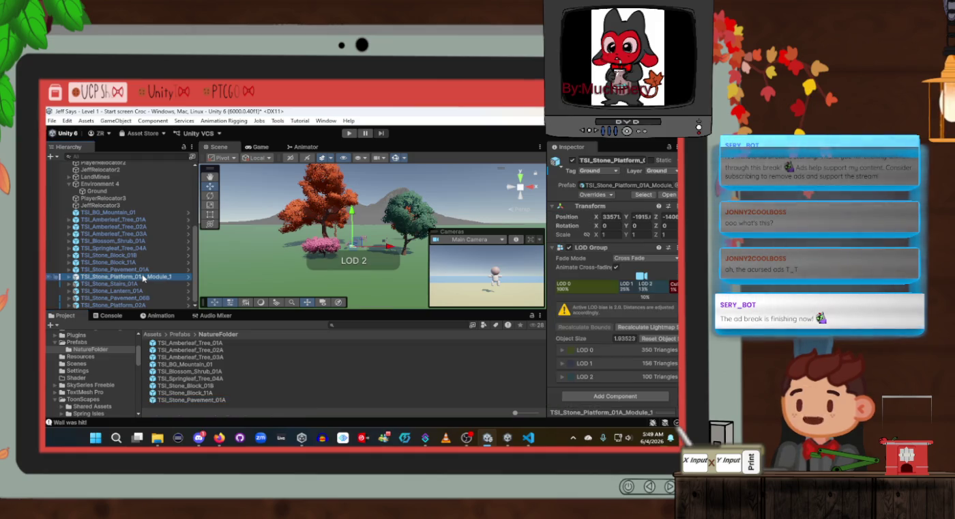
left_click_drag(182, 278, 235, 405)
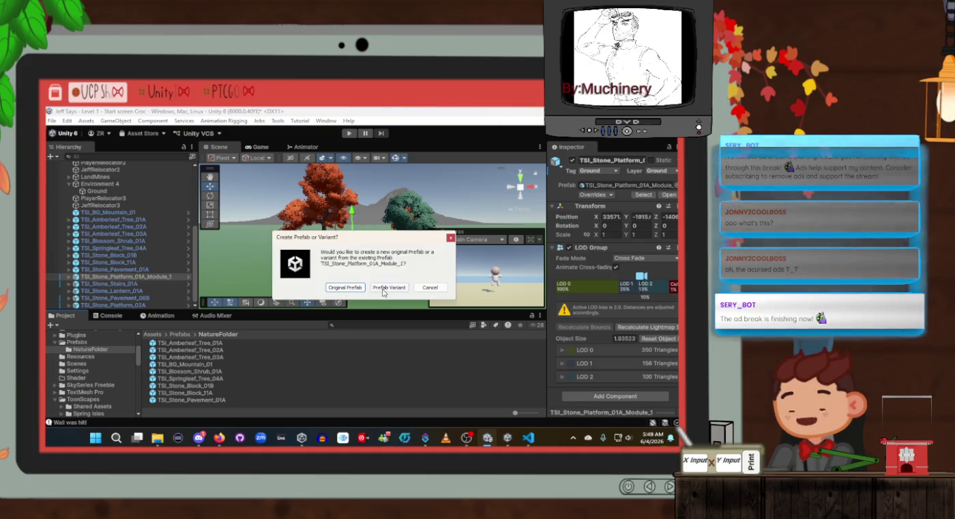
left_click(384, 288)
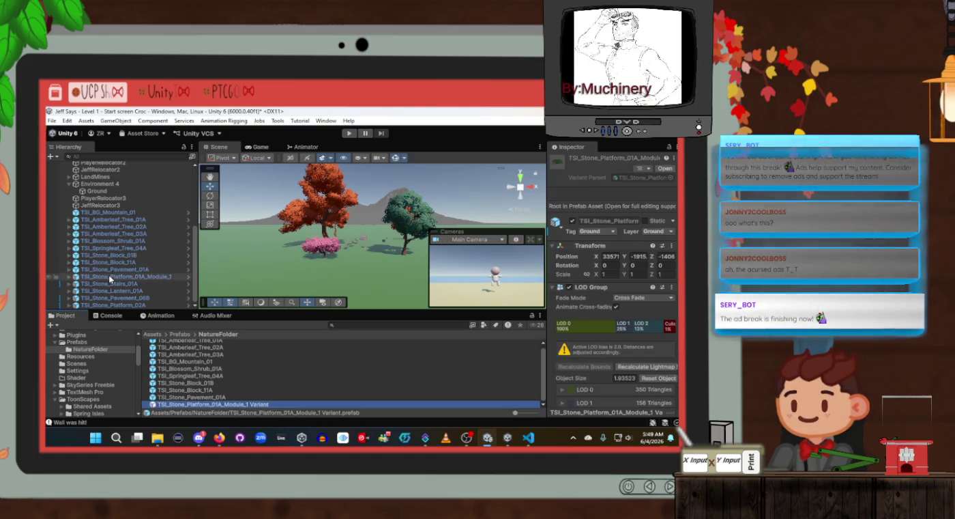
key("Delete")
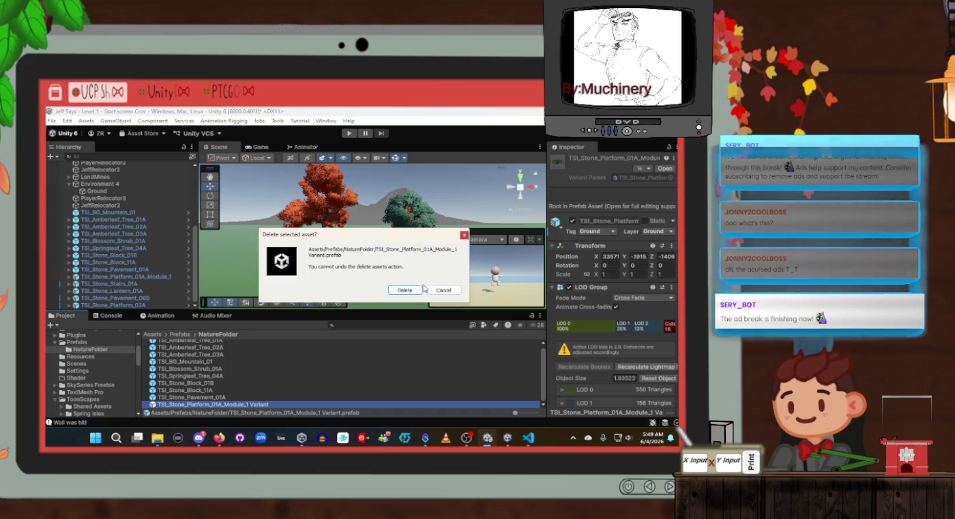
left_click(420, 289)
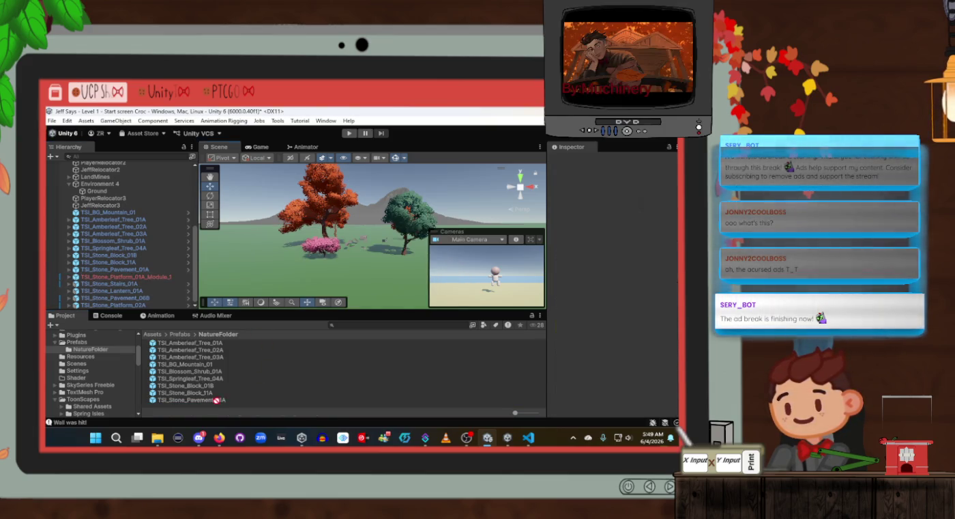
key("ctrl+z")
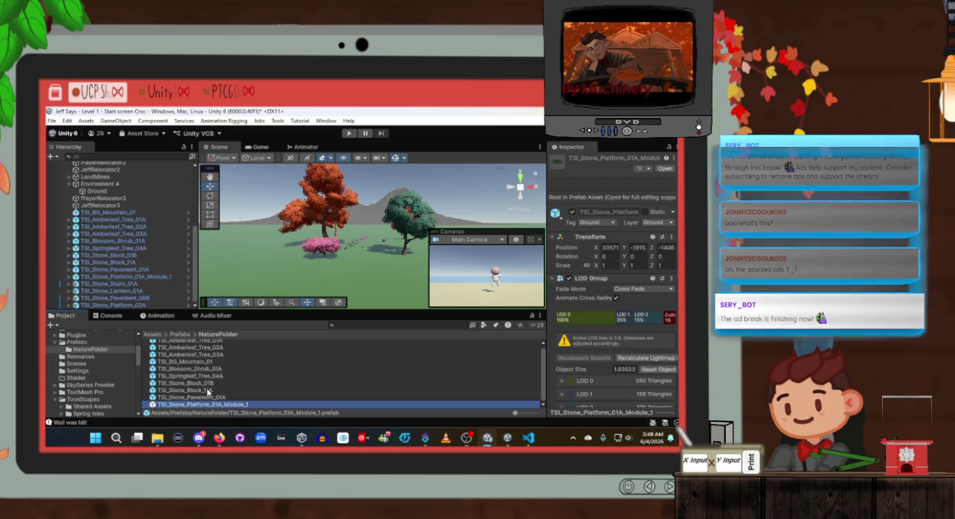
Make TSI_Stone_Stairs_01A a Prefab Variant, then delete NatureFolder with all its prefabs
left_click(115, 283)
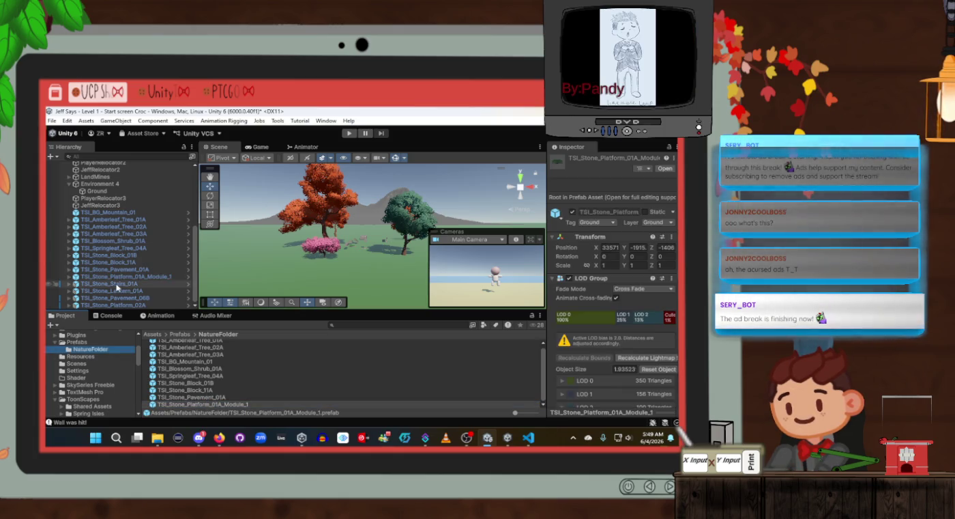
mouse_move(115, 285)
left_mouse_down()
mouse_move(174, 318)
mouse_move(91, 350)
left_mouse_up()
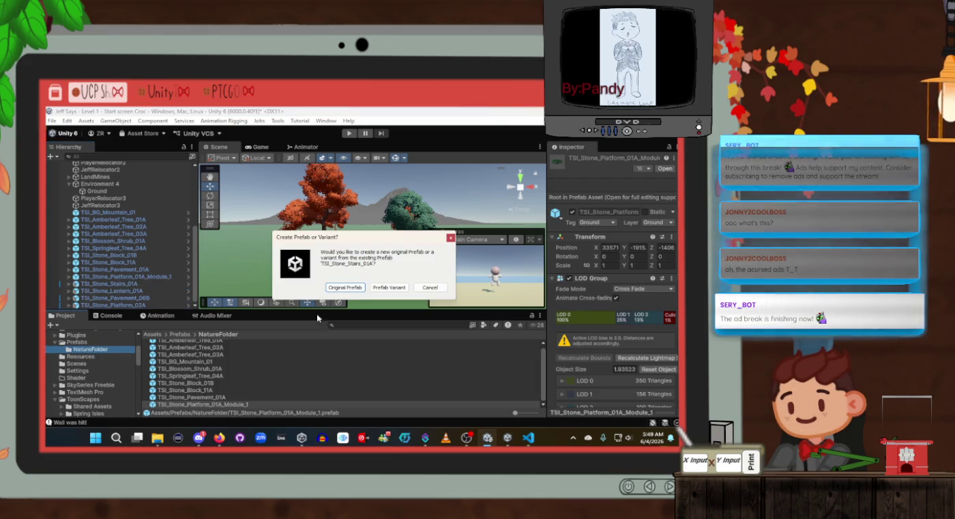
left_click(379, 288)
key("Delete")
left_click(372, 288)
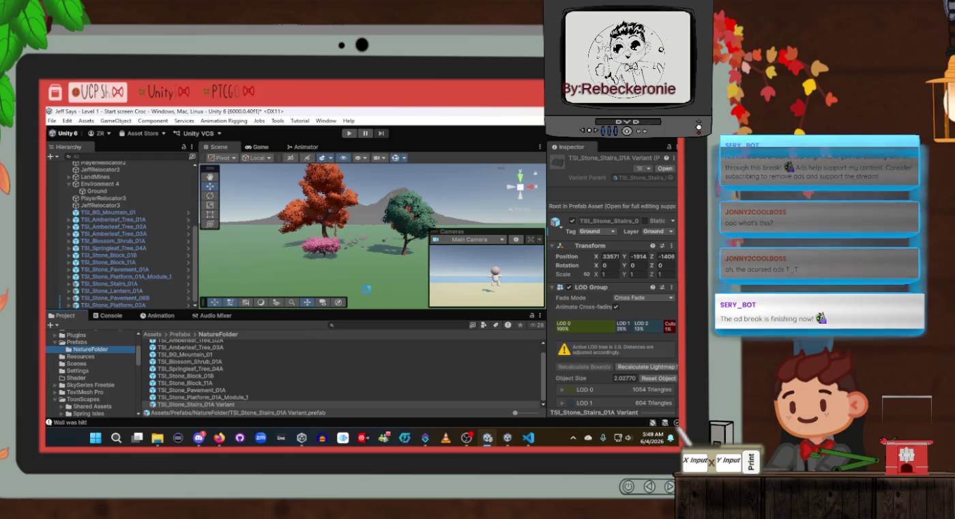
Select the scene objects from TSI_BG_Mountain_01 to TSI_Stone_Stairs_01A and view the Prefabs folder
left_click(119, 283)
left_click(119, 213, "shift")
left_click(183, 368)
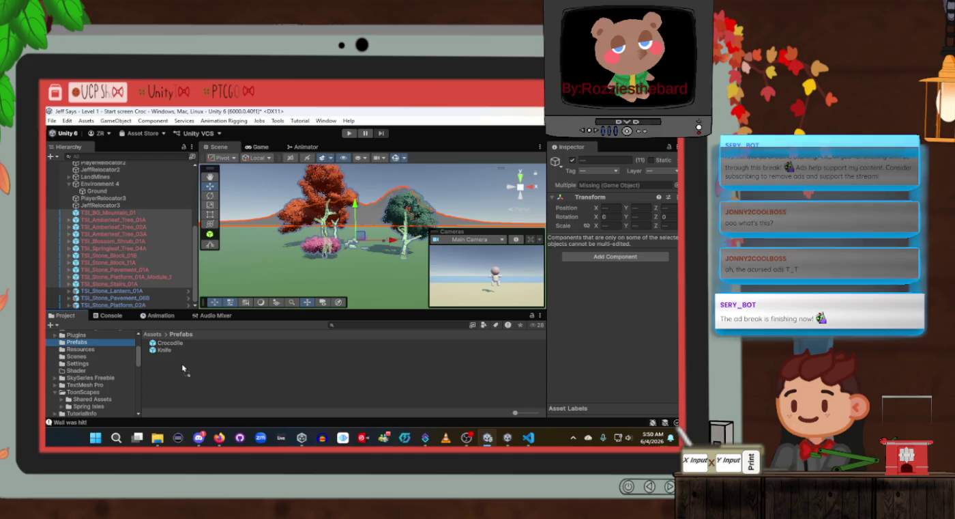
scroll(183, 369, "up", 2)
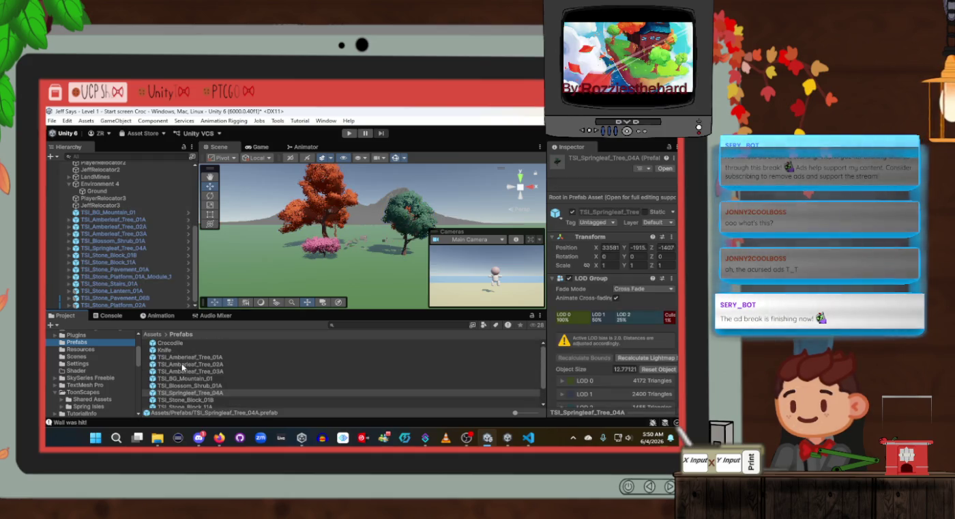
Create a new folder named Nature Folder inside Prefabs
right_click(86, 344)
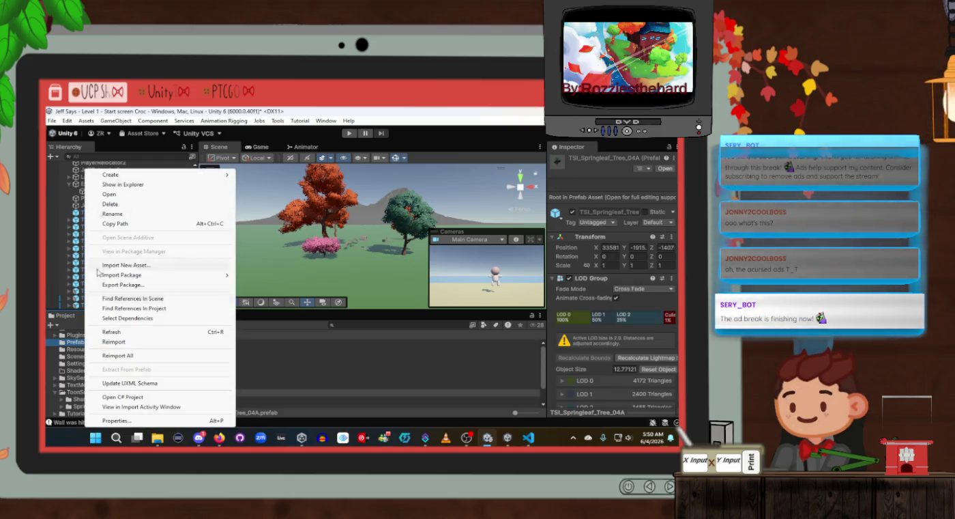
mouse_move(129, 176)
left_click(273, 178)
type("Nature Fo")
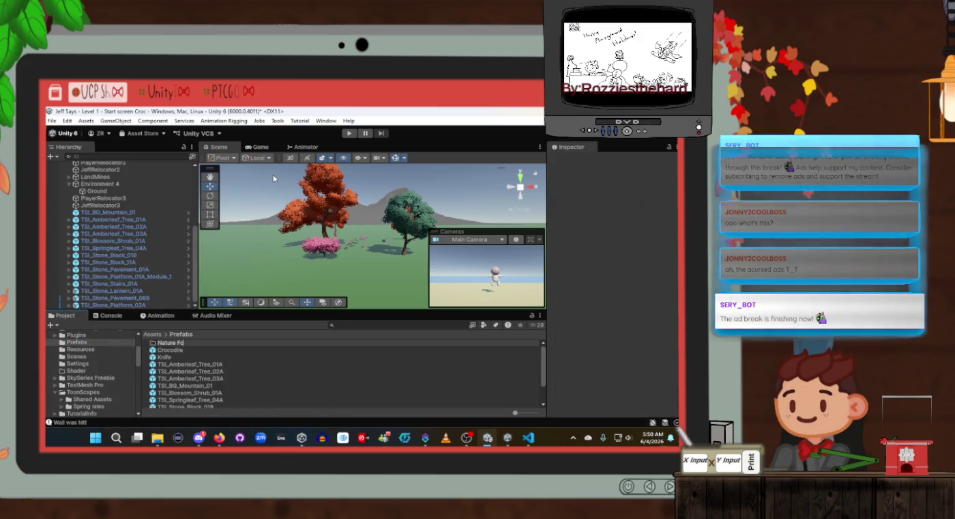
type("lder")
key("Return")
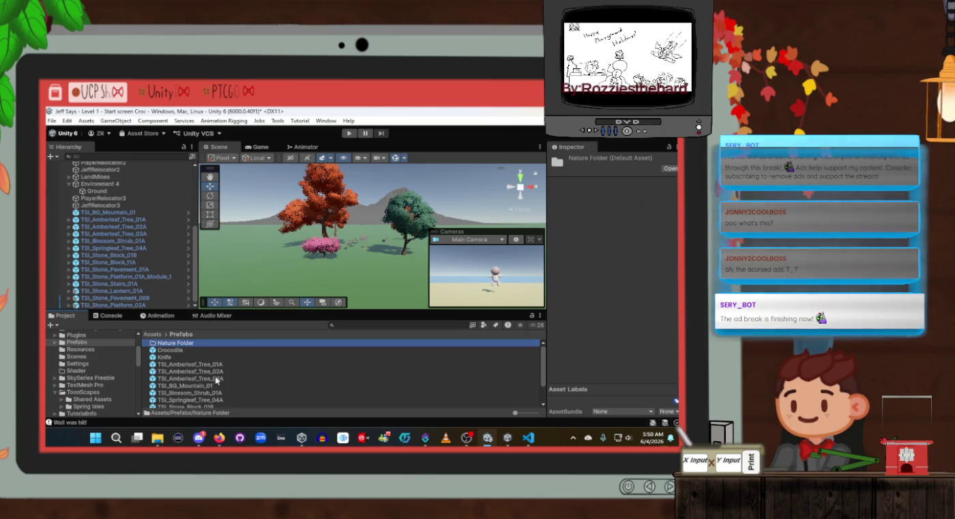
Move all eleven prefabs, TSI_Amberleaf_Tree_01A through TSI_Stone_Stairs_01A, into Nature Folder
left_click(214, 363)
scroll(212, 399, "down", 2)
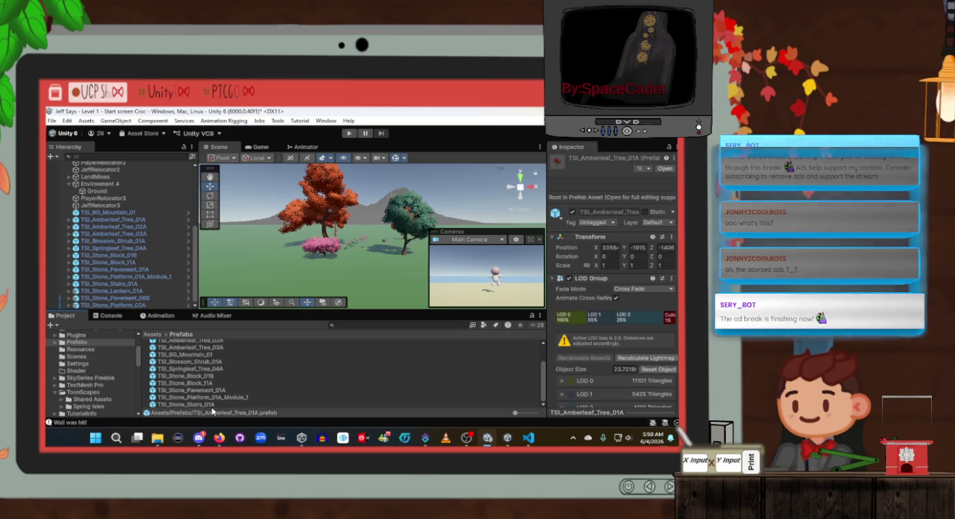
left_click(211, 406, "shift")
scroll(210, 401, "up", 2)
left_click_drag(202, 367, 202, 342)
double_click(201, 342)
scroll(287, 378, "down", 1)
mouse_move(211, 309)
left_mouse_down()
mouse_move(218, 272)
mouse_move(217, 283)
left_mouse_up()
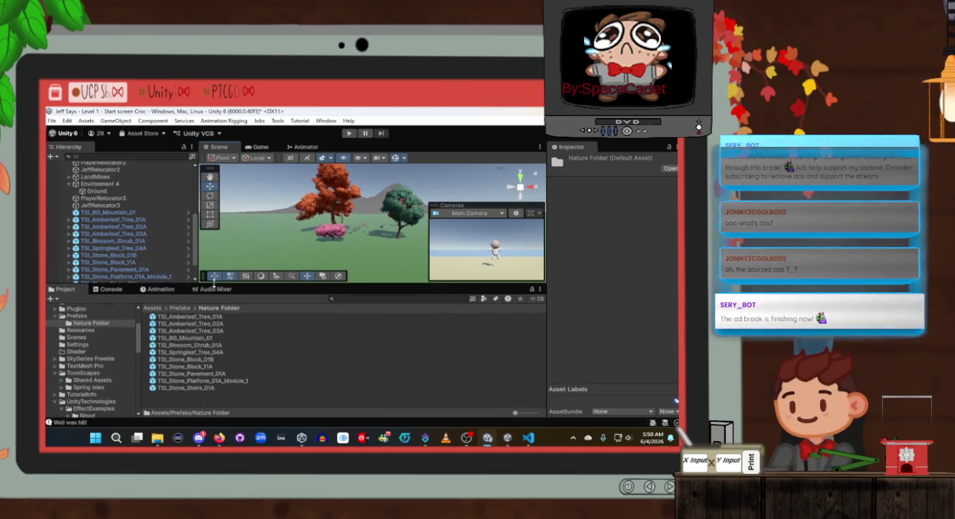
scroll(119, 259, "down", 2)
Drag TSI_Stone_Lantern_01A, TSI_Stone_Pavement_06B and TSI_Stone_Platform_02A into Nature Folder as Prefab Variants
left_click(116, 265)
left_click(119, 279, "shift")
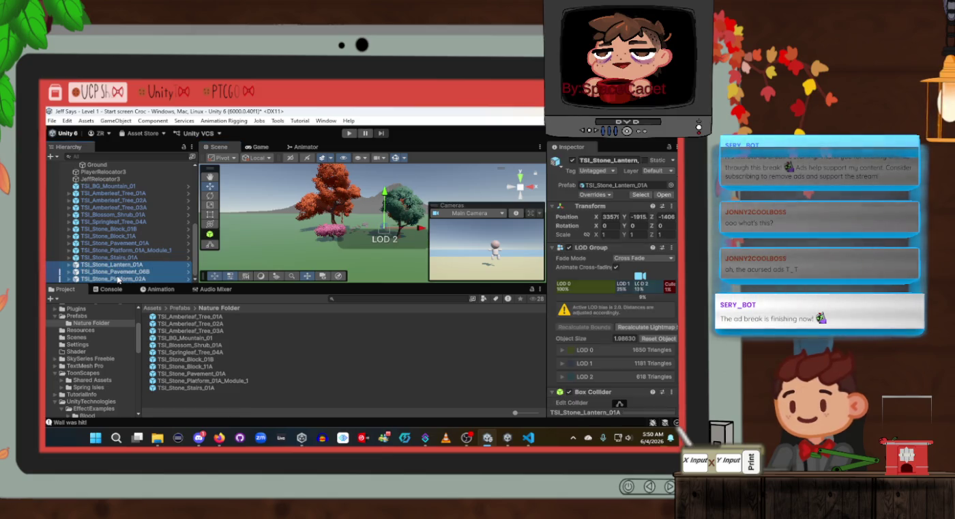
left_click_drag(127, 274, 194, 401)
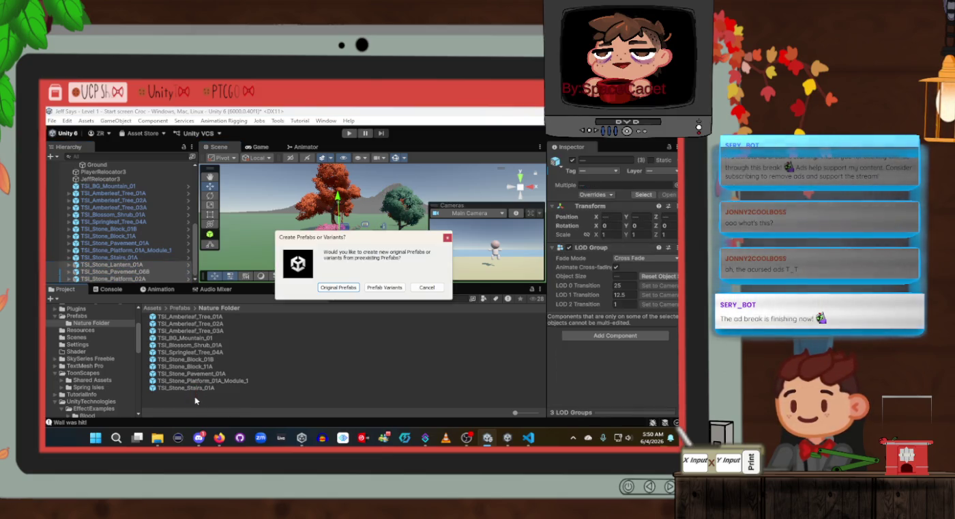
left_click(379, 287)
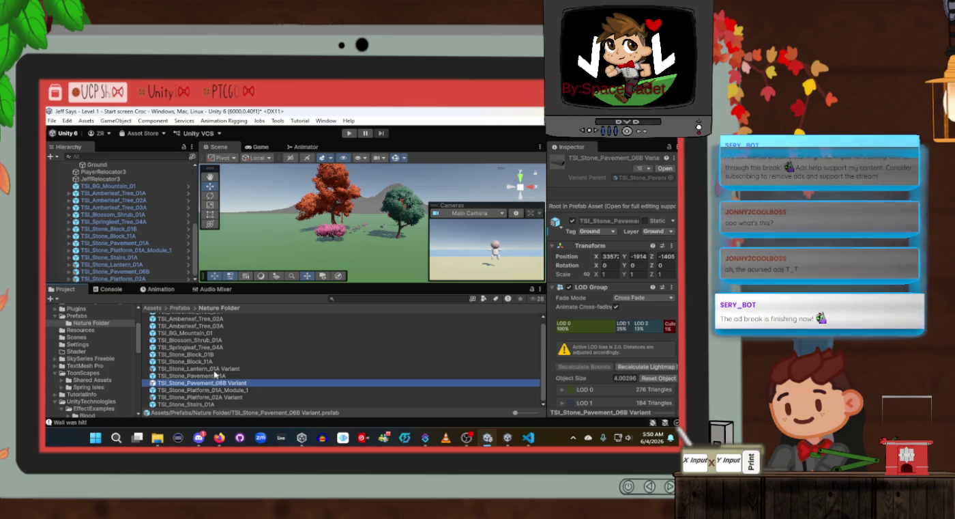
Delete the pavement, lantern and platform Variant prefabs from Nature Folder
key("Delete")
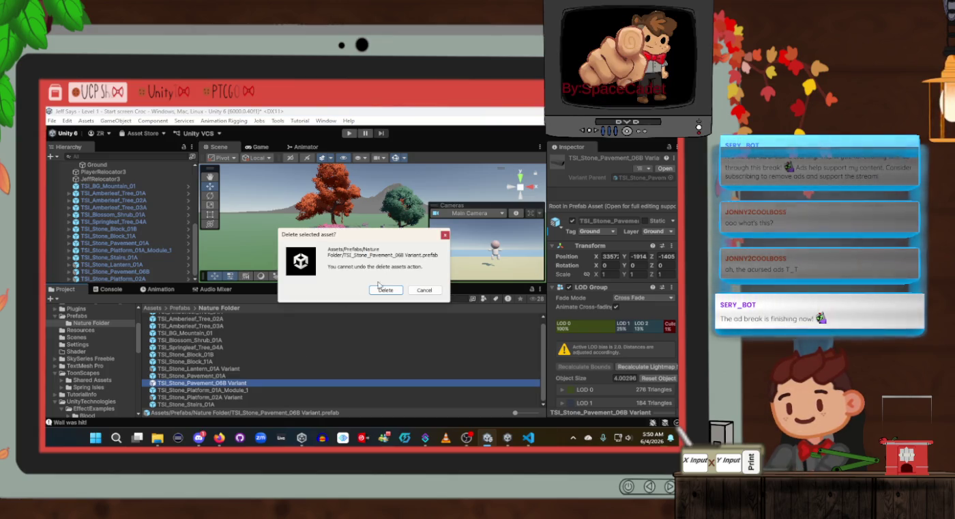
left_click(380, 291)
left_click(226, 374)
key("Delete")
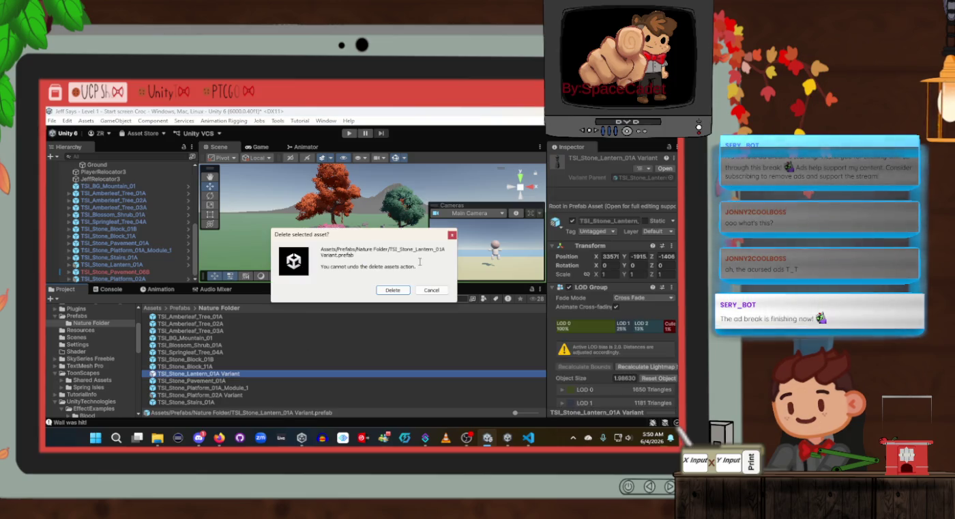
left_click(393, 290)
left_click(251, 388)
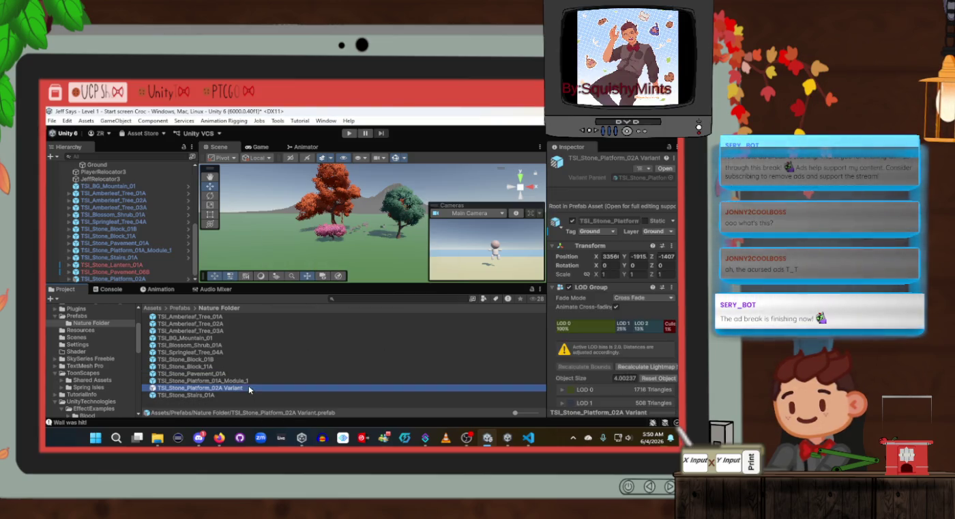
key("Delete")
left_click(393, 290)
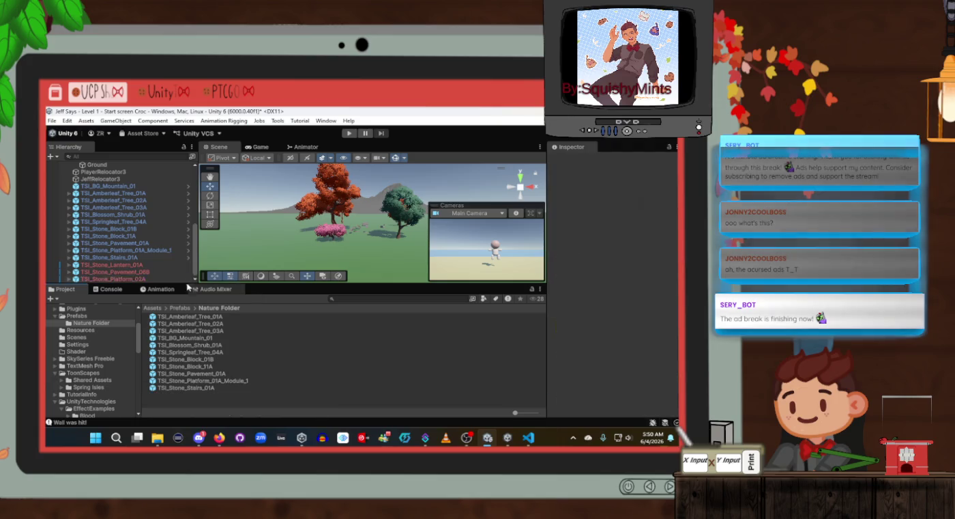
Add the three stone objects to Nature Folder again as original prefabs
left_click(139, 266)
left_click(139, 278, "shift")
left_click_drag(139, 271, 208, 408)
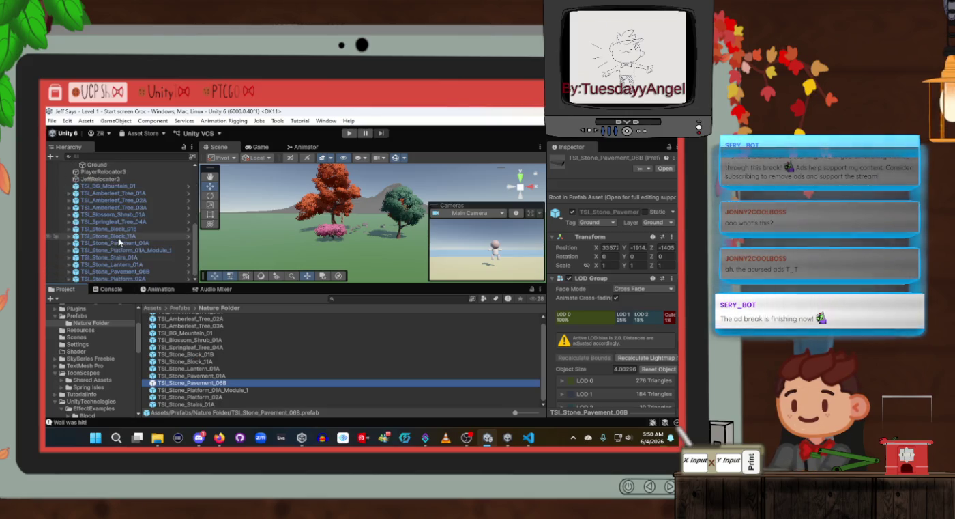
scroll(109, 201, "up", 3)
left_click(108, 210)
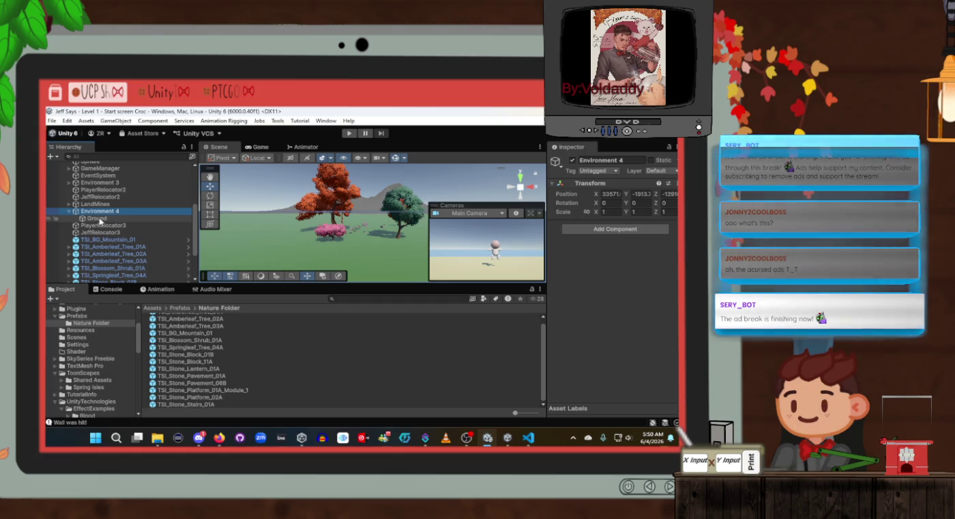
left_click(242, 340)
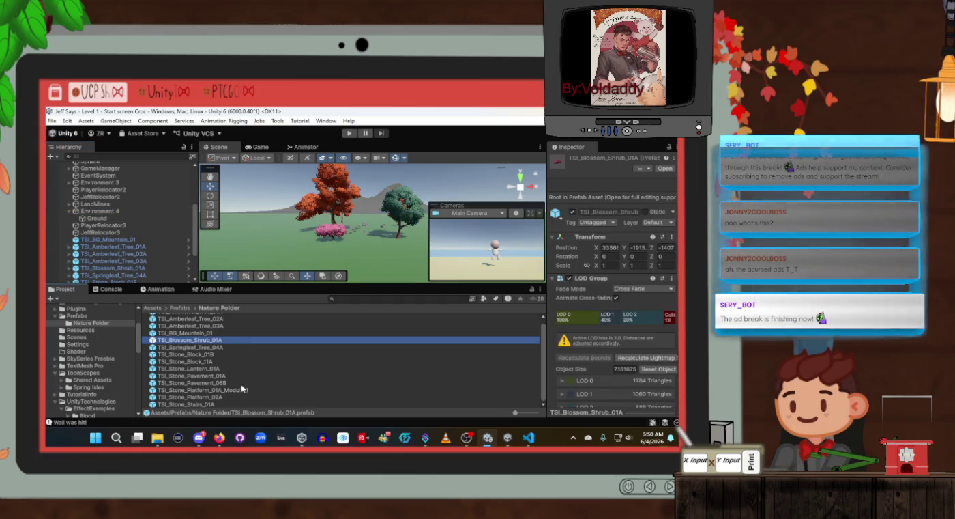
left_click(112, 268)
scroll(116, 225, "down", 3)
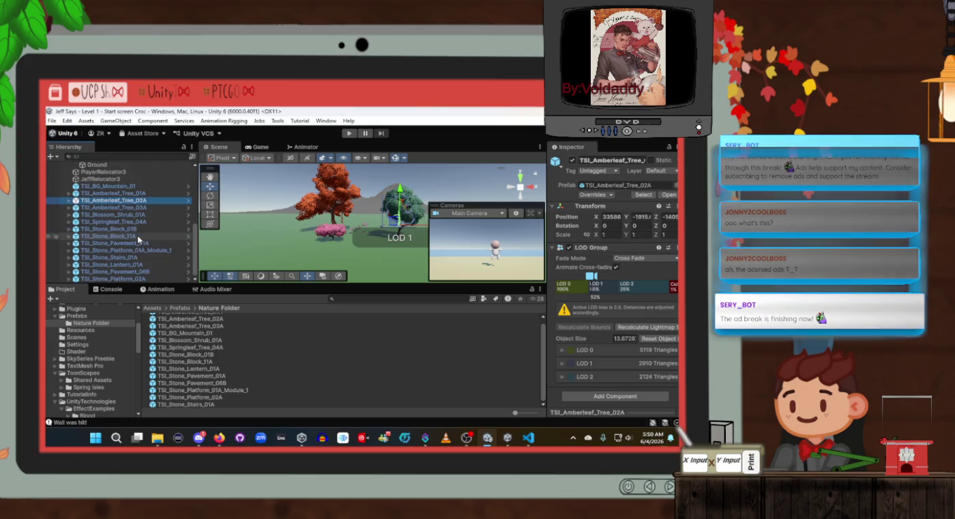
left_click(116, 194)
key("Up")
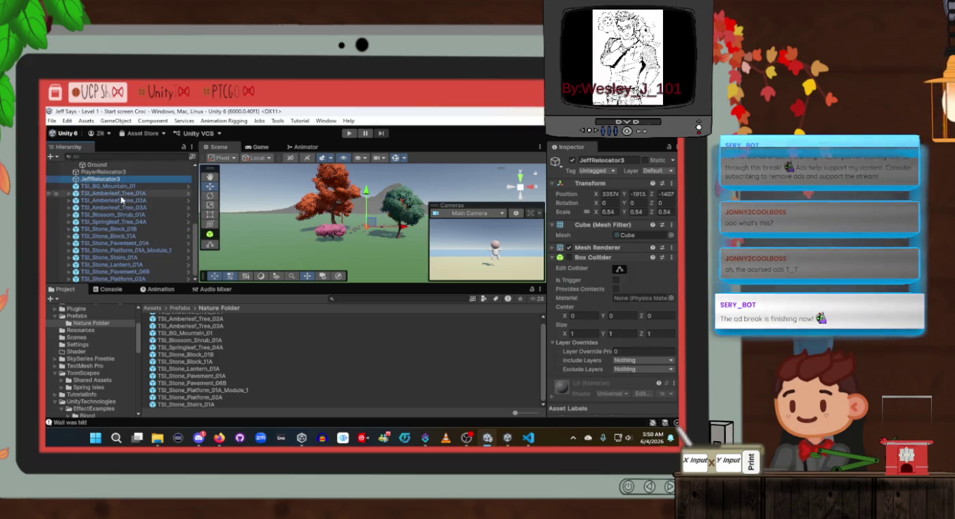
scroll(334, 228, "up", 3)
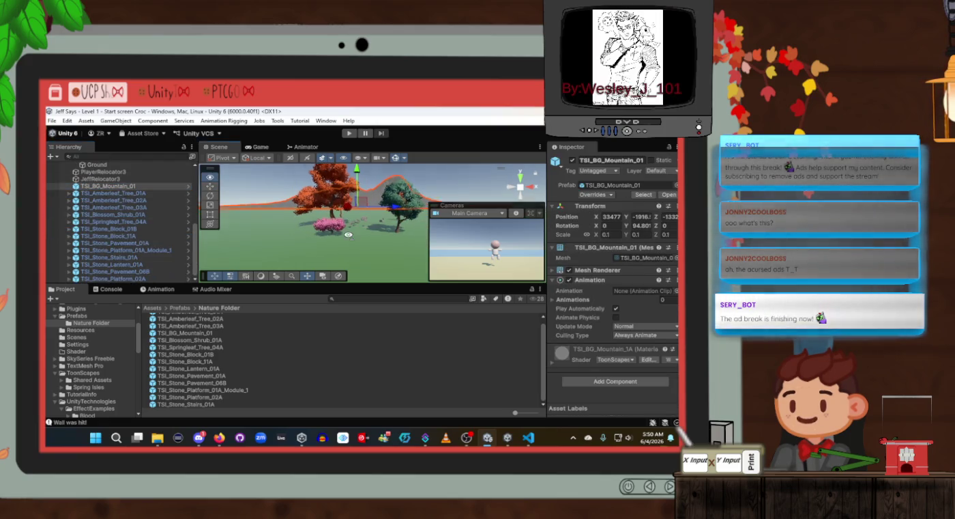
mouse_move(367, 290)
left_mouse_down()
mouse_move(354, 365)
mouse_move(351, 335)
left_mouse_up()
mouse_move(359, 235)
left_mouse_down()
mouse_move(338, 246)
mouse_move(354, 250)
left_mouse_up()
Duplicate the TSI_Stone_Pavement_01A tile and slide copies along X to start the path
left_click(328, 273)
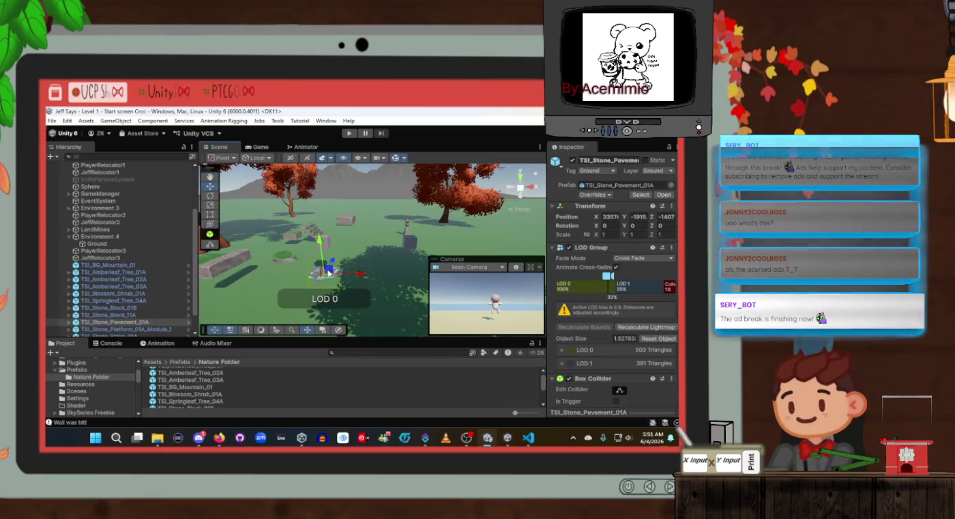
key("ctrl+d")
mouse_move(361, 274)
left_mouse_down()
mouse_move(408, 275)
mouse_move(373, 265)
mouse_move(371, 254)
mouse_move(373, 305)
mouse_move(354, 291)
mouse_move(376, 267)
mouse_move(362, 243)
mouse_move(374, 259)
mouse_move(375, 236)
mouse_move(402, 251)
left_mouse_up()
key("ctrl+d")
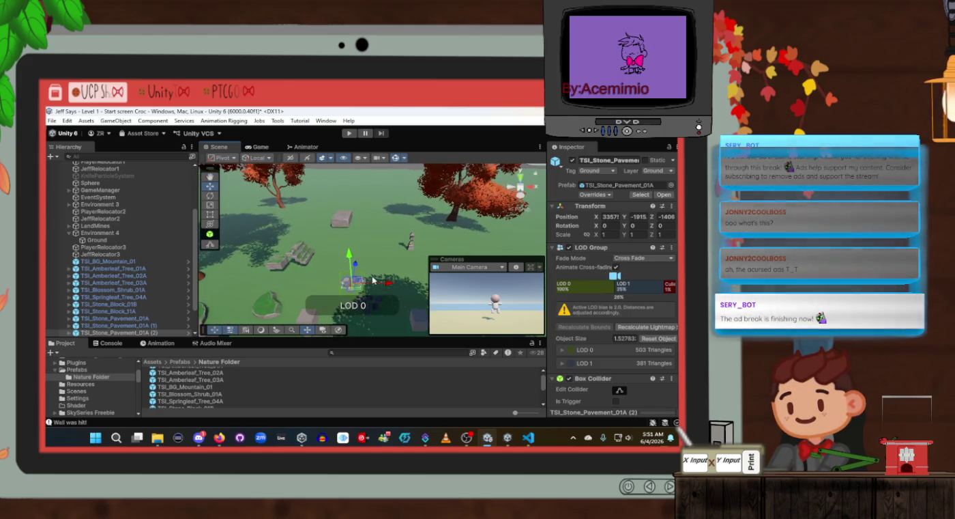
key("ctrl+d")
key("ctrl+d")
key("ctrl+d")
key("ctrl+d")
key("ctrl+d")
Duplicate pavement copies (1) through (7) to extend the path to fourteen tiles
left_click(116, 290)
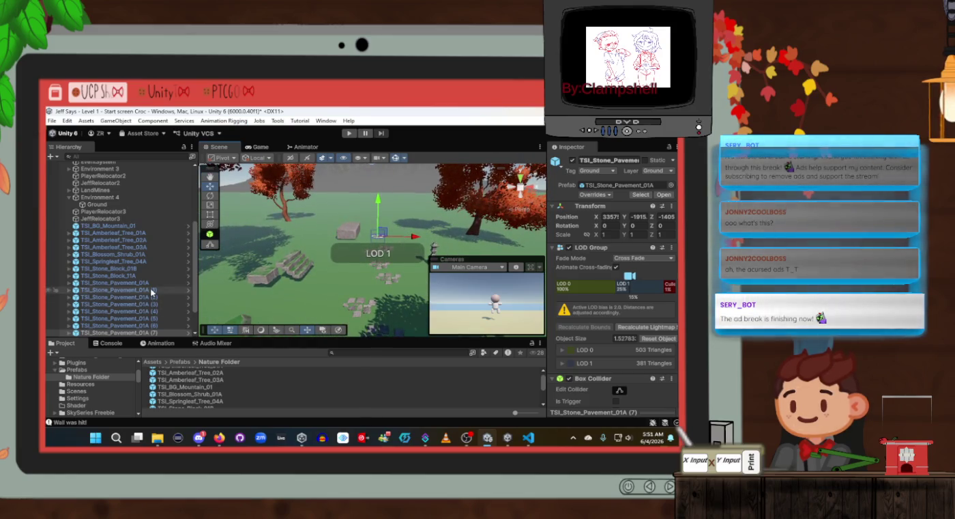
left_click(150, 332, "shift")
key("ctrl+d")
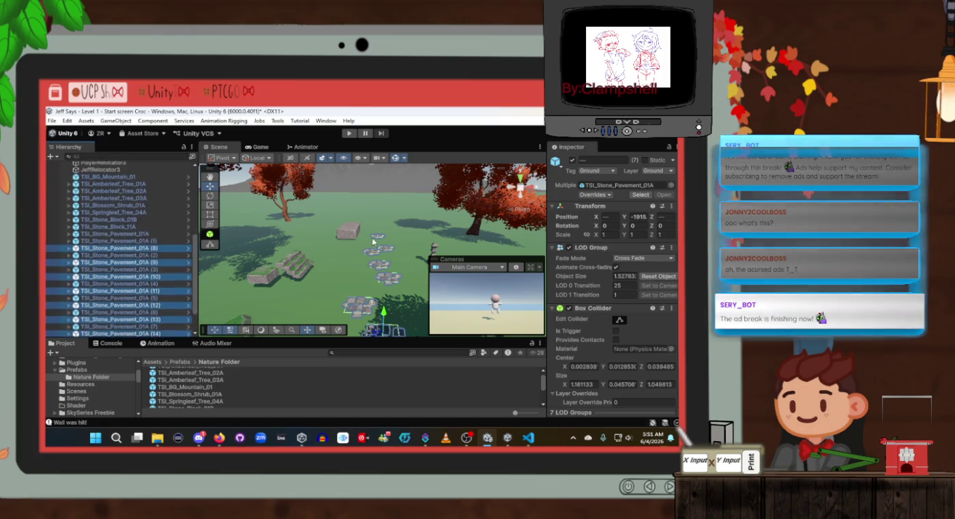